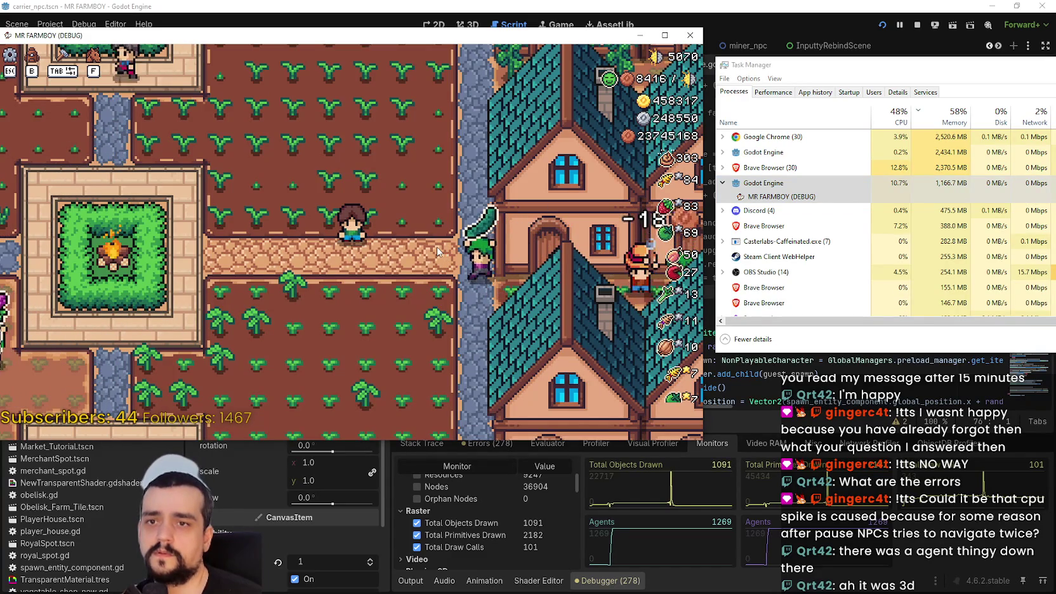
- Pause and resume the running game twice with Escape
key(Escape)
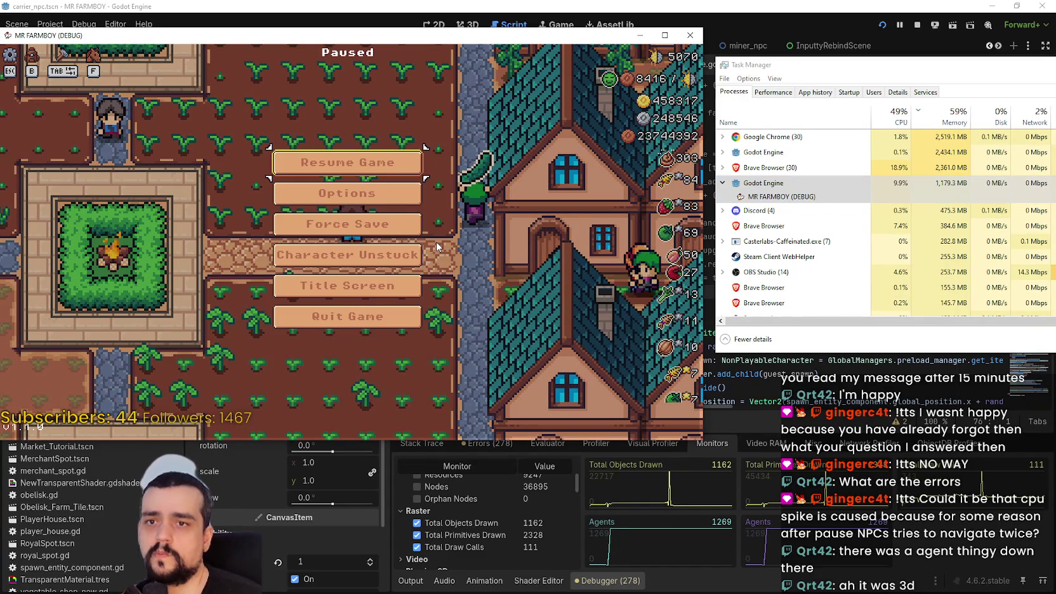
key(Escape)
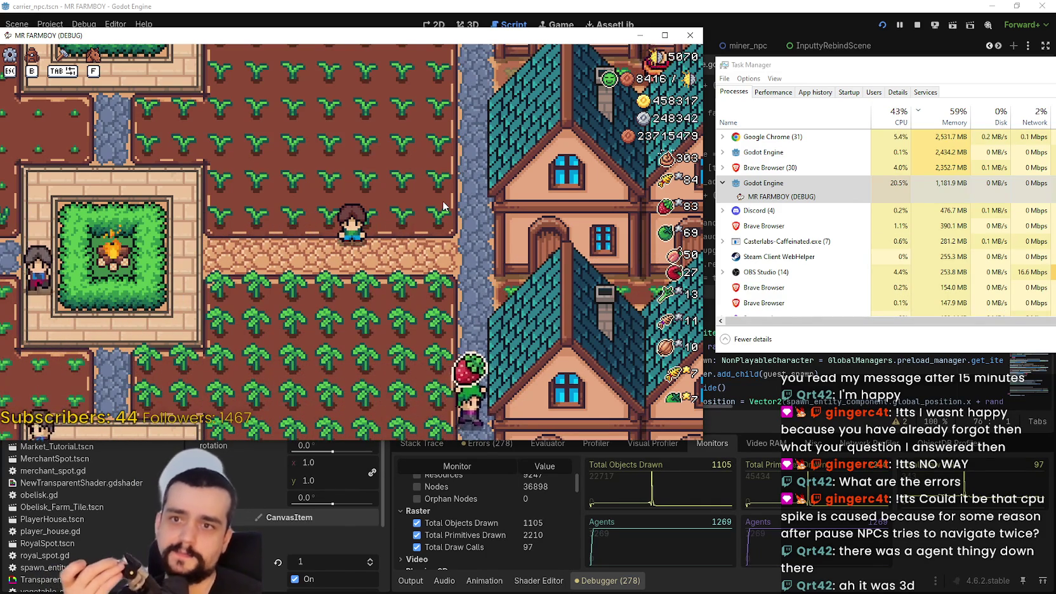
key(Escape)
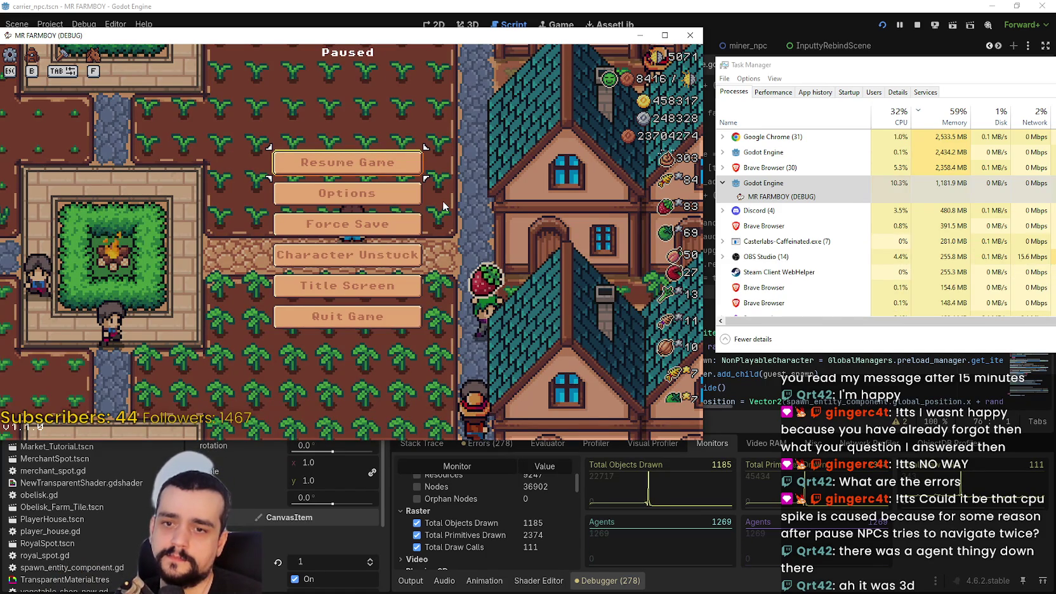
key(Escape)
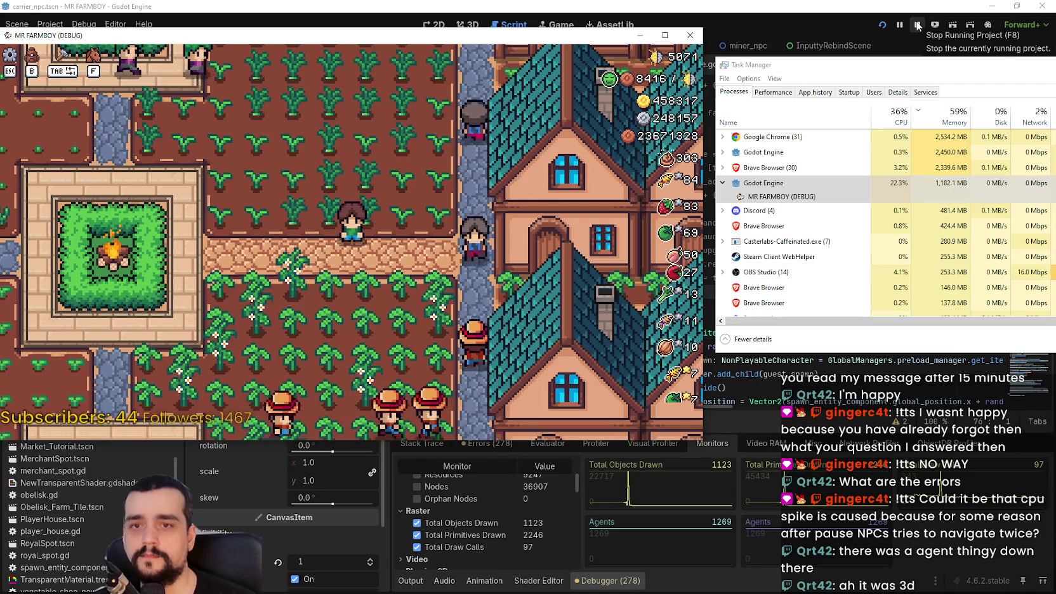
- Stop the game and revert the Navigation > 2D Navigation Engine setting to DEFAULT
click(918, 25)
click(50, 24)
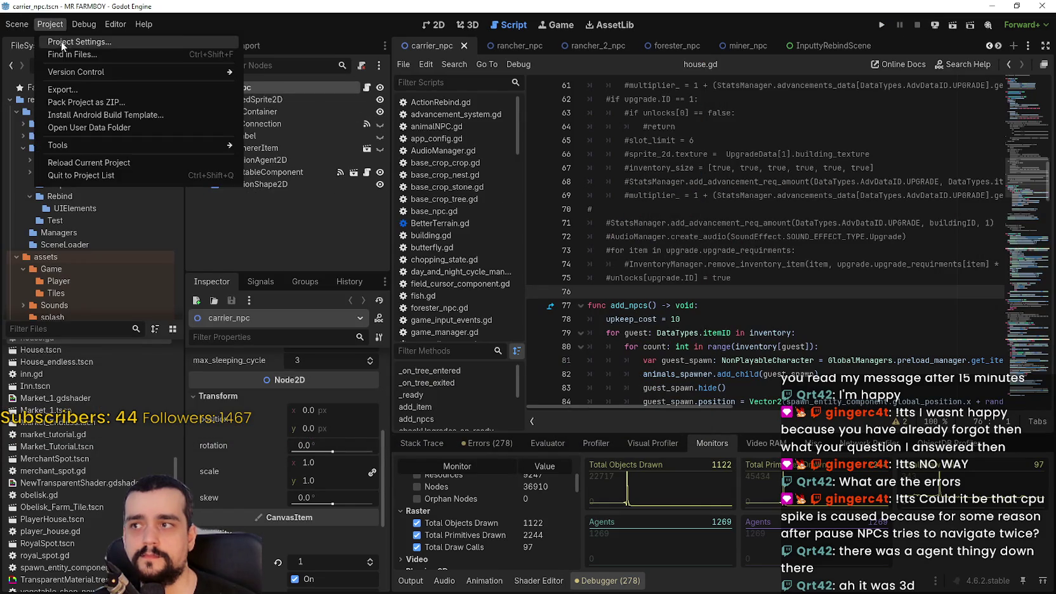
click(61, 41)
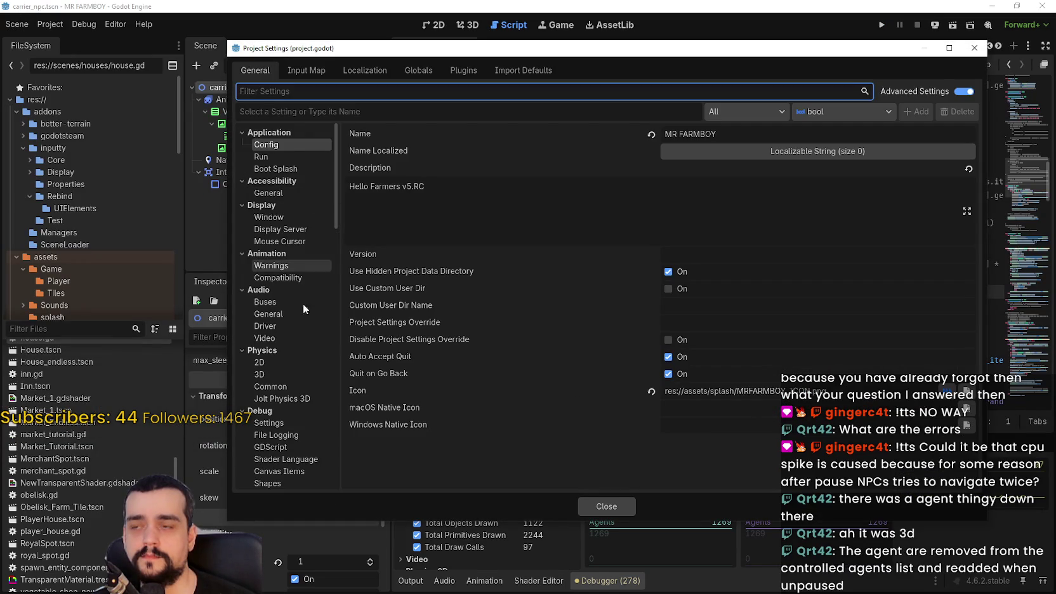
scroll(317, 329, down, 10)
scroll(304, 380, down, 5)
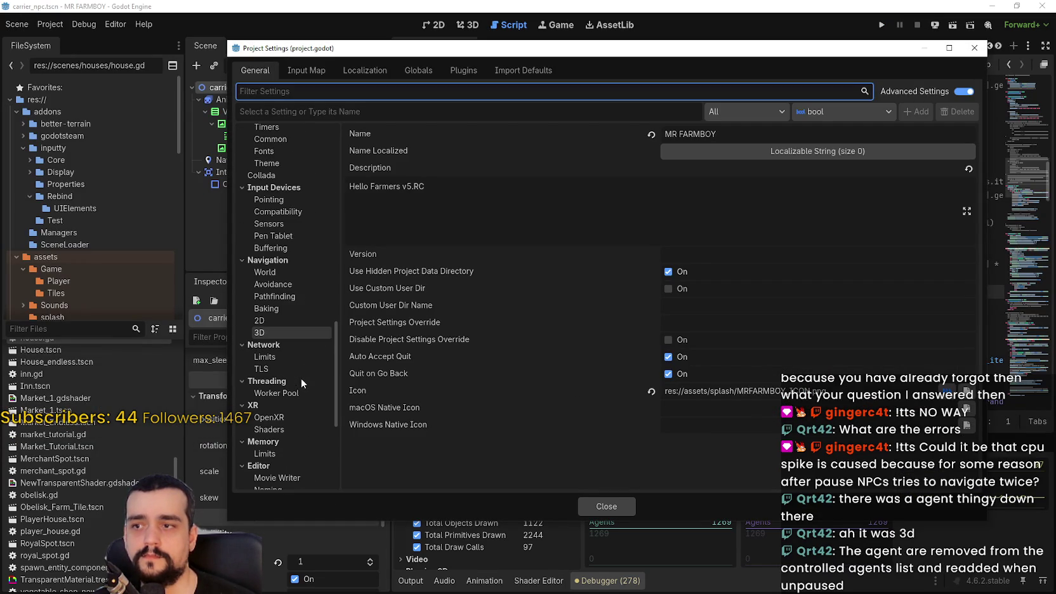
click(285, 272)
click(290, 308)
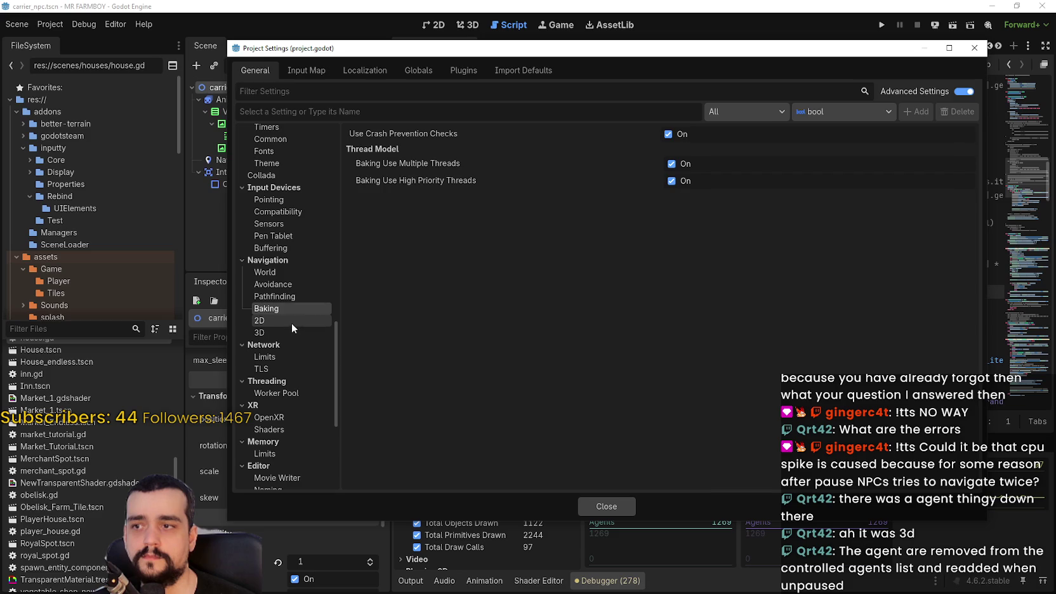
click(291, 320)
click(651, 182)
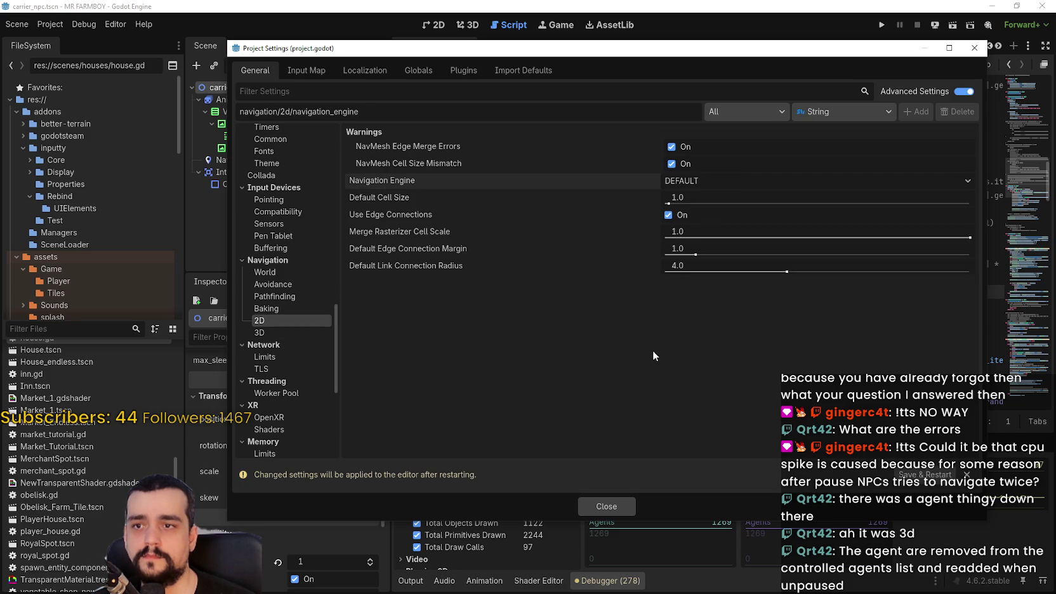
- Review the navigation baking settings, with multiple-thread and high-priority baking enabled
mouse_move(462, 163)
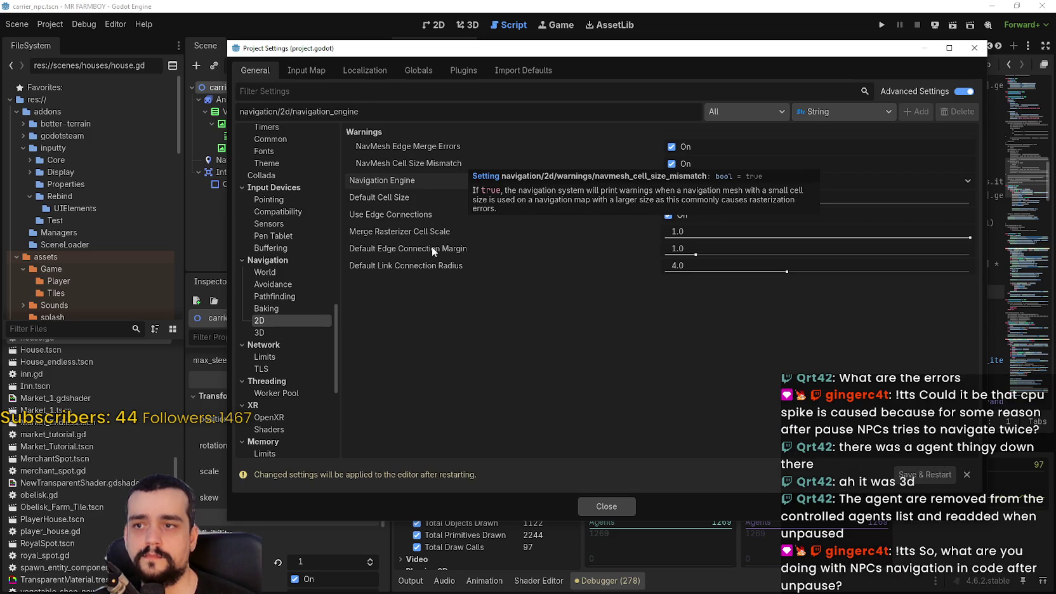
mouse_move(394, 143)
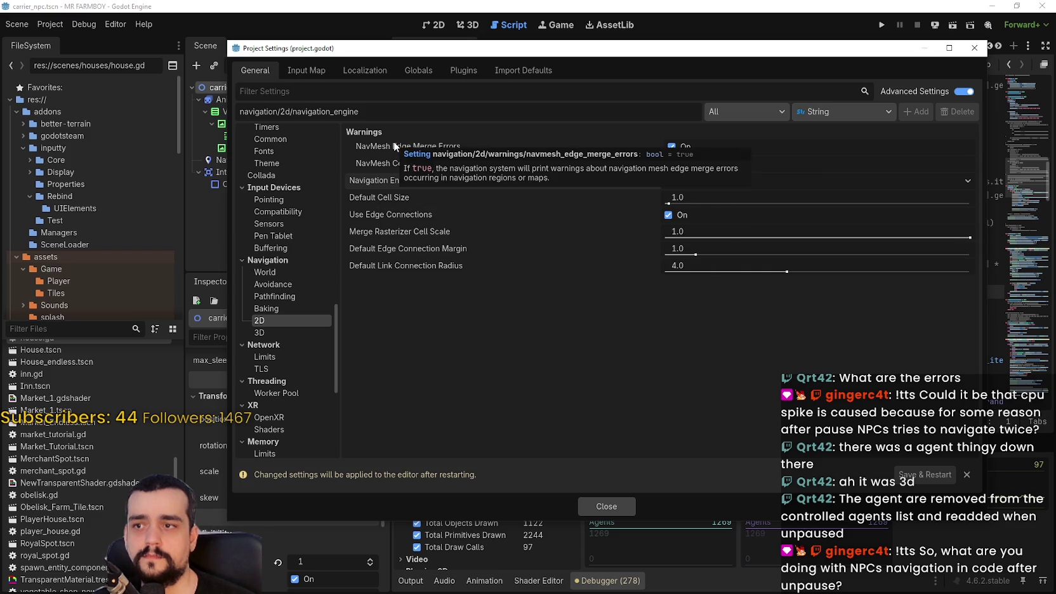
click(279, 308)
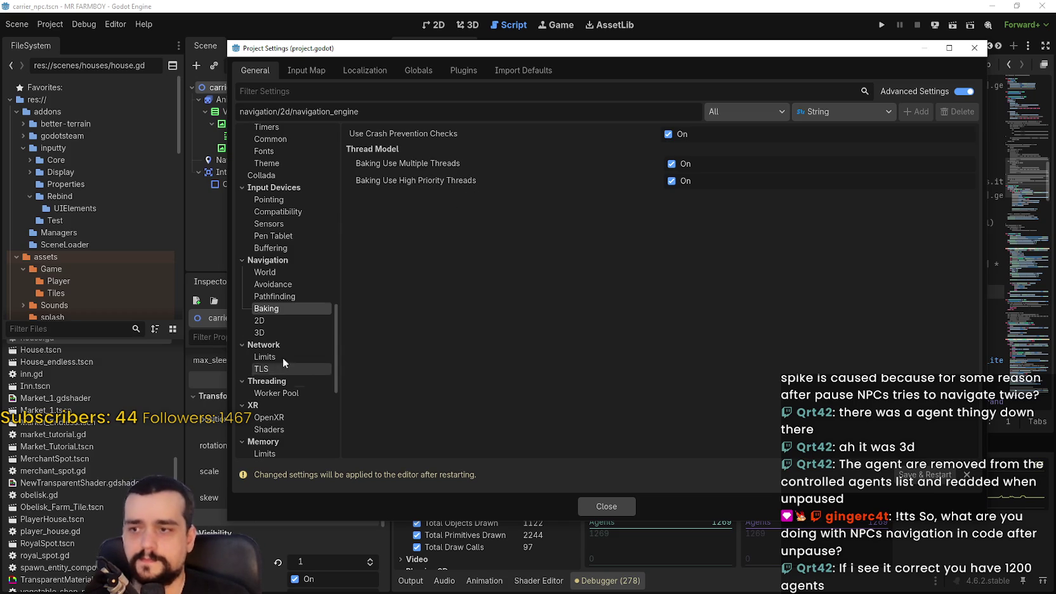
- Check the pathfinding Max Threads setting, close Project Settings, and return to the 2D view
click(283, 297)
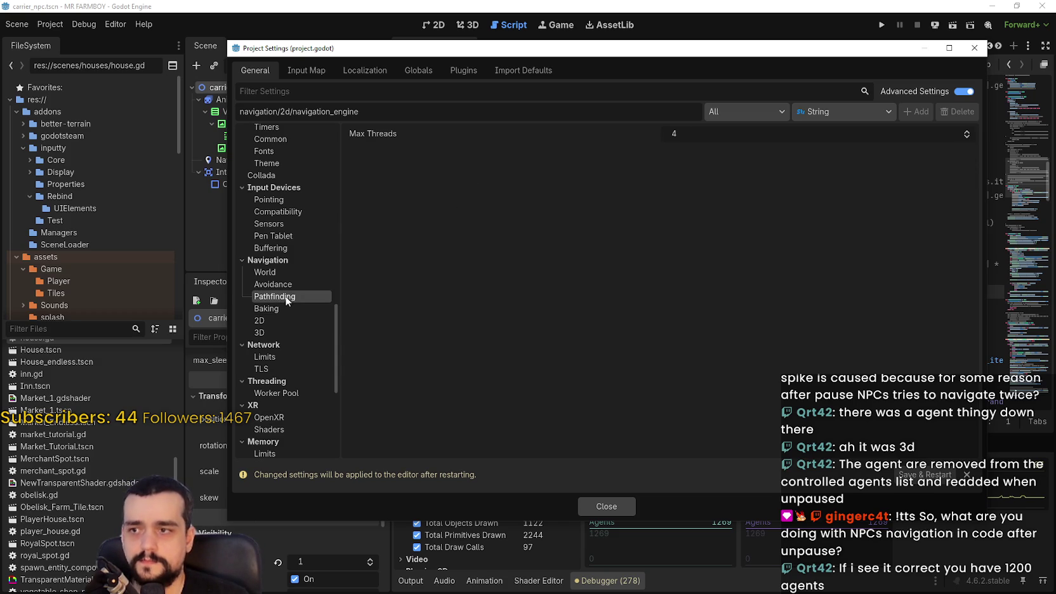
mouse_move(380, 138)
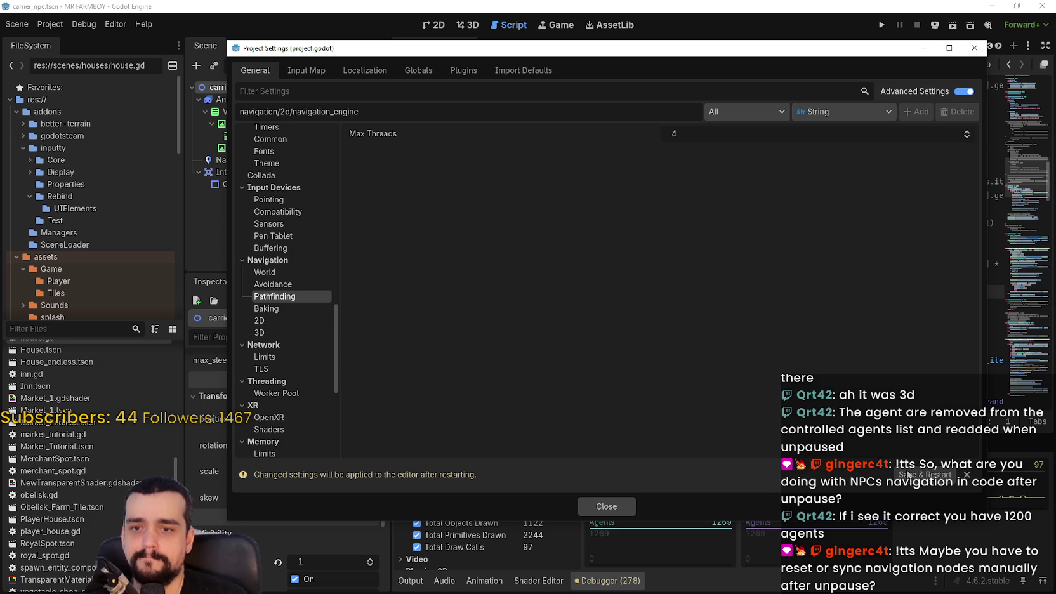
click(908, 473)
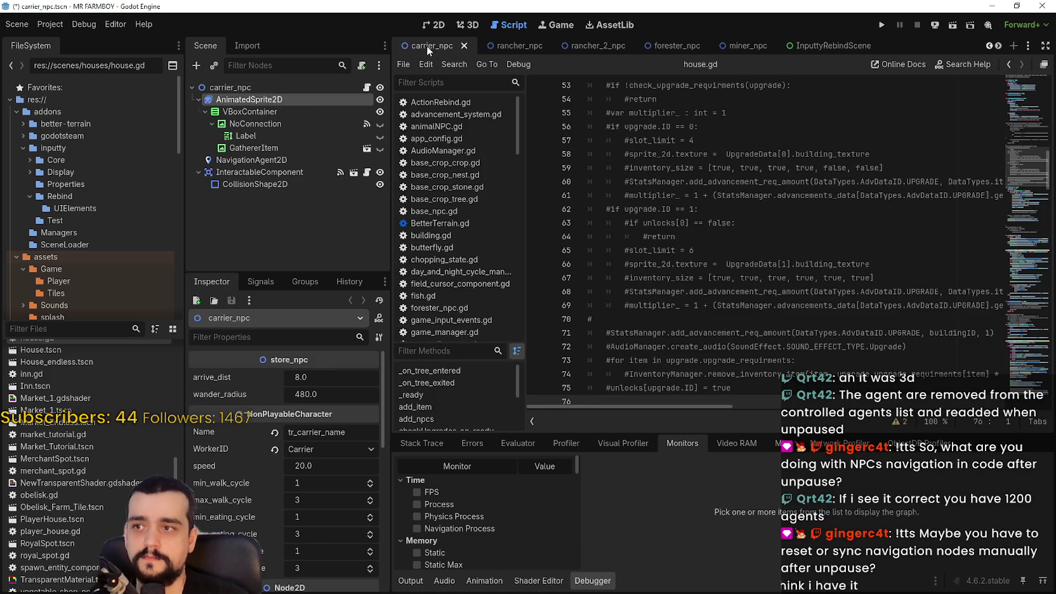
click(429, 26)
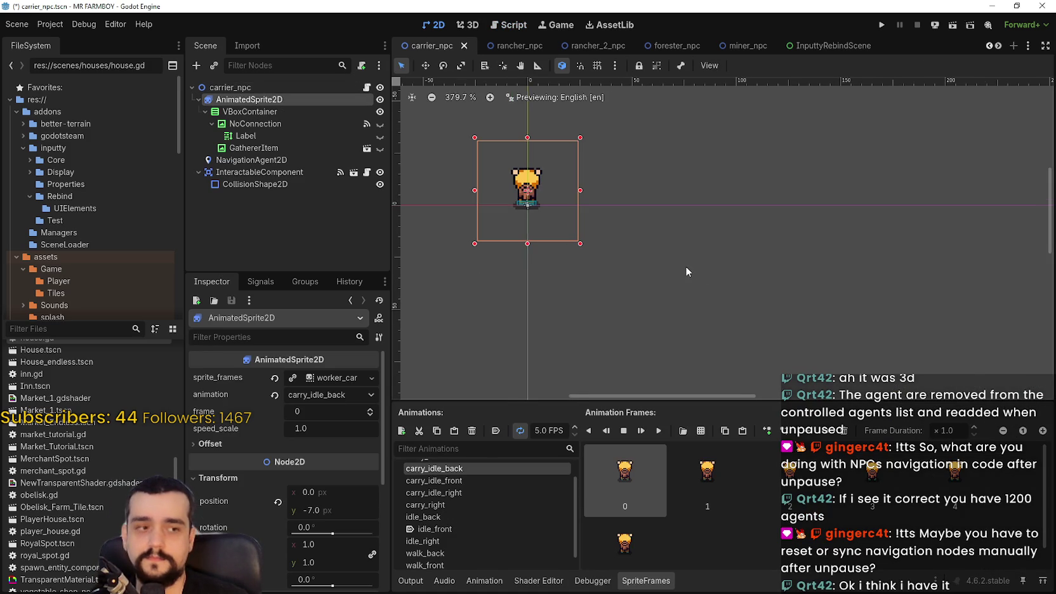
- Set carrier_npc's NavigationAgent2D process mode to Always
click(224, 159)
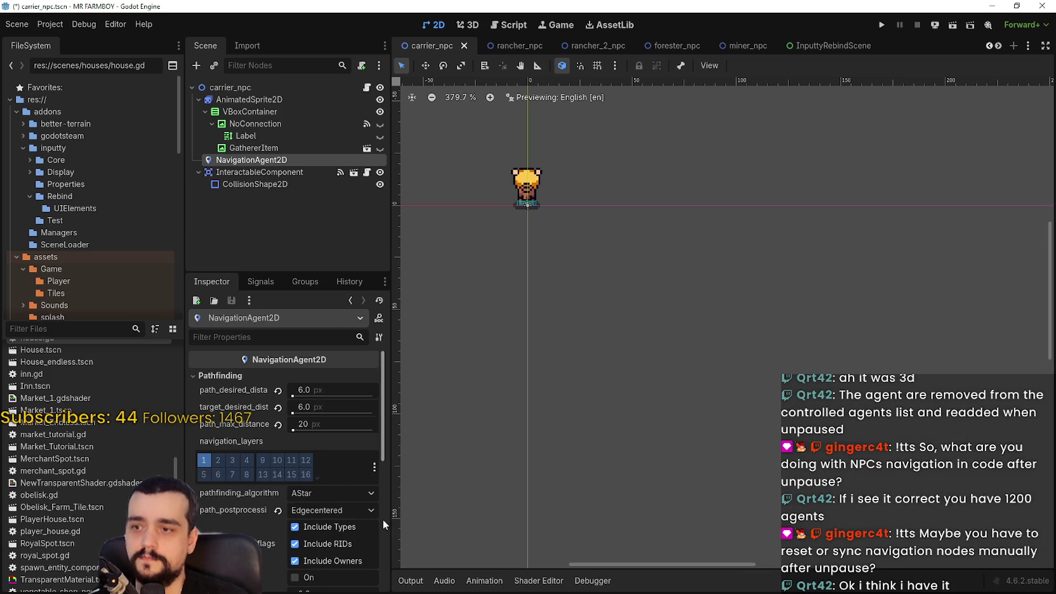
scroll(317, 495, down, 5)
scroll(283, 490, down, 3)
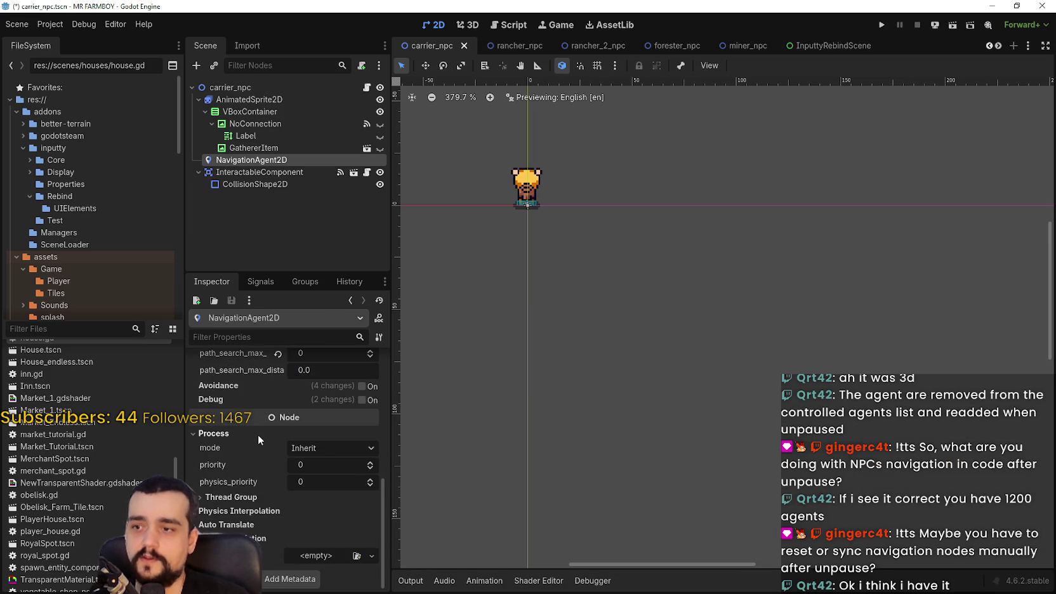
click(343, 447)
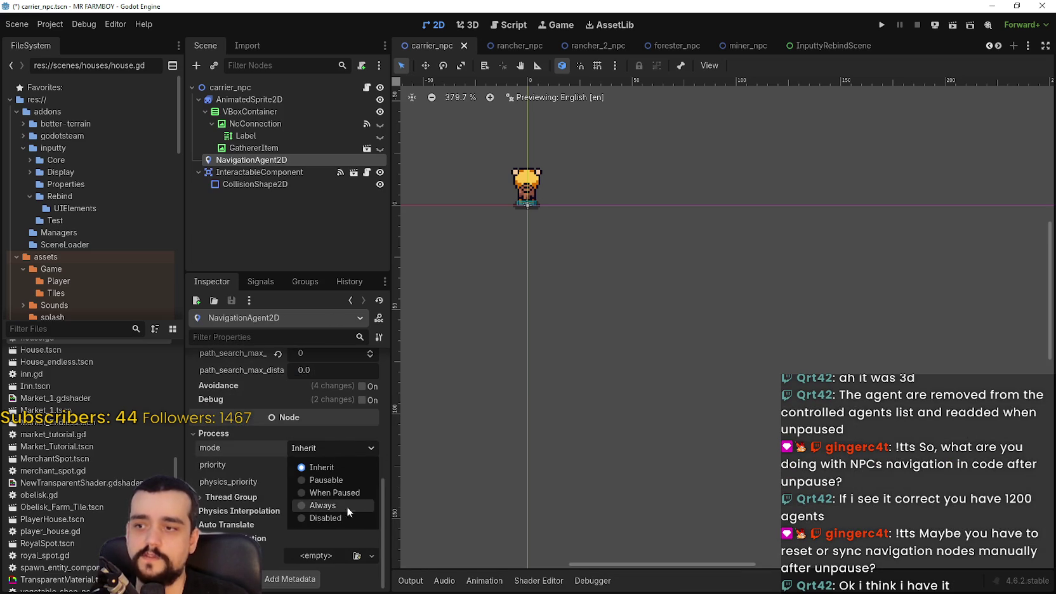
click(352, 512)
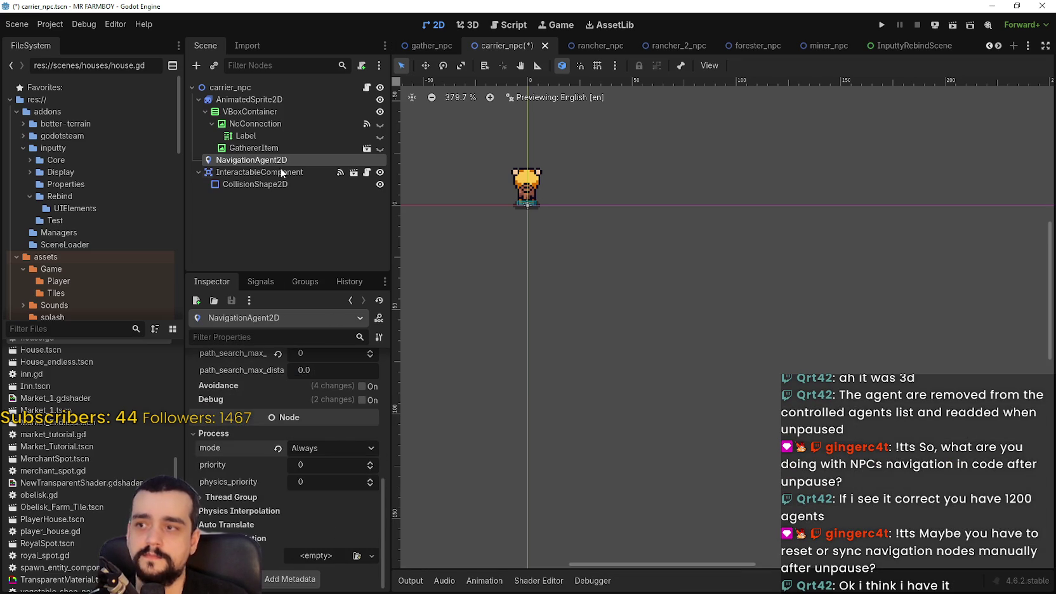
- Set the AnimatedSprite2D process mode to Always, save carrier_npc, and open its script
click(276, 99)
click(198, 100)
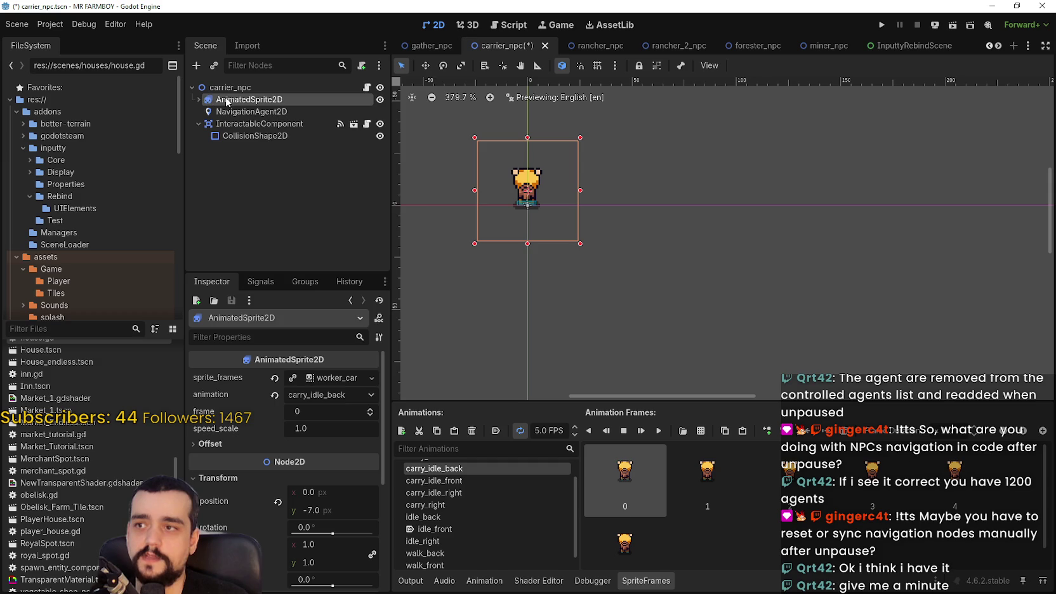
right_click(226, 99)
click(221, 214)
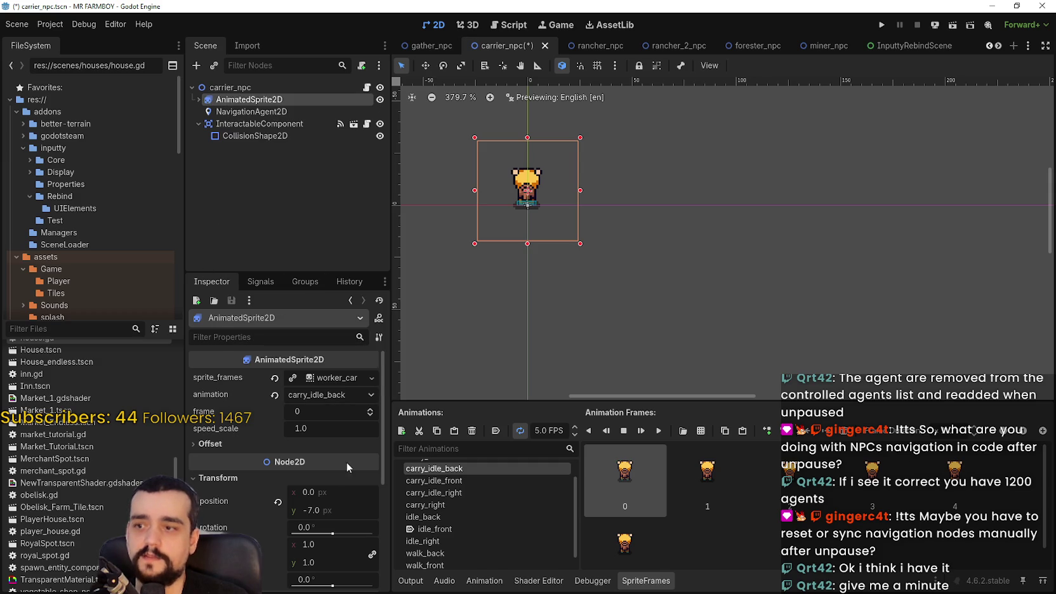
scroll(338, 468, down, 2)
drag(384, 418, 378, 516)
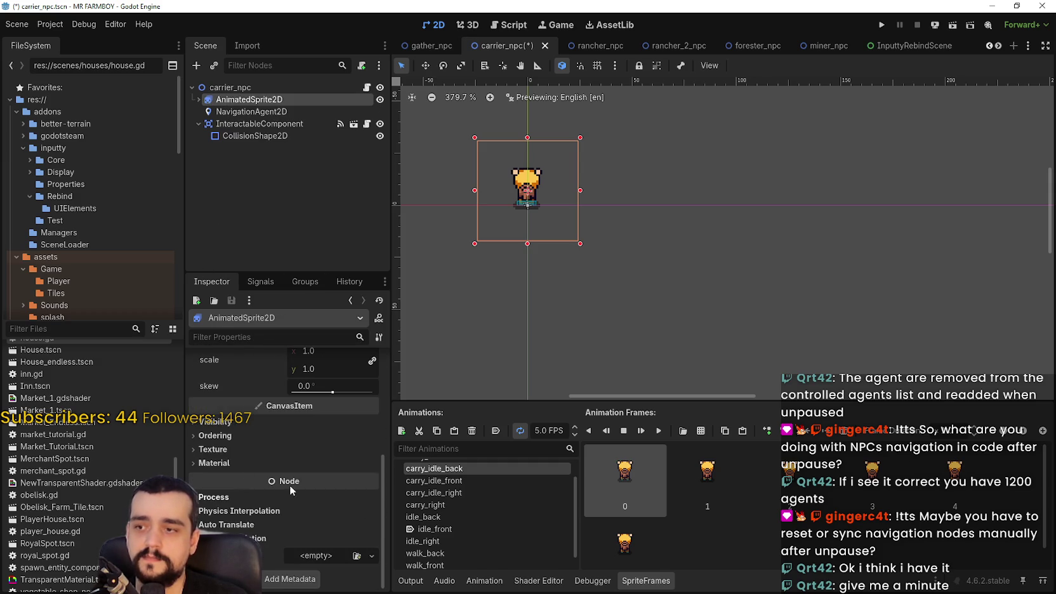
click(235, 497)
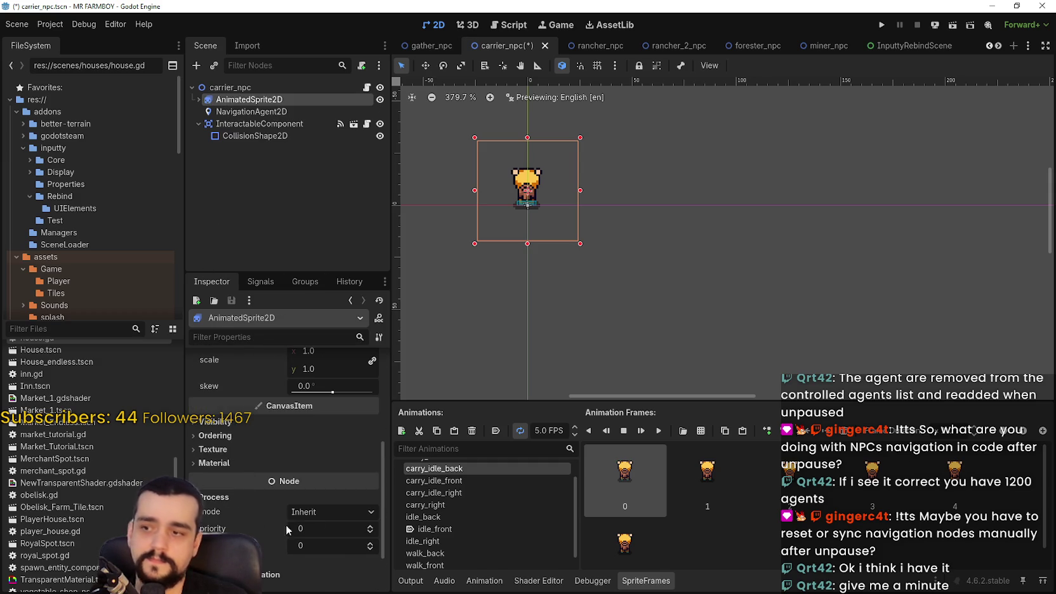
click(330, 511)
click(323, 569)
key(ctrl+s)
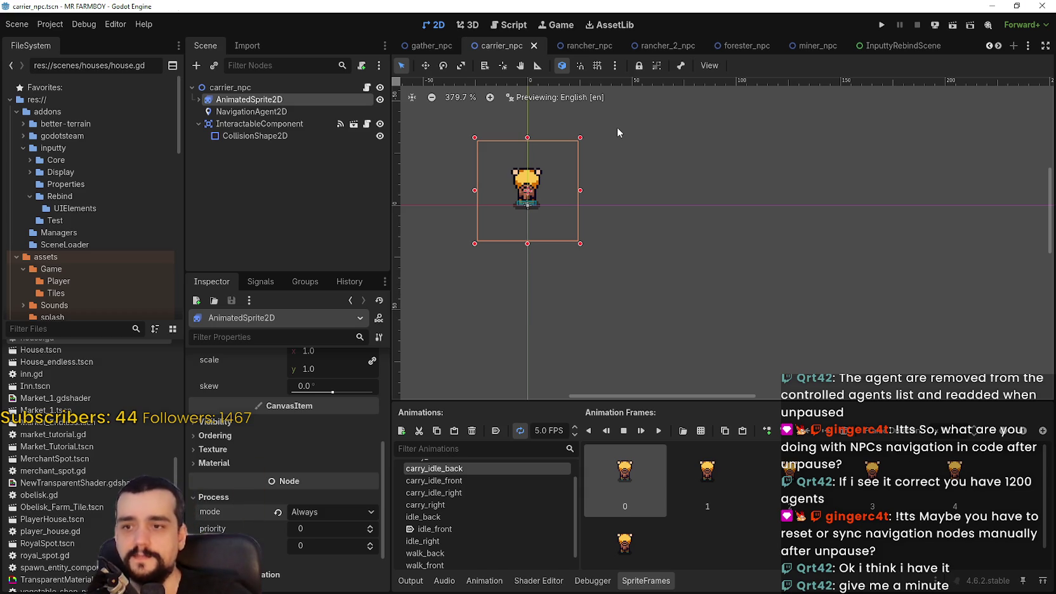
click(366, 89)
- Uncomment the await timer and _run_fsm() lines in store_npc.gd's _ready and save
scroll(690, 223, down, 5)
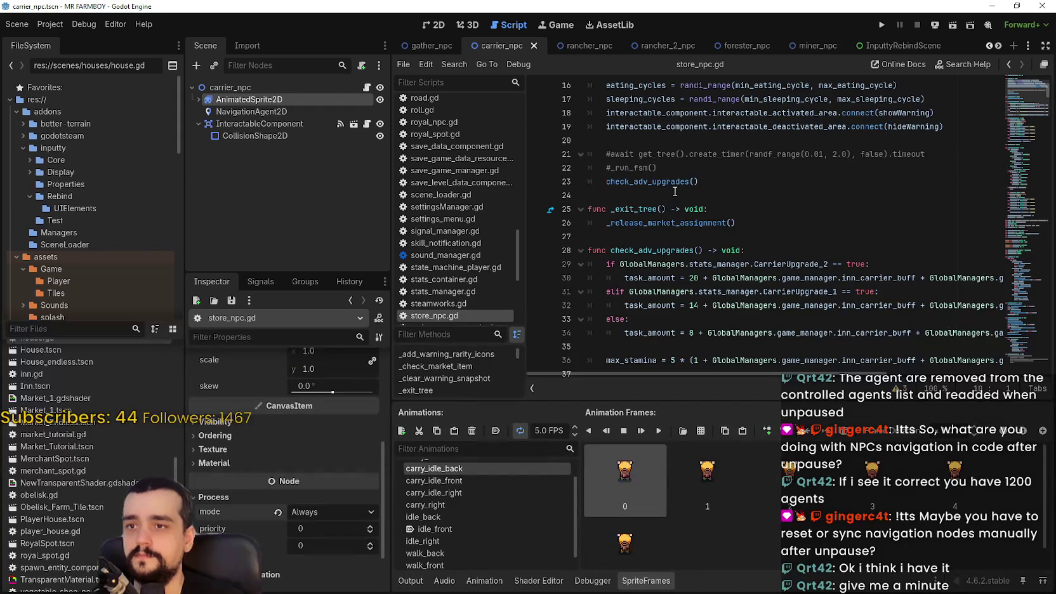
click(618, 163)
scroll(676, 224, up, 2)
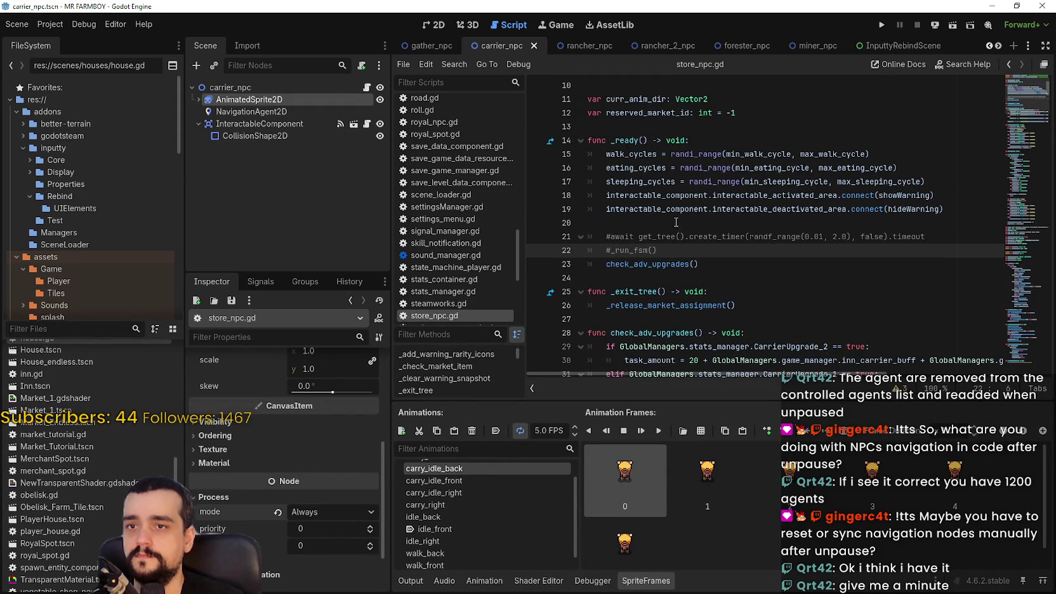
mouse_move(689, 192)
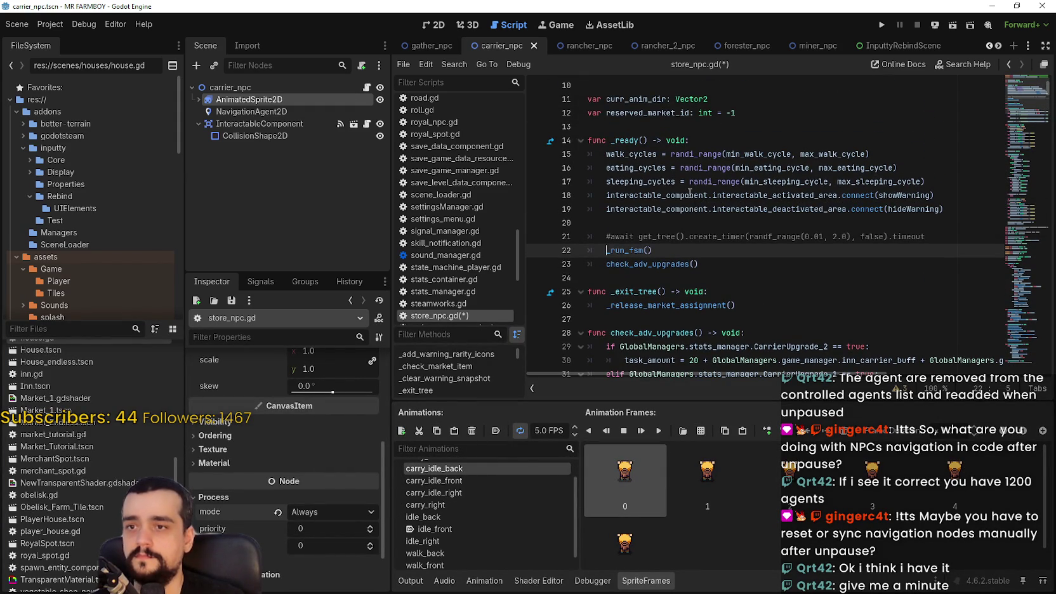
key(BackSpace)
key(Up)
key(BackSpace)
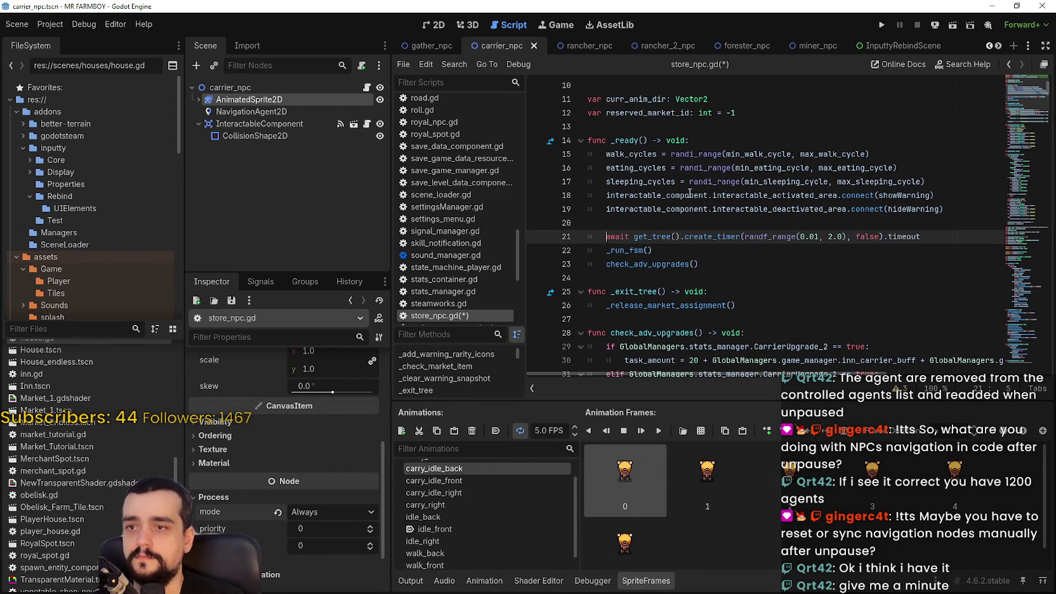
key(ctrl+s)
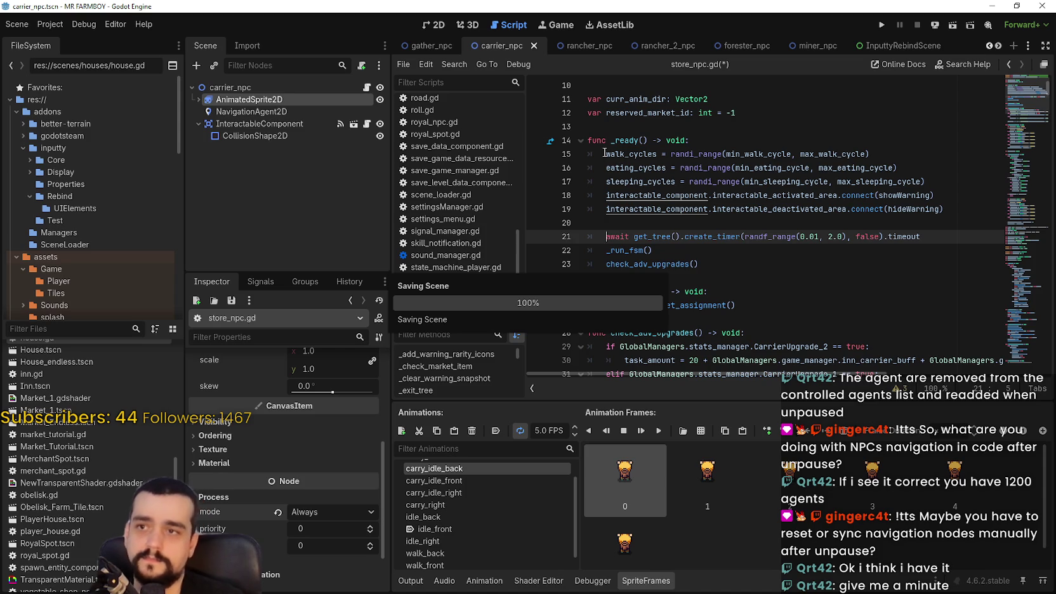
click(428, 45)
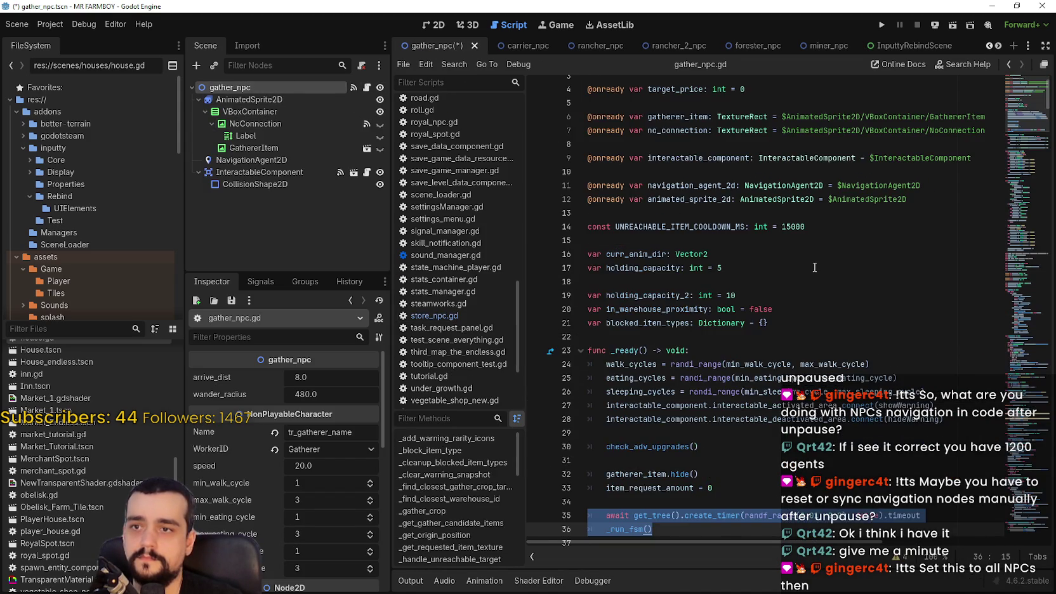
- In gather_npc, set the AnimatedSprite2D process mode to Always
scroll(793, 263, down, 2)
click(663, 478)
scroll(667, 393, down, 3)
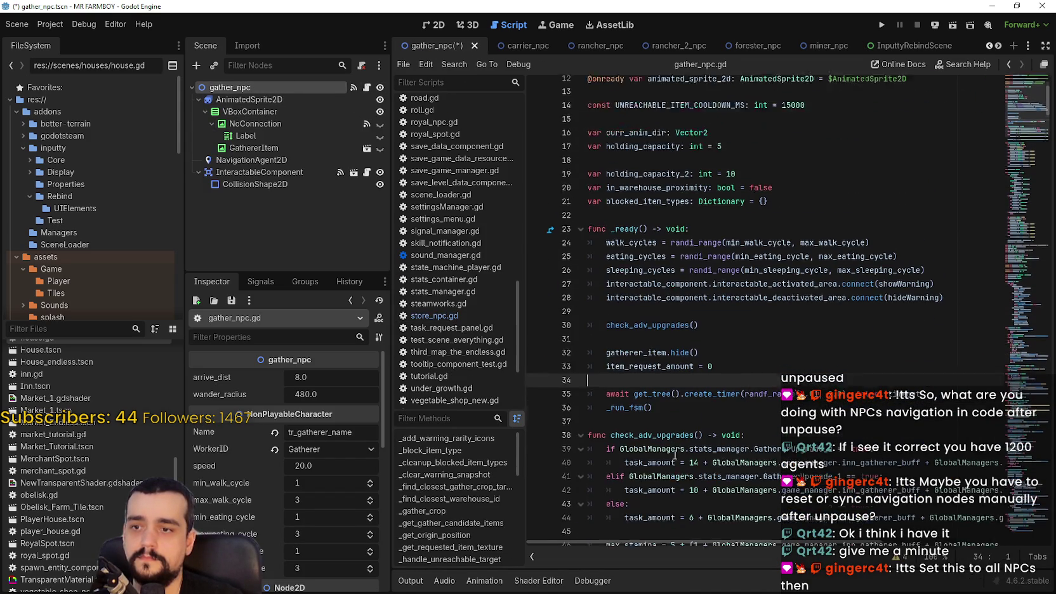
click(253, 100)
click(198, 100)
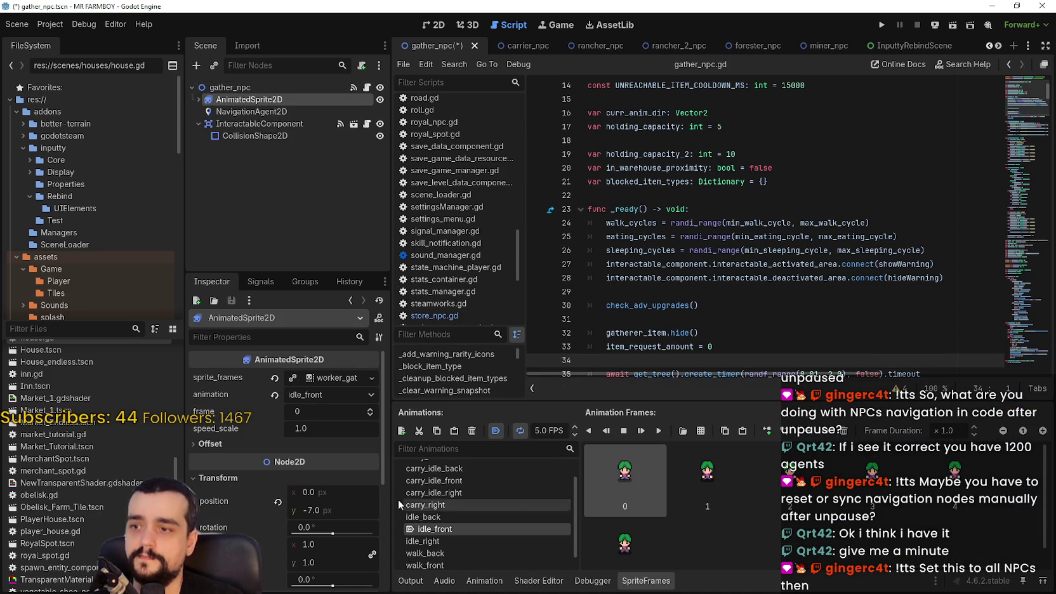
scroll(380, 515, down, 3)
scroll(380, 515, down, 1)
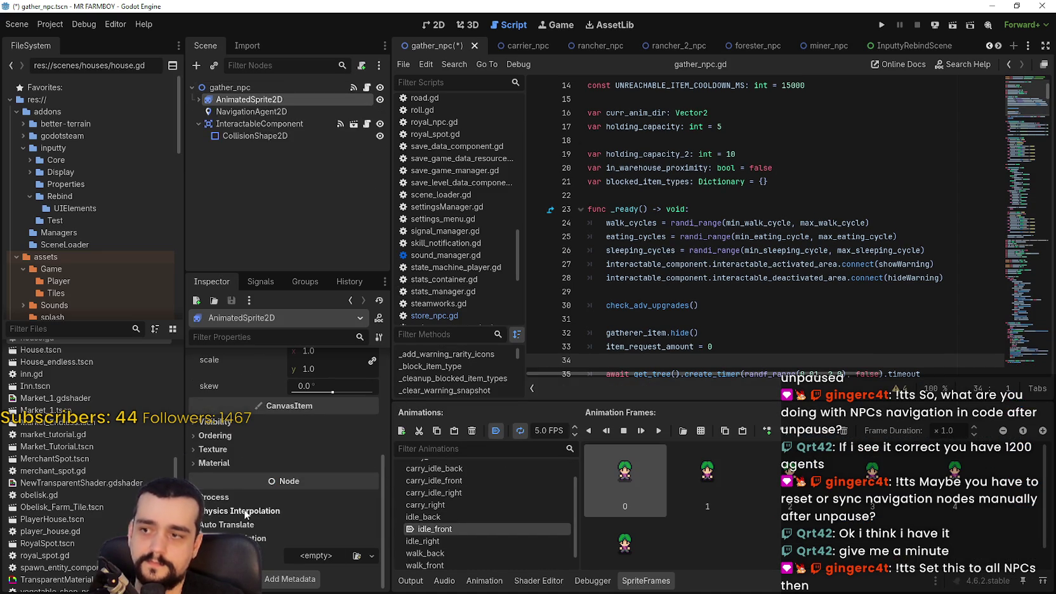
click(240, 498)
click(322, 509)
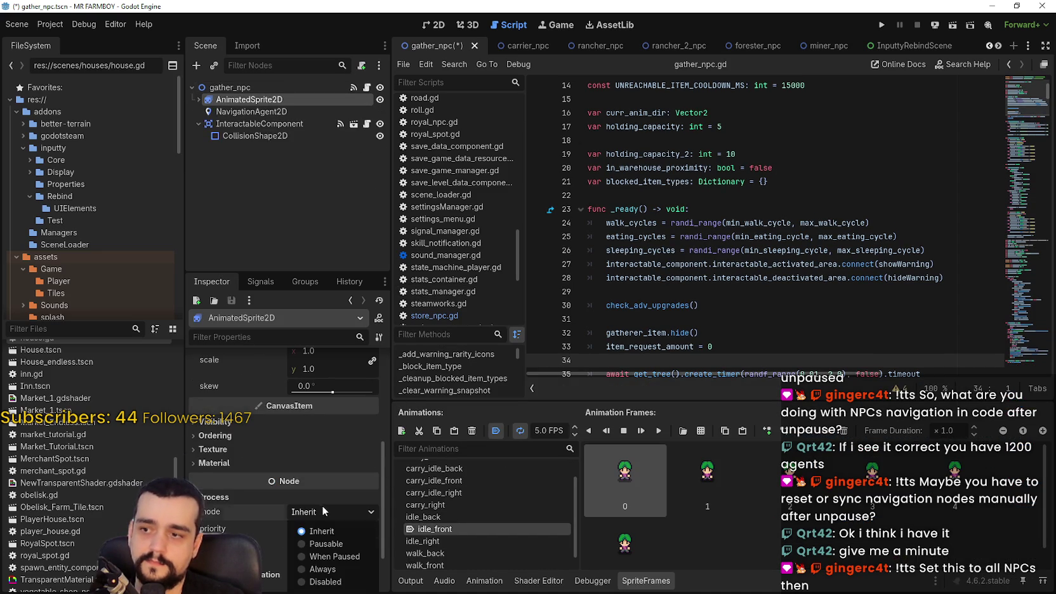
click(322, 568)
- Set gather_npc's NavigationAgent2D process mode to Always and save the scene
click(257, 111)
scroll(363, 488, down, 10)
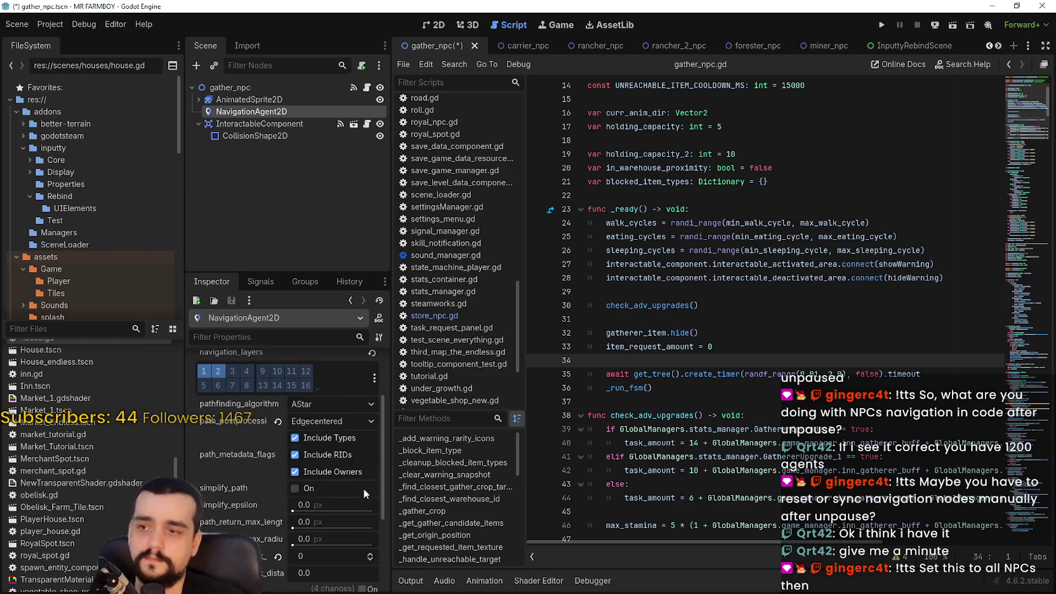
click(245, 498)
click(316, 513)
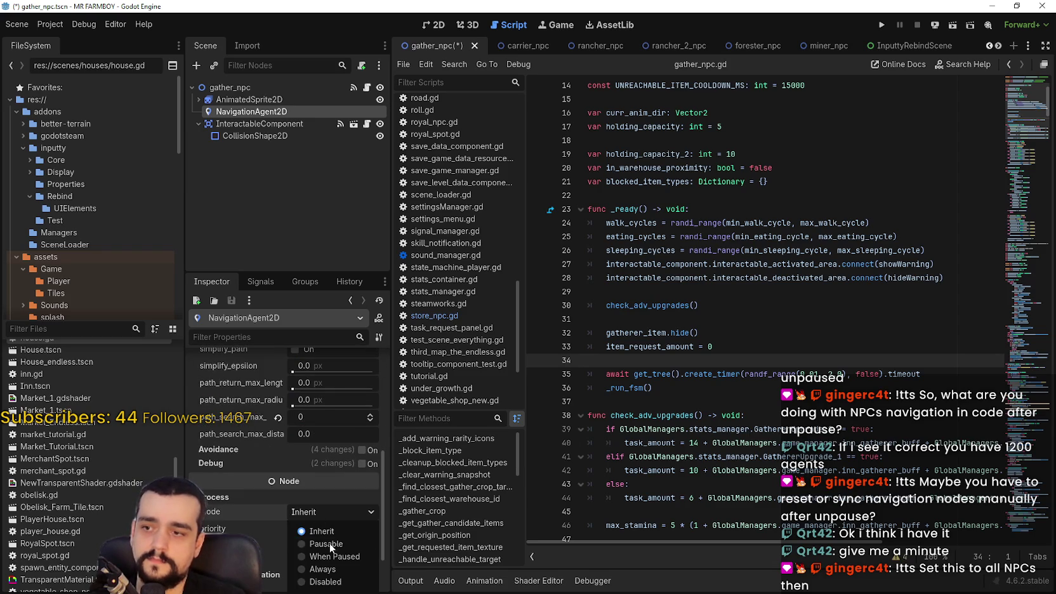
click(334, 571)
key(ctrl+s)
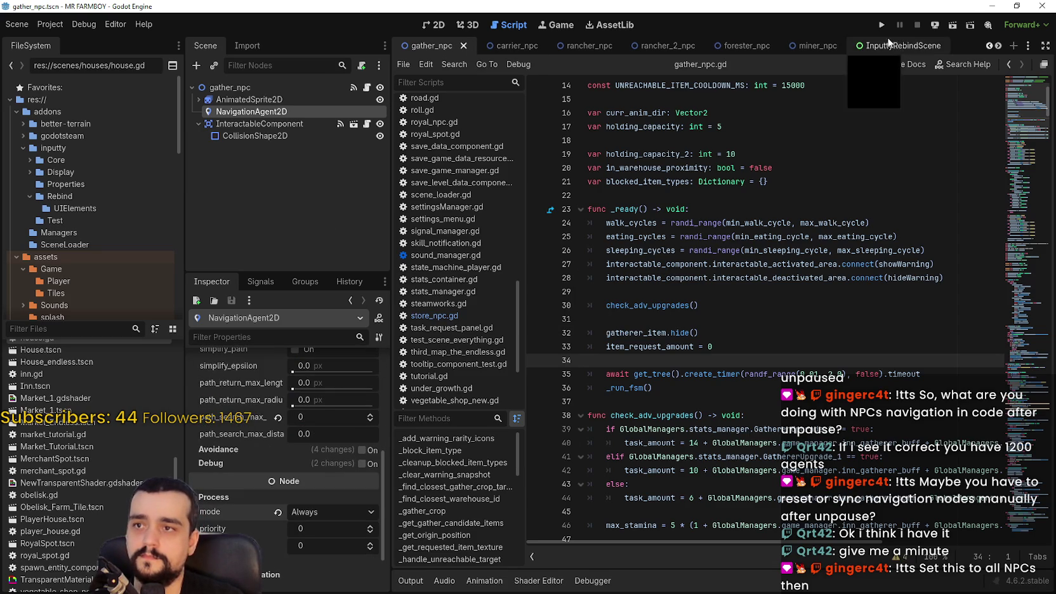
- In miner_npc, set the AnimatedSprite2D process mode to Always
click(795, 47)
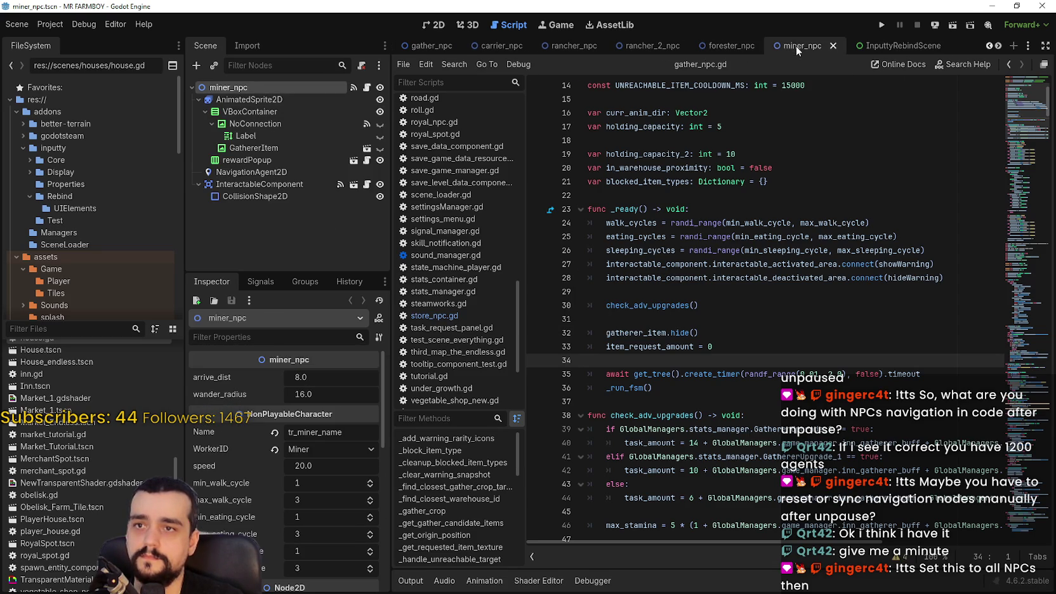
click(232, 100)
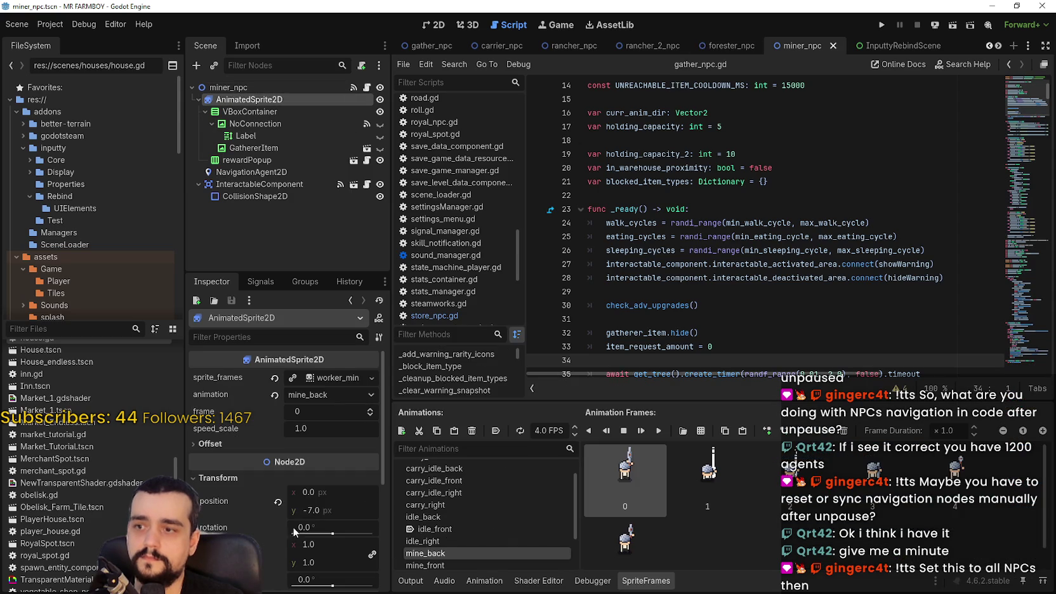
scroll(292, 508, down, 10)
click(242, 498)
click(312, 509)
click(324, 558)
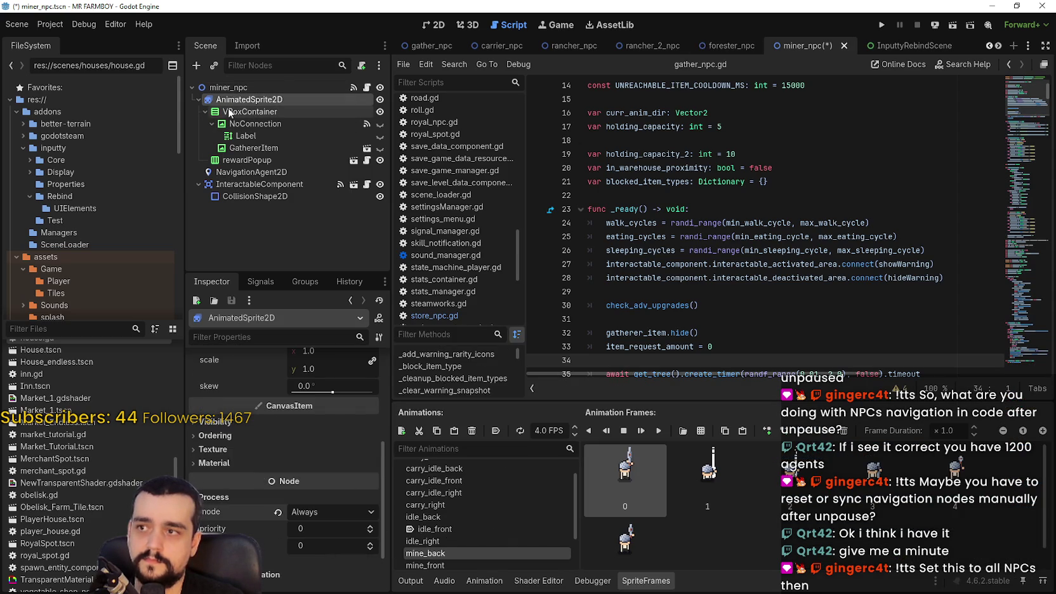
click(197, 99)
- Set miner_npc's NavigationAgent2D process mode to Always and save the scene
click(241, 112)
scroll(286, 390, down, 3)
scroll(339, 541, down, 3)
click(216, 497)
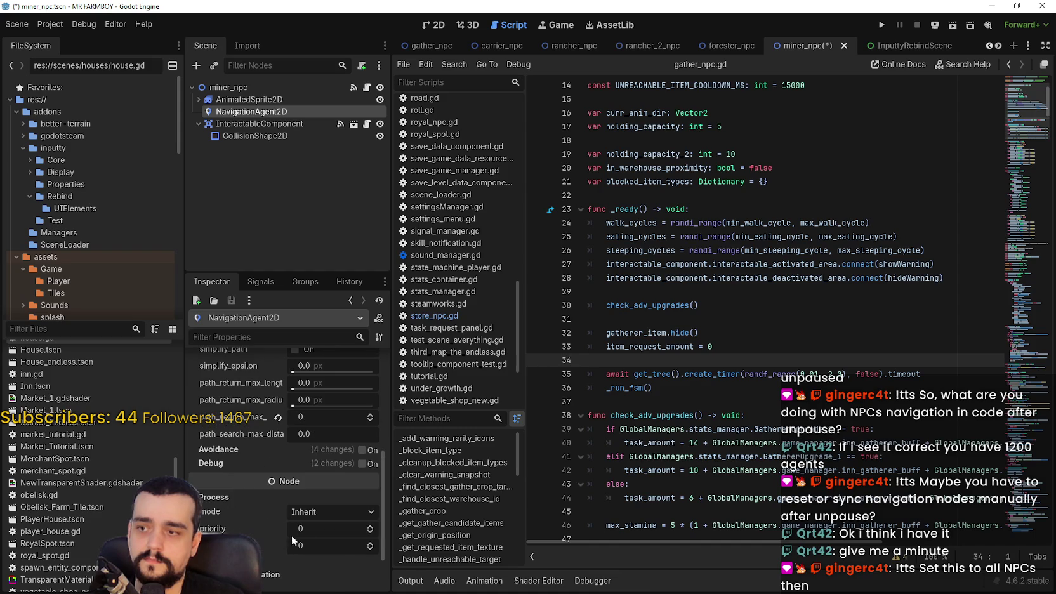
click(330, 511)
click(321, 569)
key(ctrl+s)
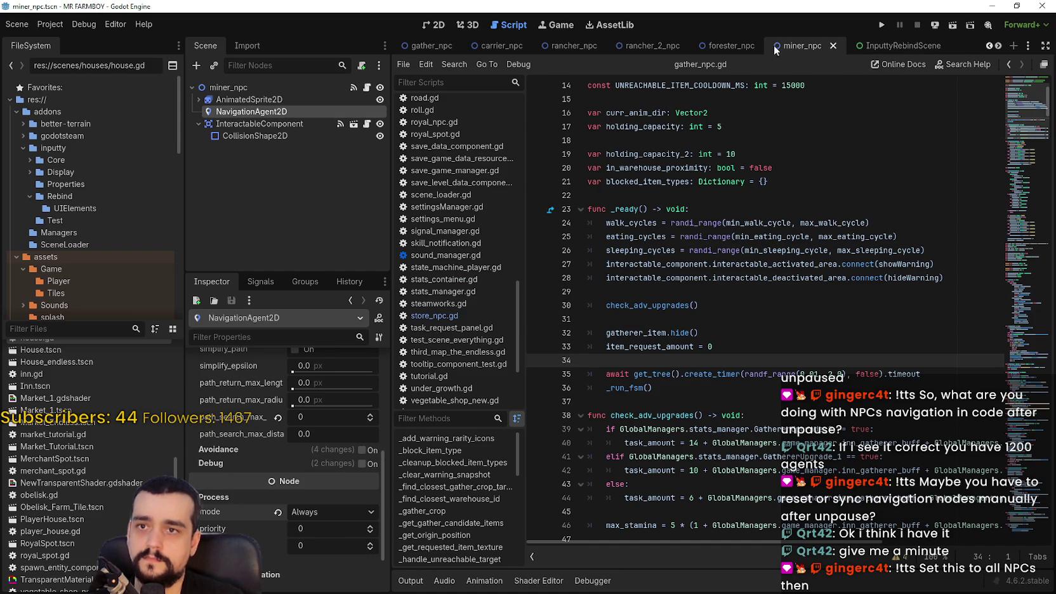
- In forester_npc, set the AnimatedSprite2D process mode to Always and save
click(729, 45)
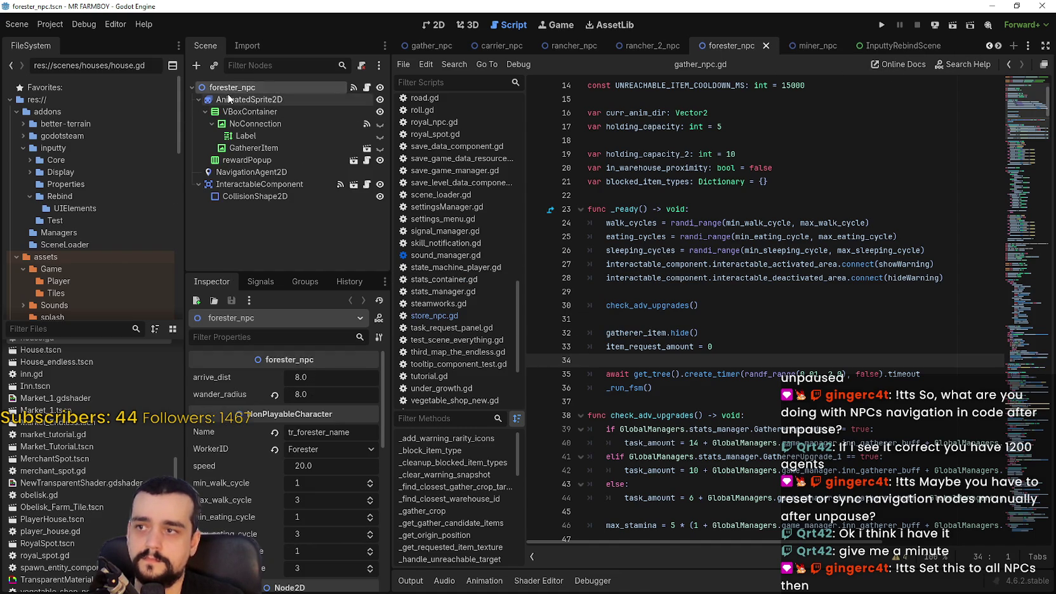
click(230, 100)
scroll(226, 515, down, 5)
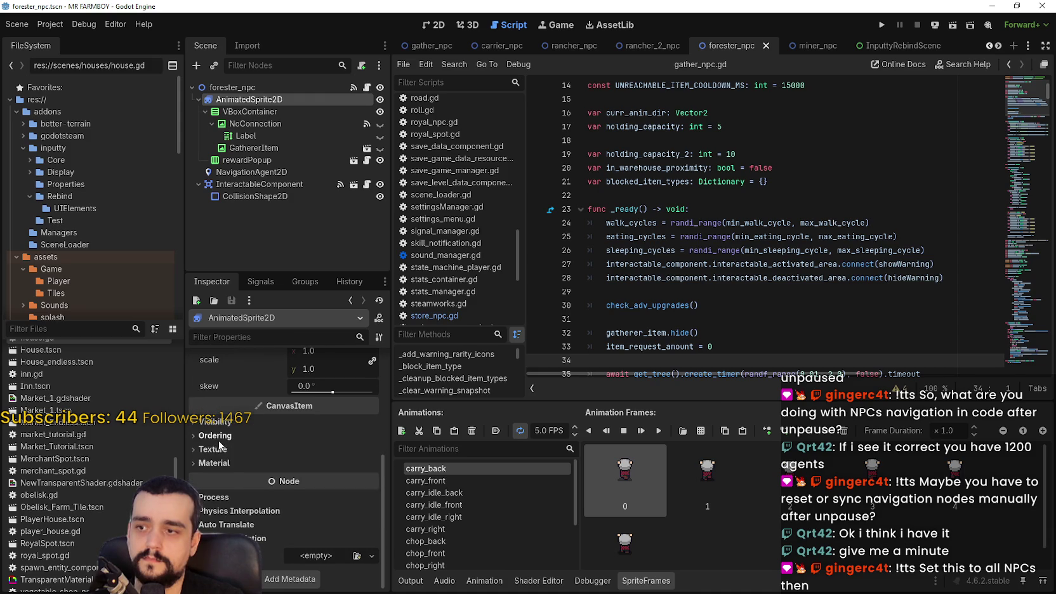
click(234, 498)
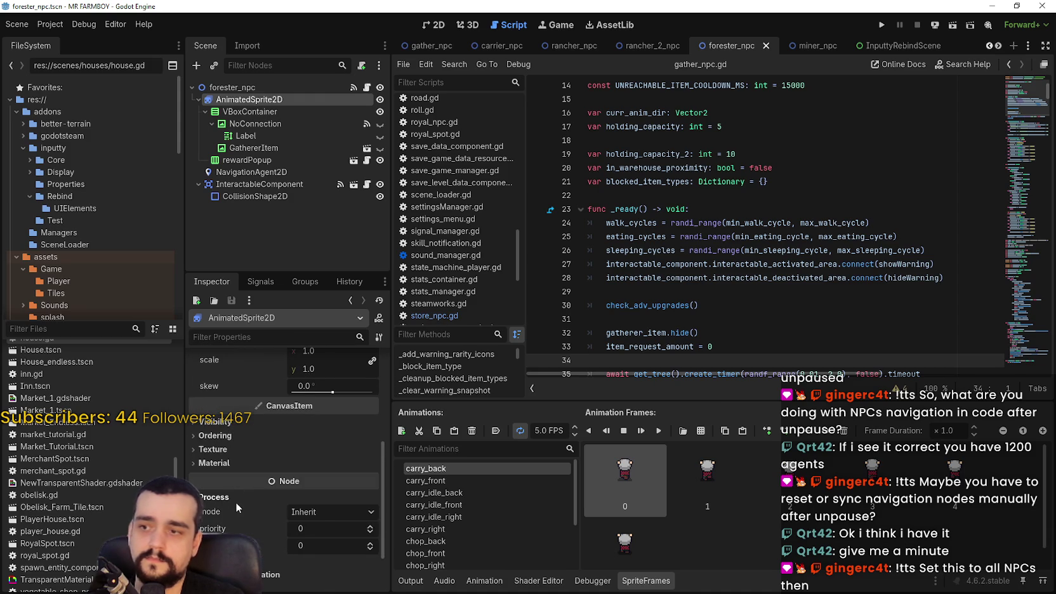
click(330, 511)
click(317, 564)
key(ctrl+s)
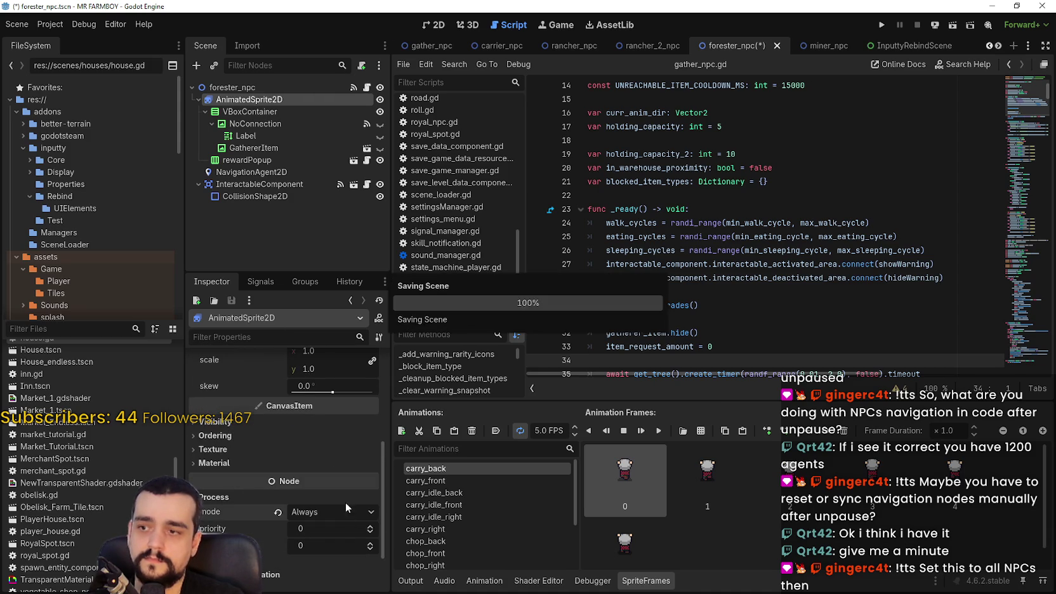
- Set forester_npc's NavigationAgent2D process mode to Always and save the scene
click(205, 111)
click(233, 136)
scroll(308, 553, down, 10)
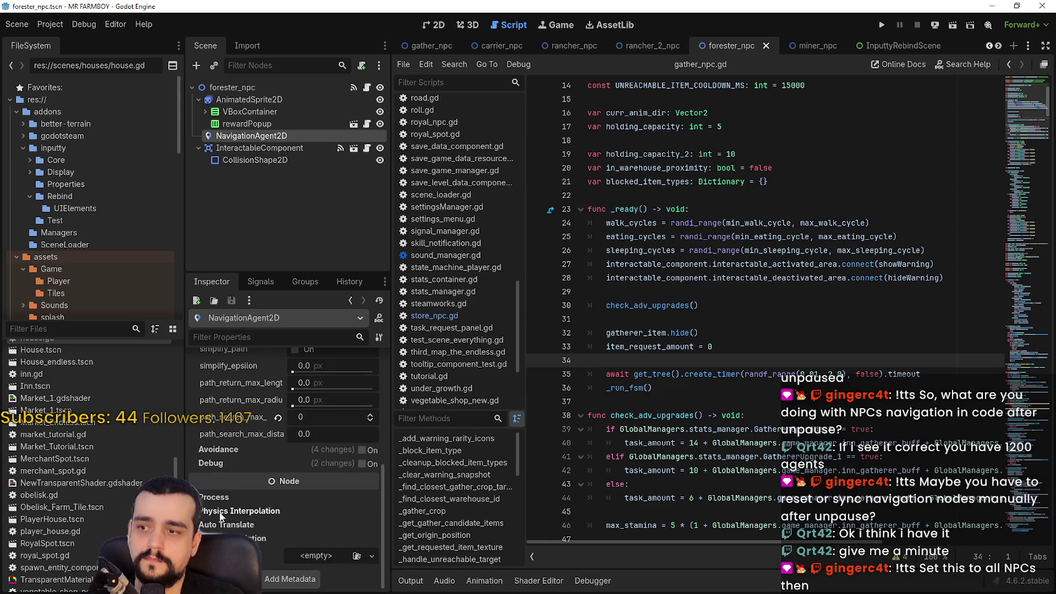
click(220, 498)
click(303, 514)
click(326, 571)
key(ctrl+s)
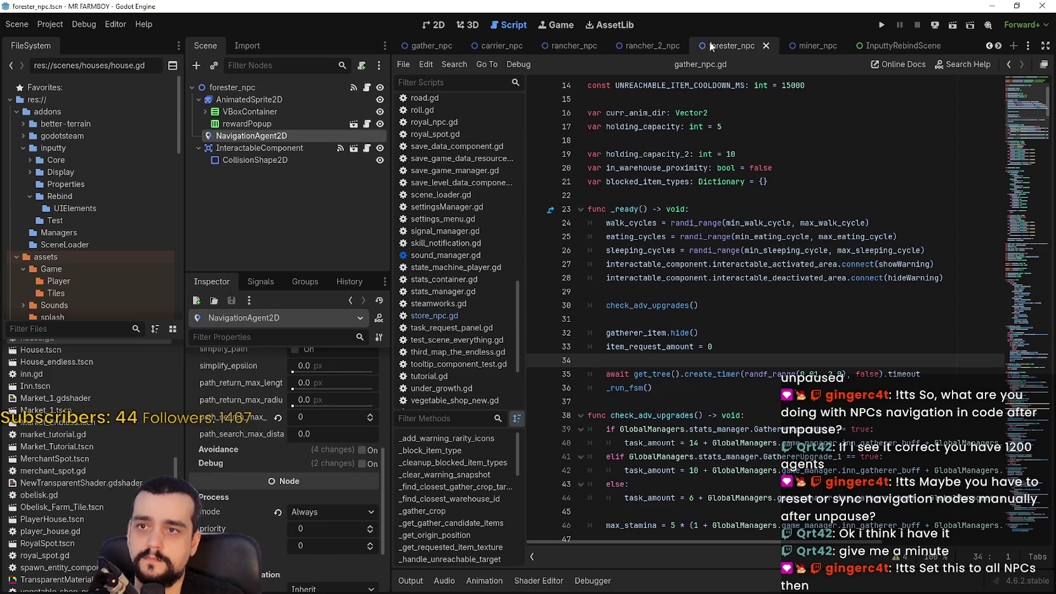
click(649, 43)
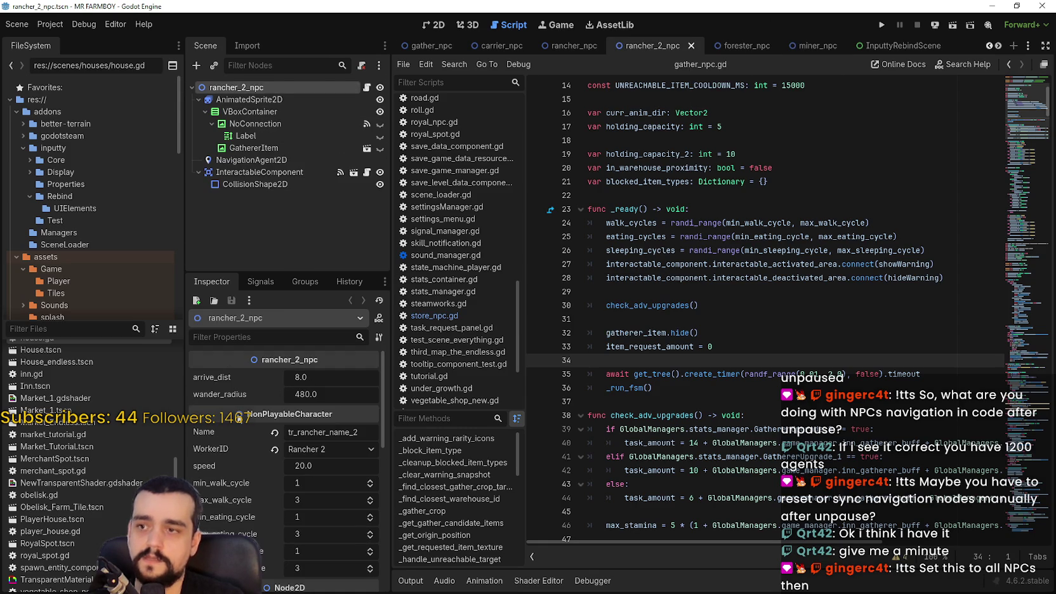
- In rancher_2_npc, set the AnimatedSprite2D process mode to Always and save
click(199, 99)
click(209, 100)
scroll(293, 492, down, 5)
click(293, 495)
click(295, 513)
click(328, 570)
key(ctrl+s)
- Set rancher_2_npc's NavigationAgent2D process mode to Always and save the scene
scroll(253, 456, down, 2)
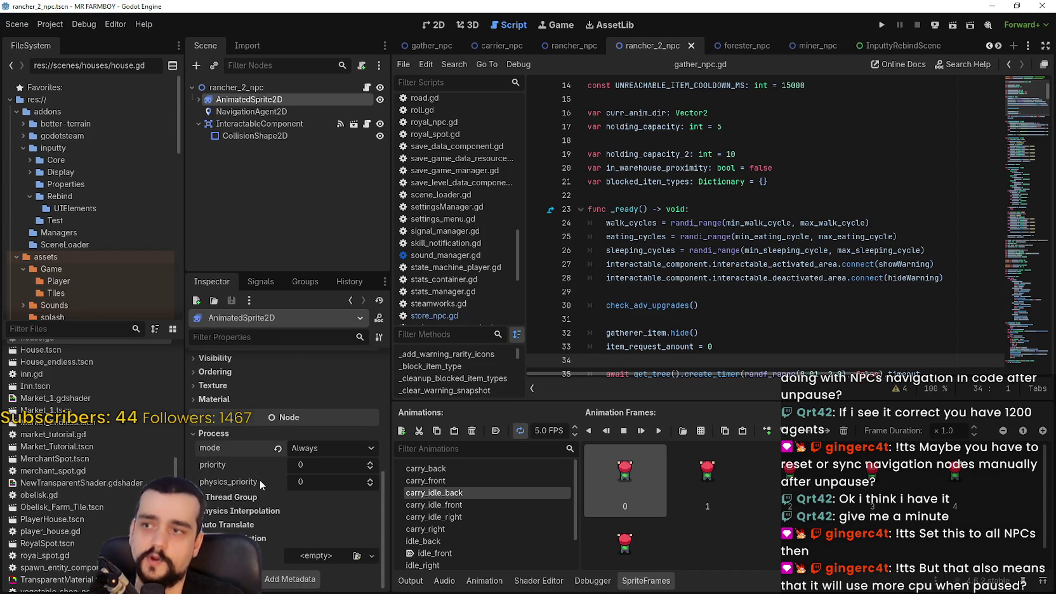
click(243, 112)
scroll(256, 493, down, 2)
scroll(256, 482, down, 3)
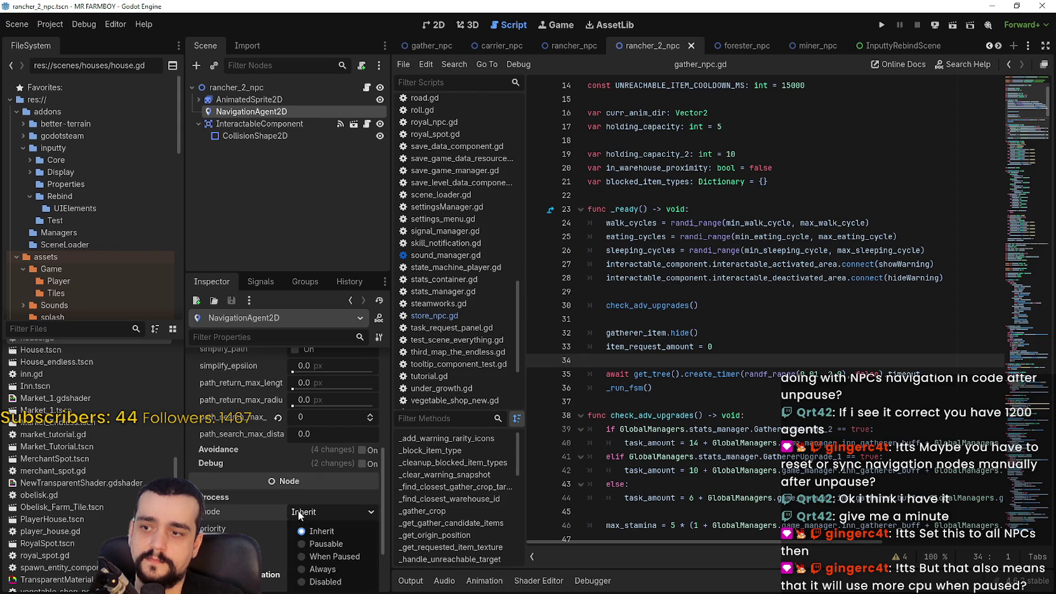
click(328, 567)
key(ctrl+s)
scroll(317, 539, up, 3)
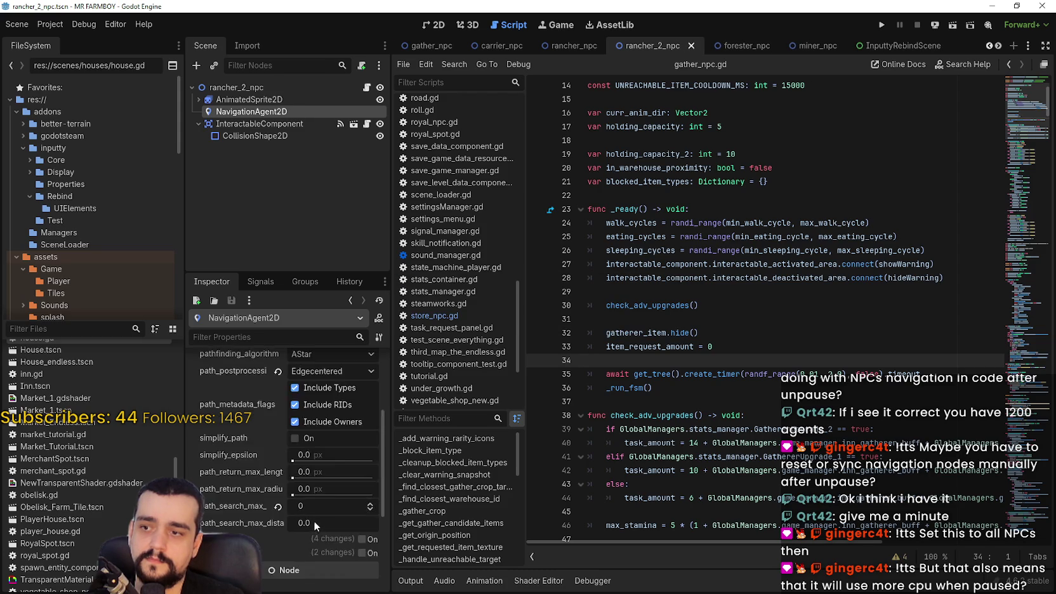
scroll(313, 520, up, 4)
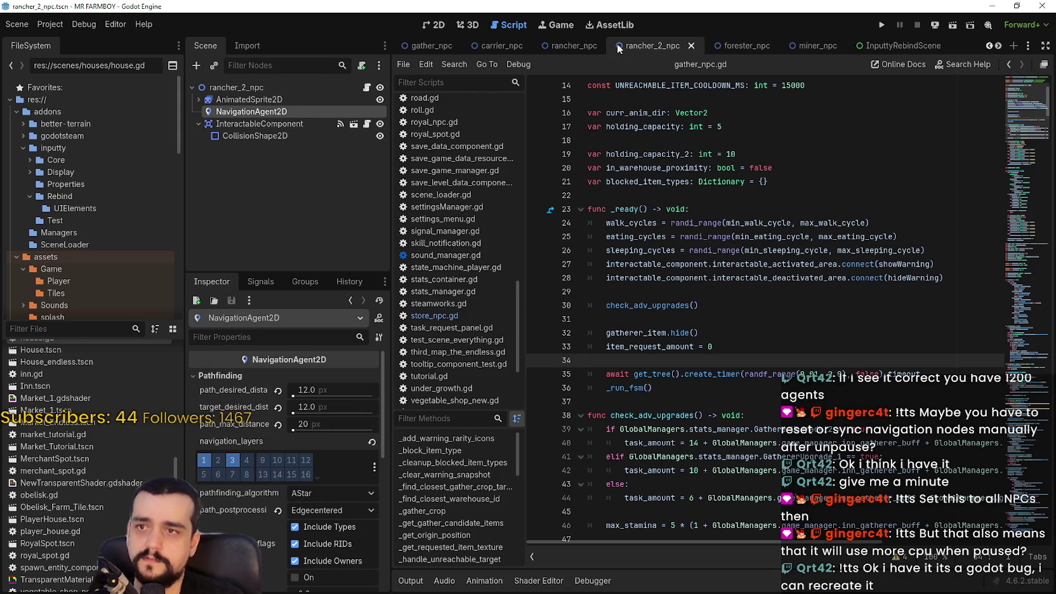
- Switch to rancher_npc and select its AnimatedSprite2D node to inspect its properties
click(572, 46)
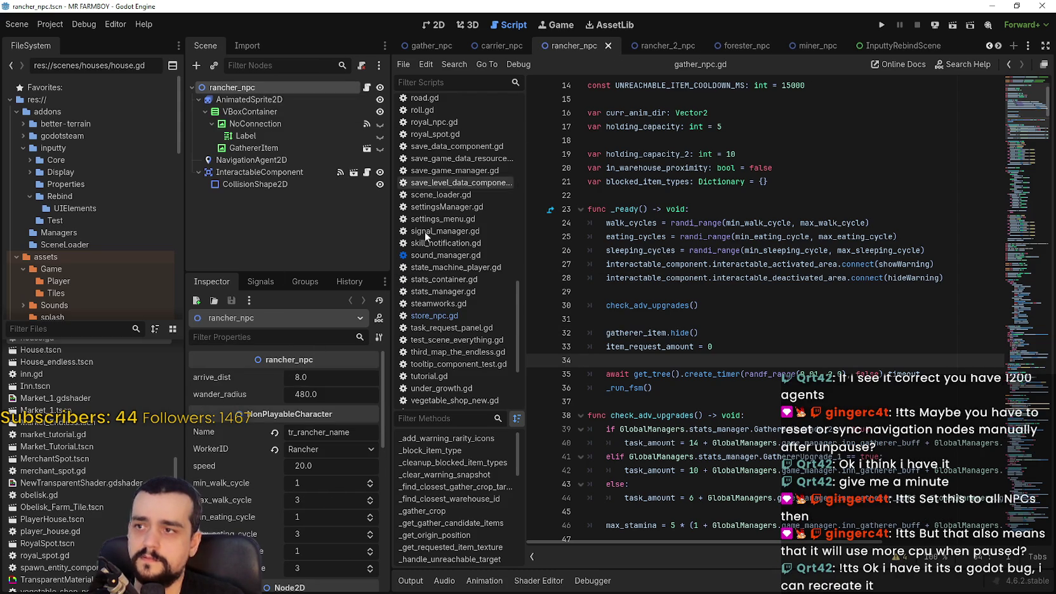
click(198, 100)
click(225, 99)
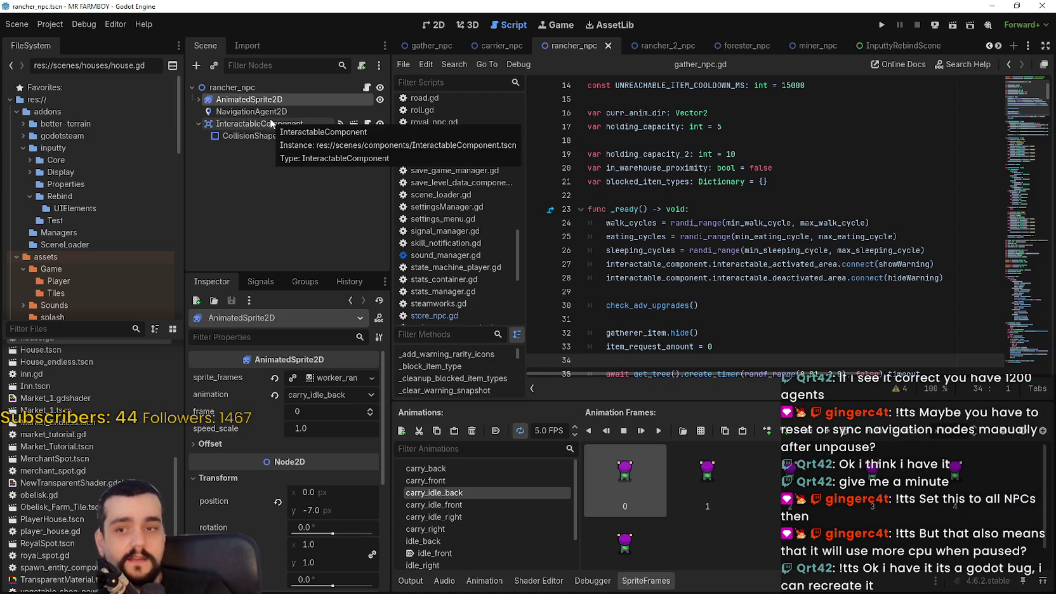
scroll(286, 452, down, 5)
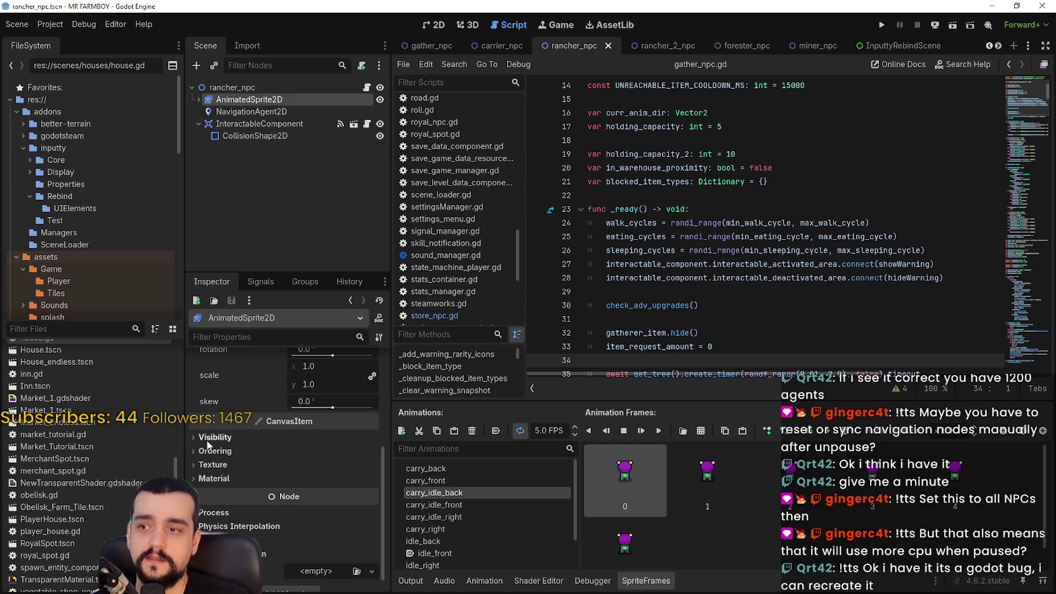
scroll(317, 473, down, 1)
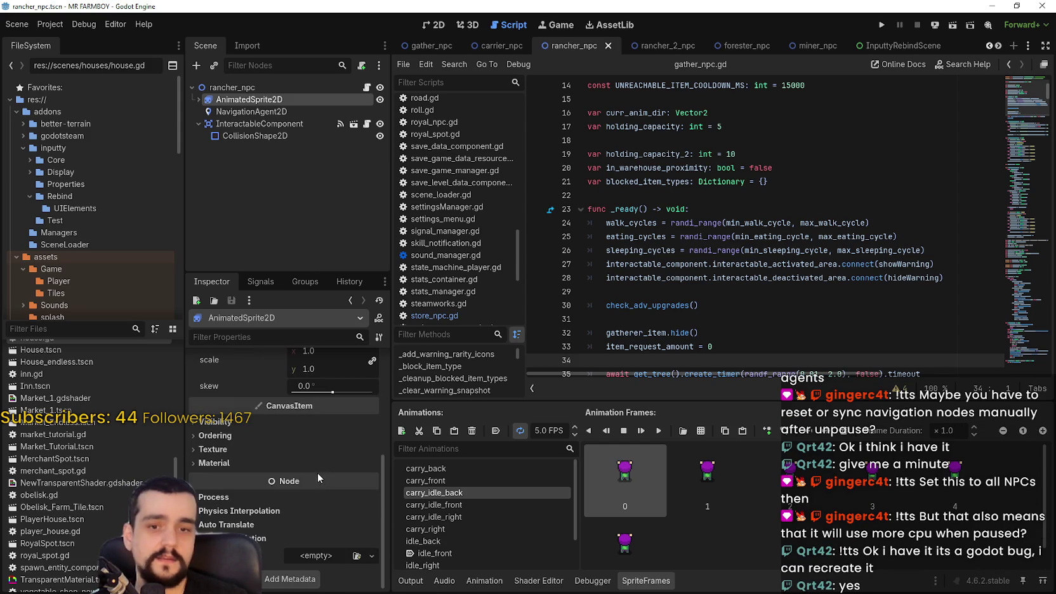
scroll(230, 447, up, 2)
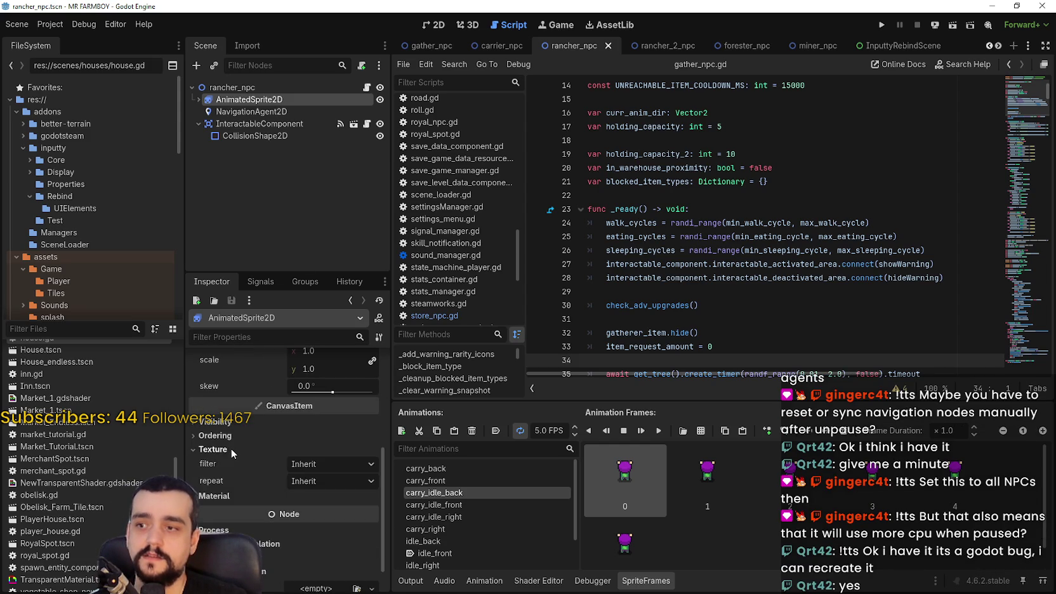
scroll(258, 466, up, 2)
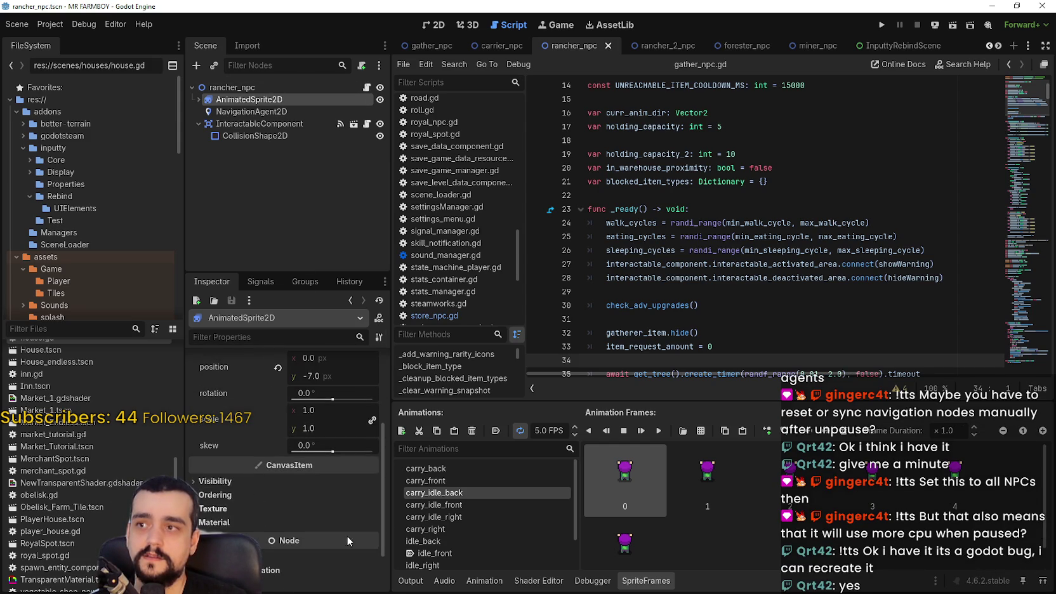
scroll(257, 540, down, 2)
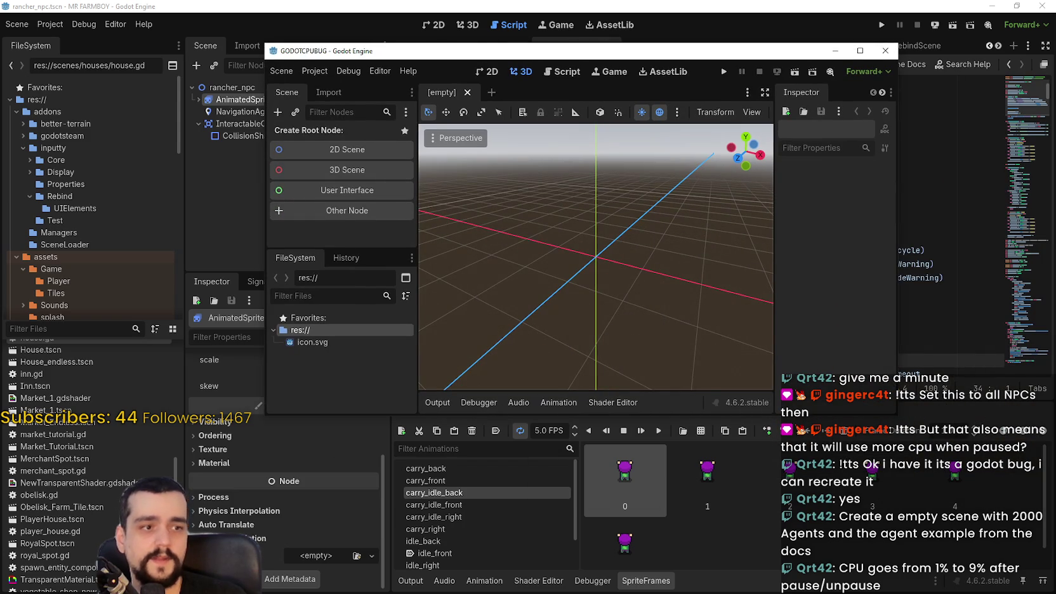
- Maximize the GODOTCPUBUG editor and create a 2D scene with its Node2D root renamed to main
click(859, 50)
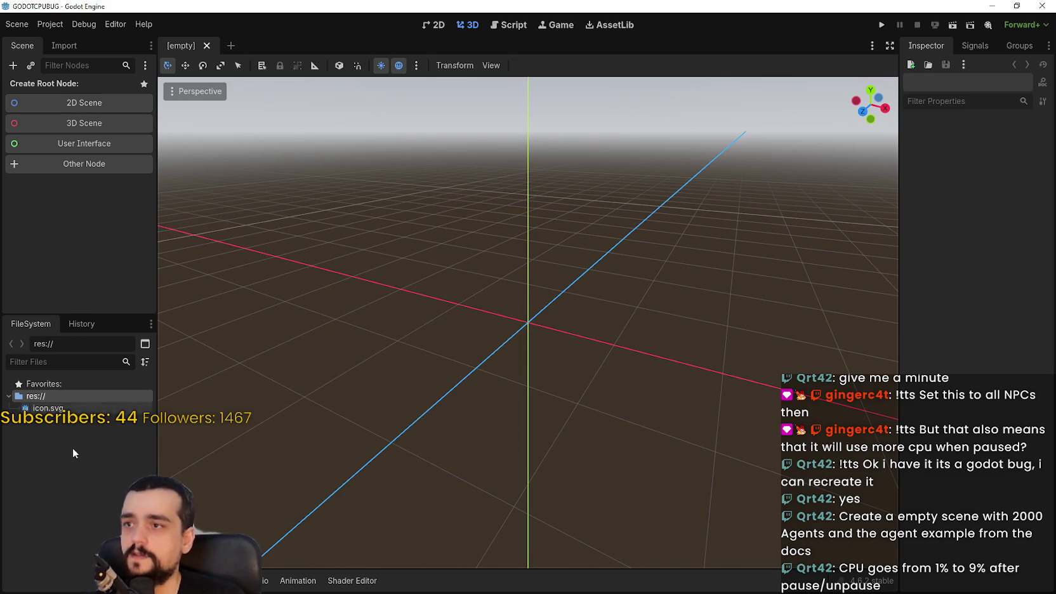
click(84, 102)
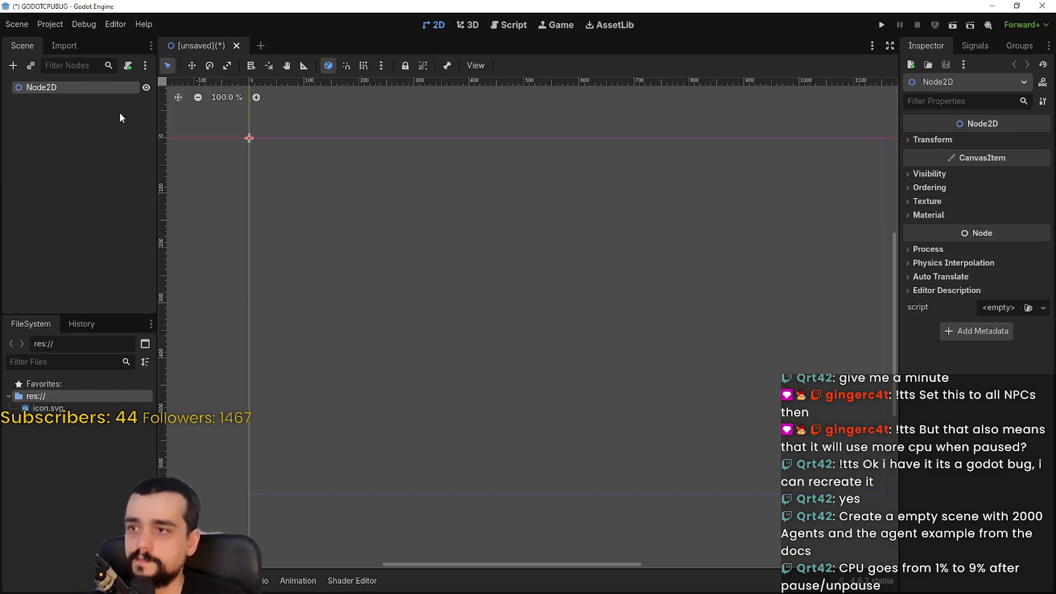
double_click(56, 86)
text(main)
key(Return)
right_click(65, 82)
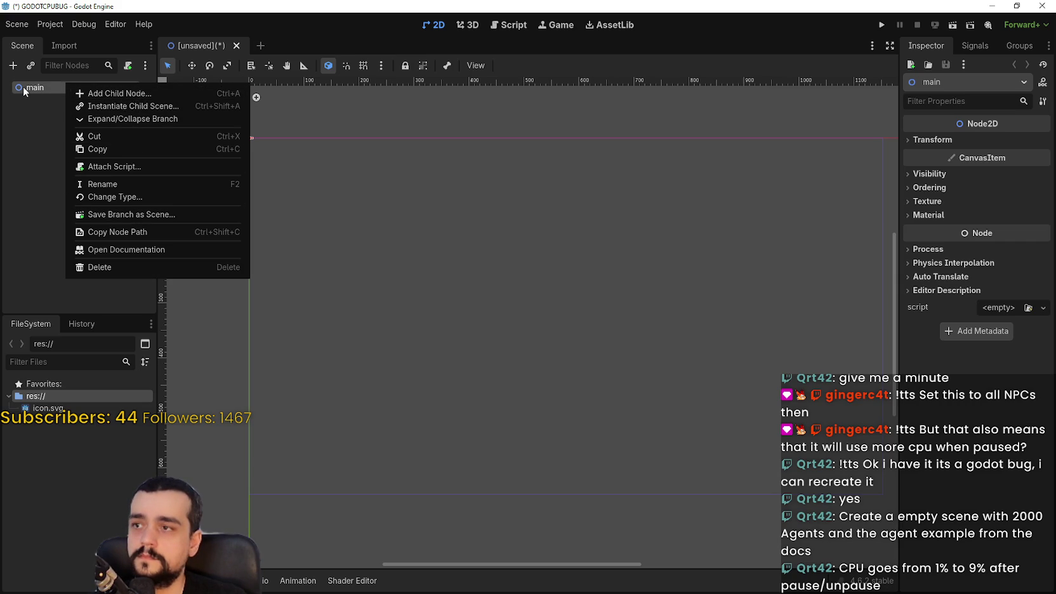
- Attach a new main.gd script to the main node
right_click(54, 89)
click(100, 175)
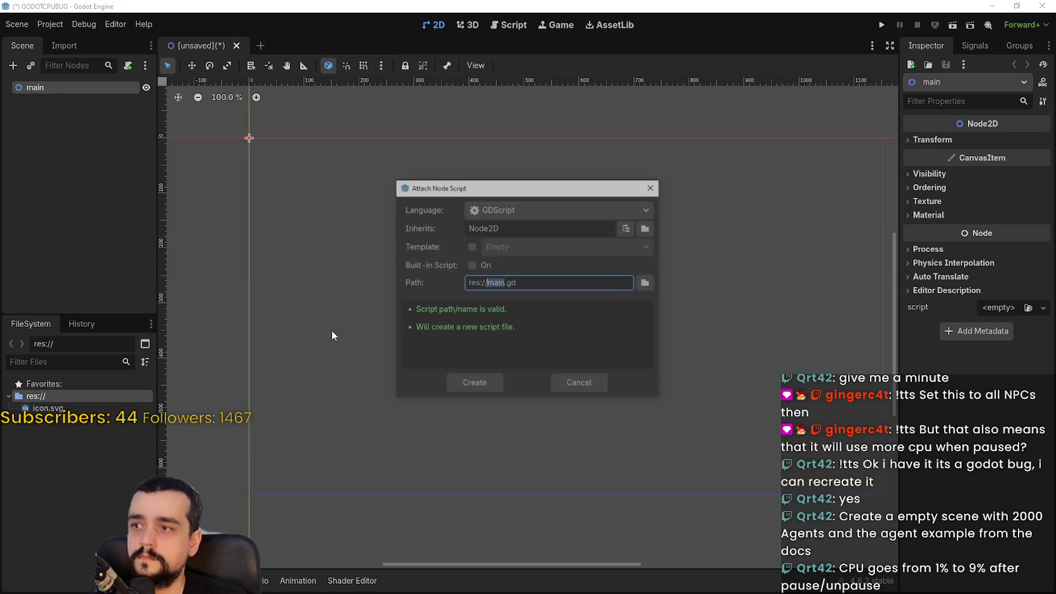
click(477, 378)
- Add a _ready function that creates a 10.0-second timer from get_tree()
click(482, 132)
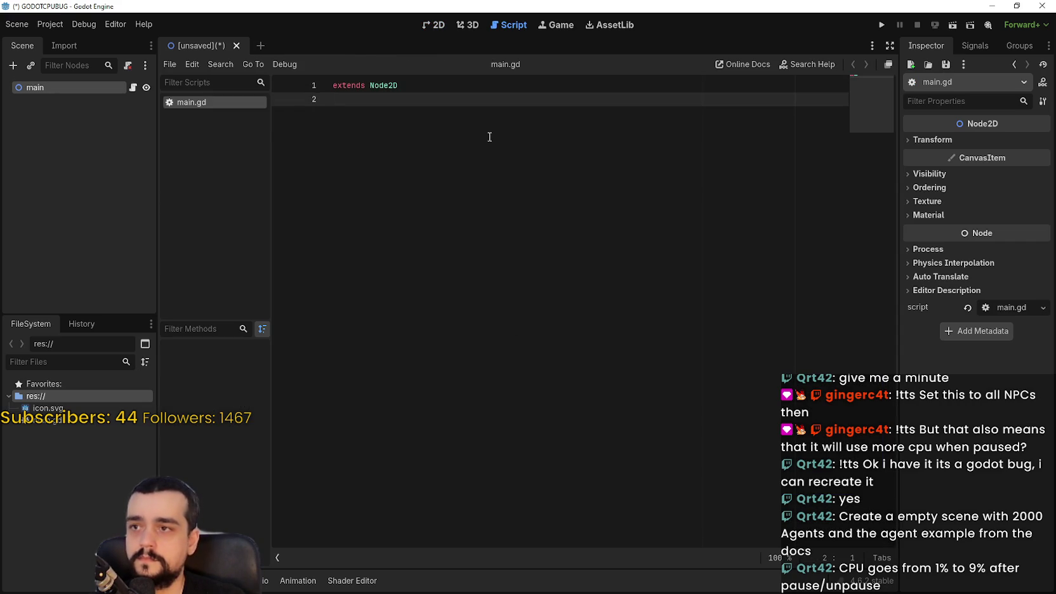
key(Return)
key(Return)
text(func _rea)
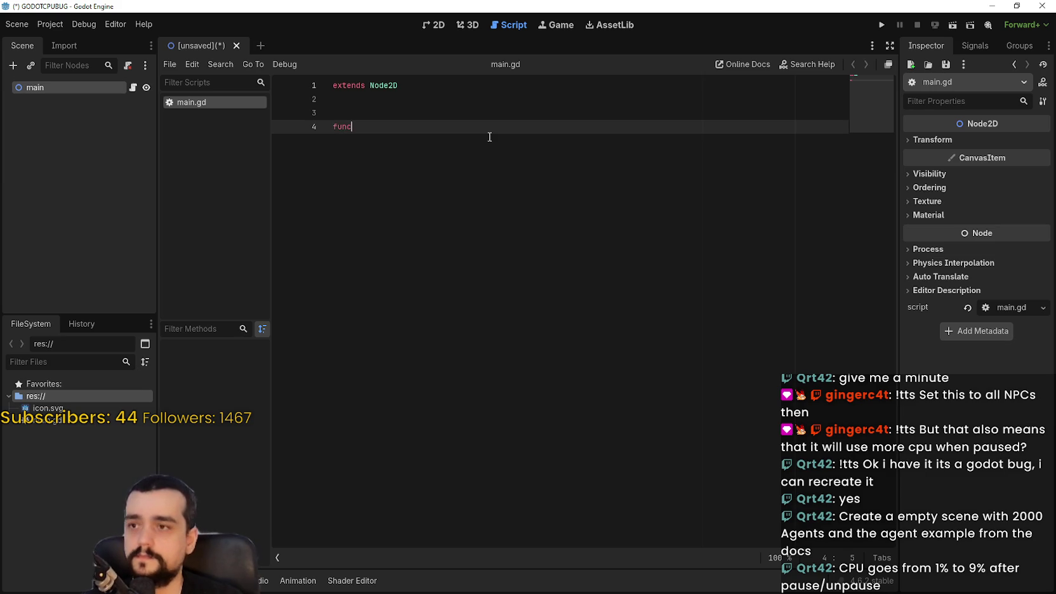
key(Return)
key(Return)
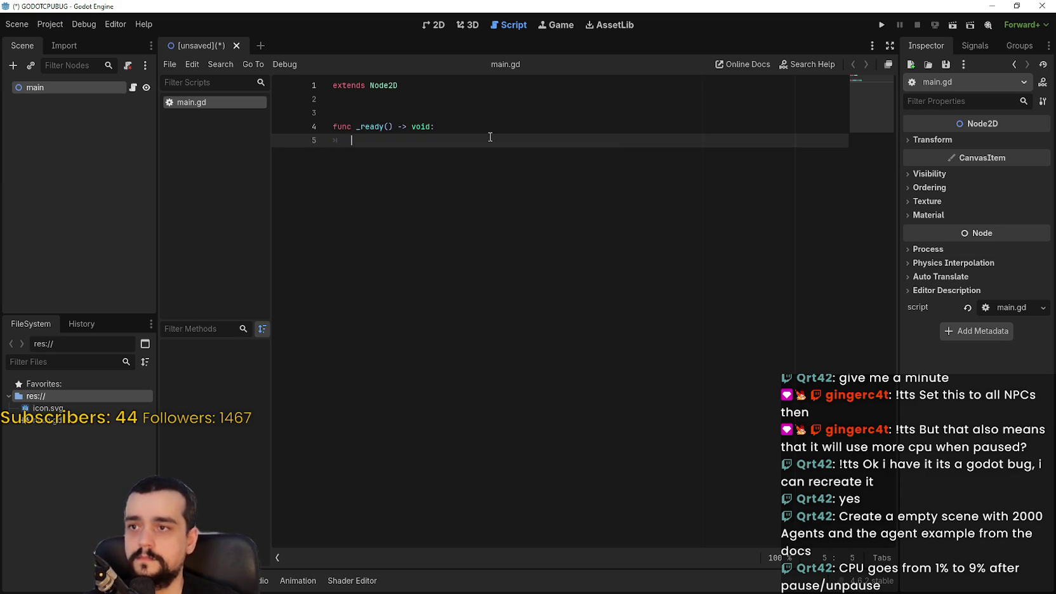
text(get_tree_)
key(Return)
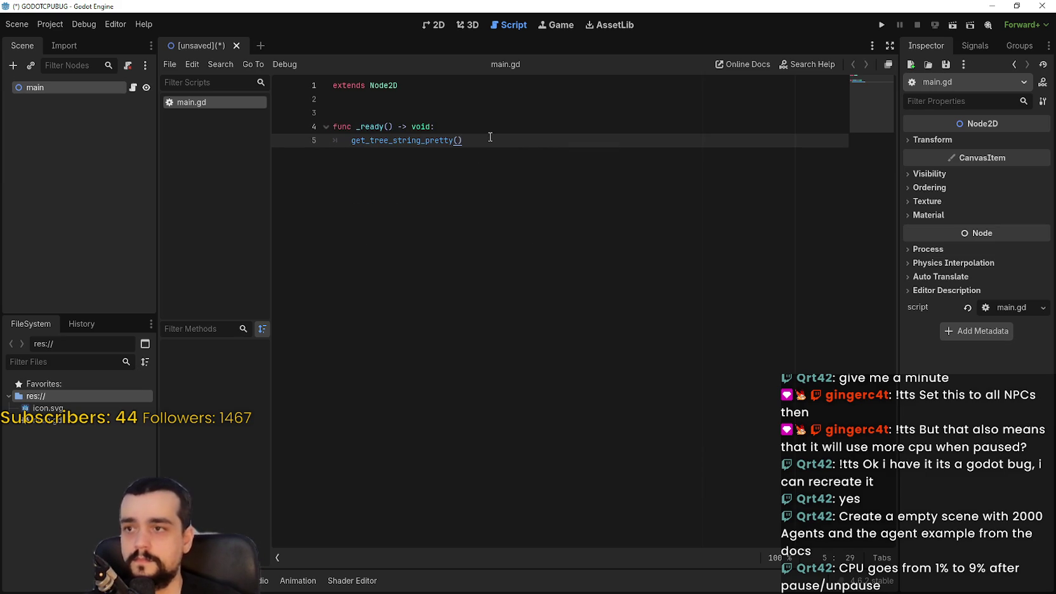
key(BackSpace)
key(BackSpace)
key(BackSpace)
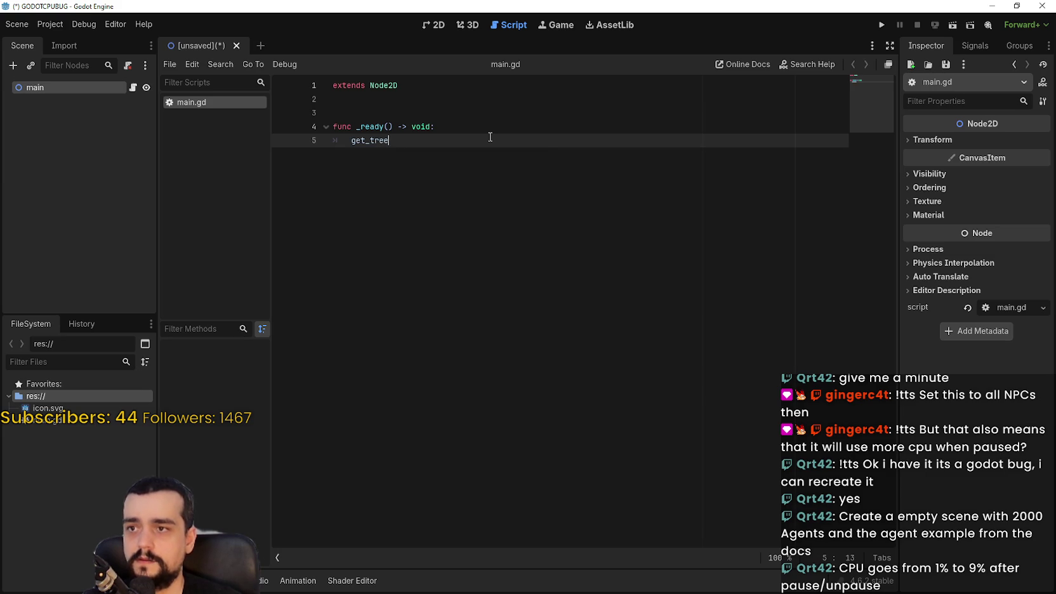
text(.ph)
key(BackSpace)
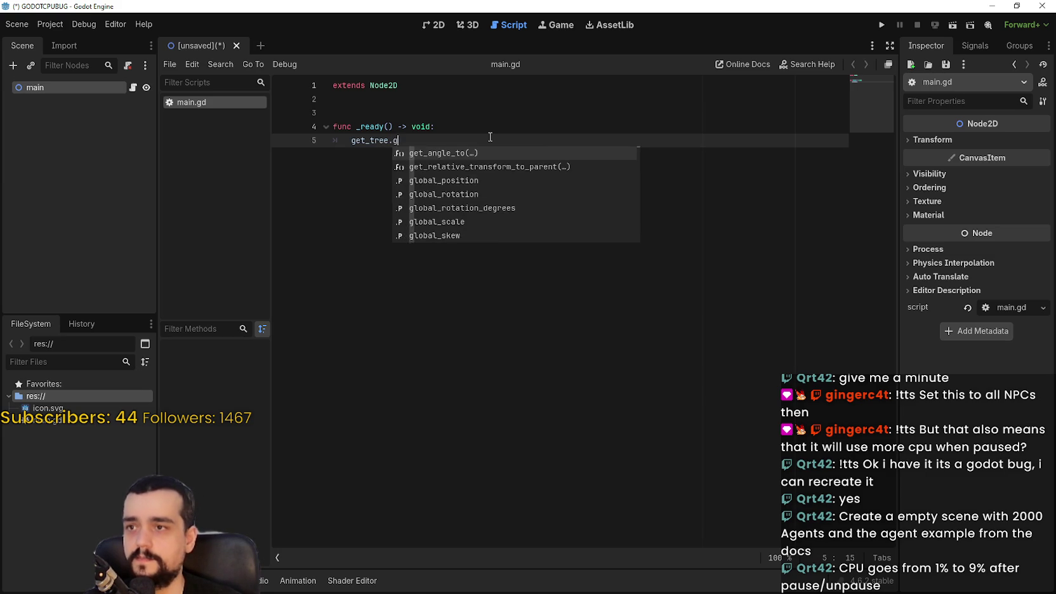
text(crea)
key(Return)
text(10.)
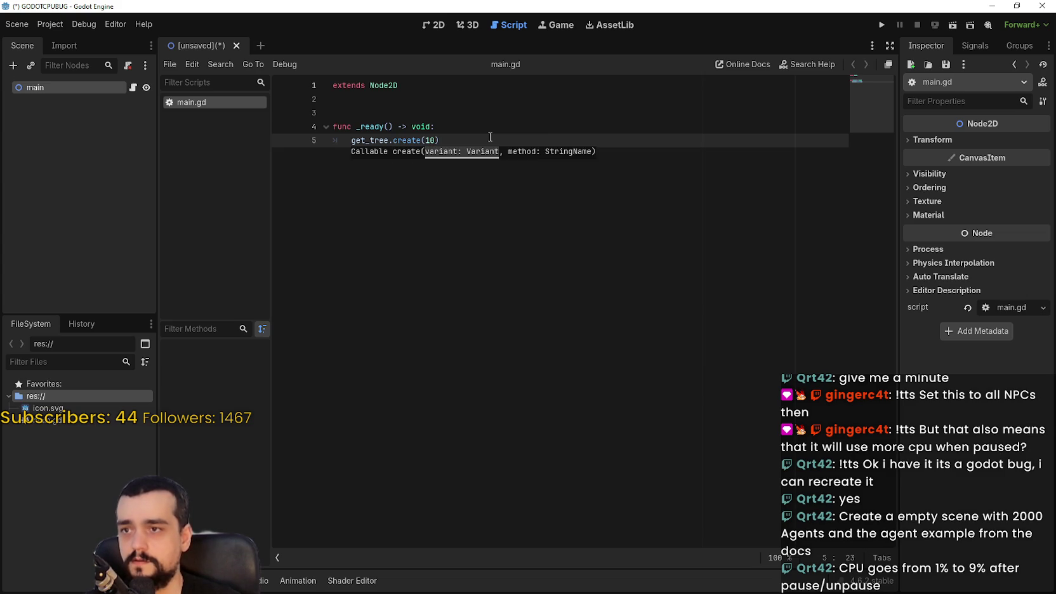
text(0).timeout)
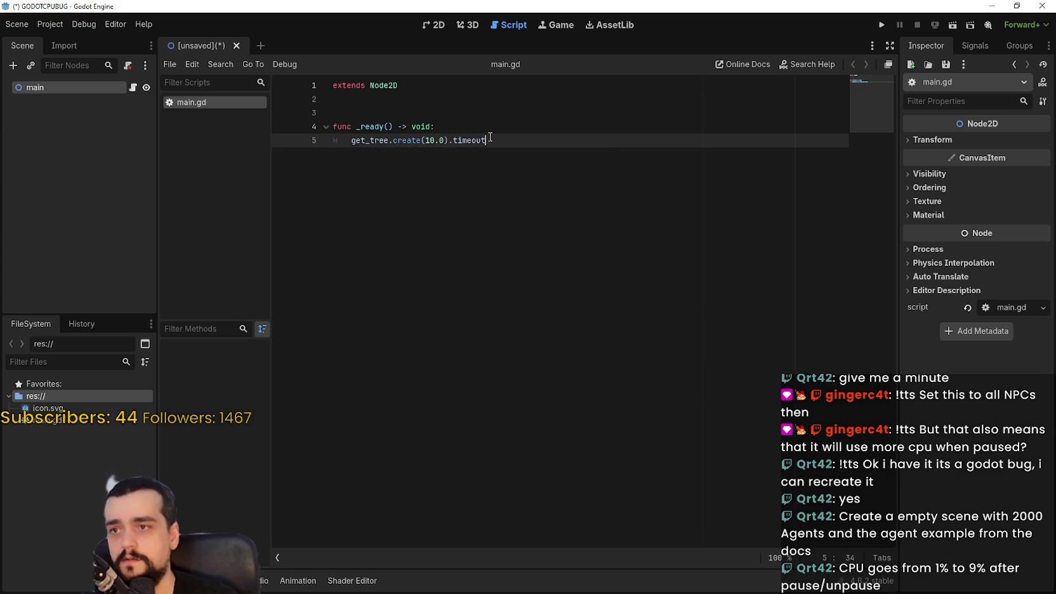
- Correct the line to await get_tree().create_timer(10.0).timeout
click(352, 139)
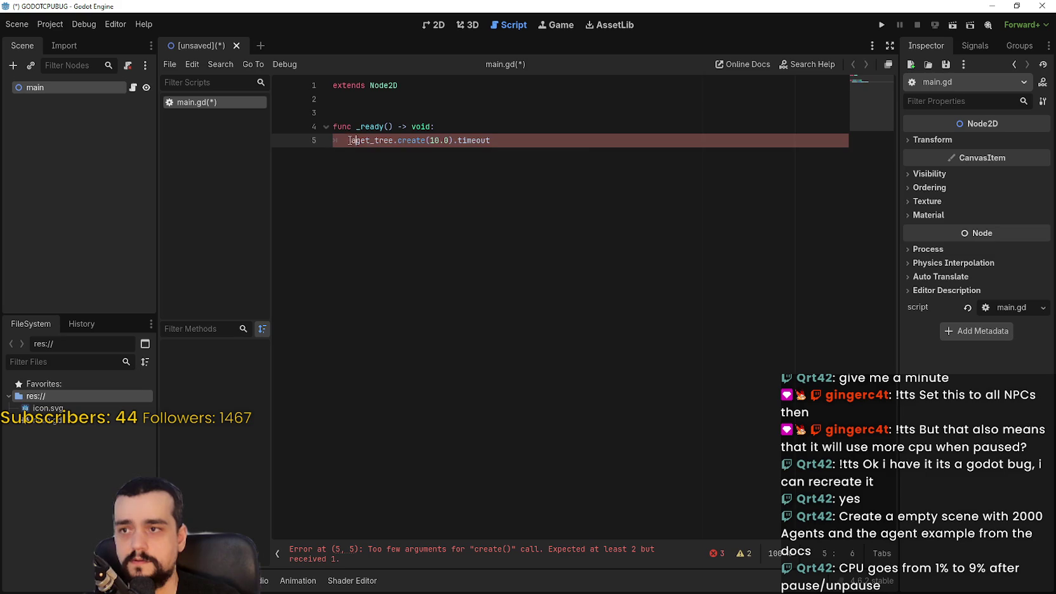
text(await)
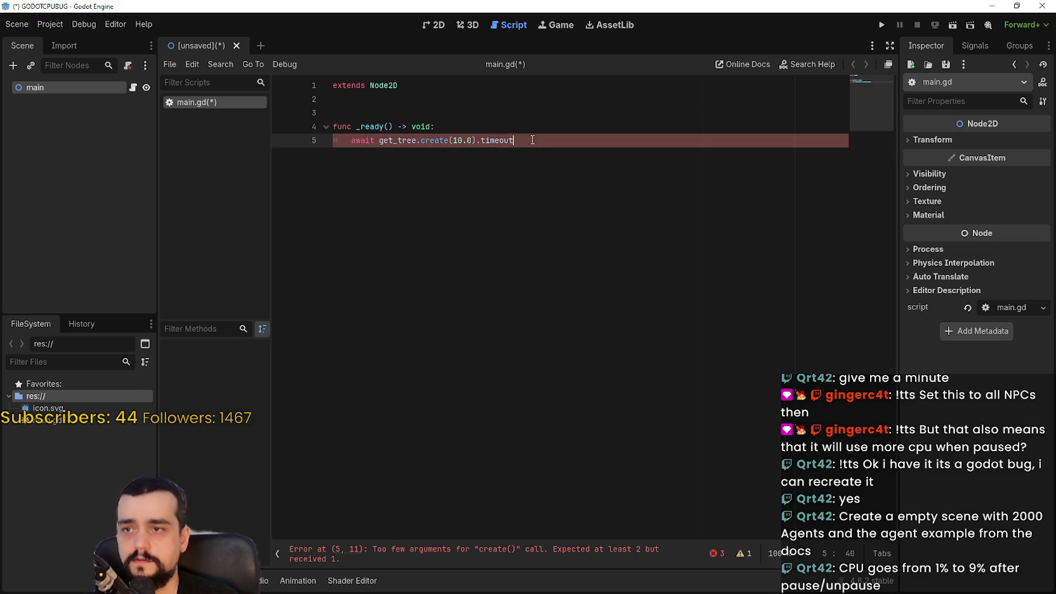
double_click(497, 140)
click(444, 139)
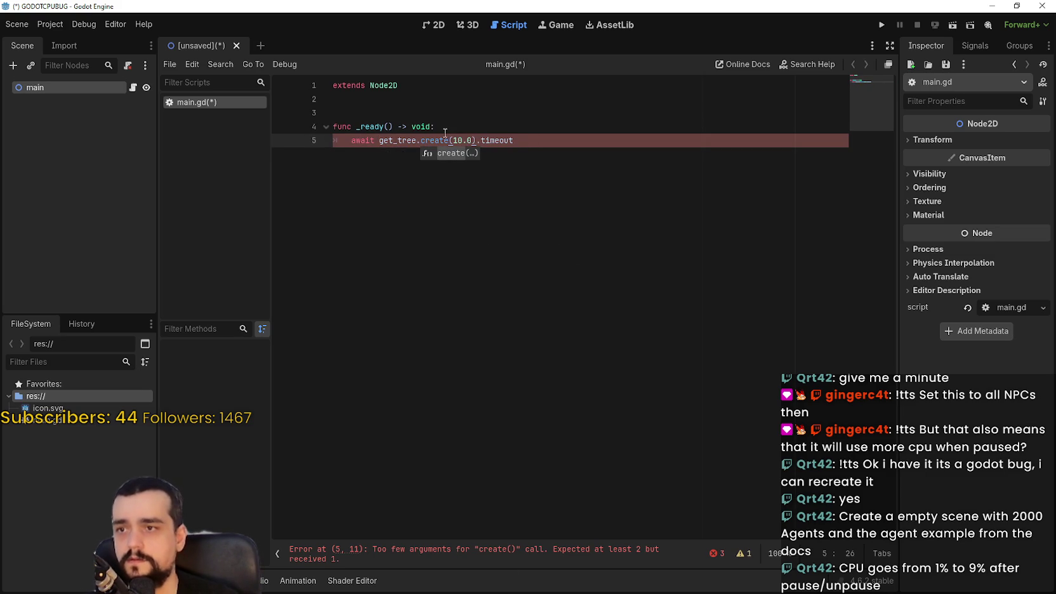
key(Right)
text(_time)
click(417, 139)
text(()
click(573, 142)
- Add a get_tree().set_pause(true) line after the 10-second wait
key(Return)
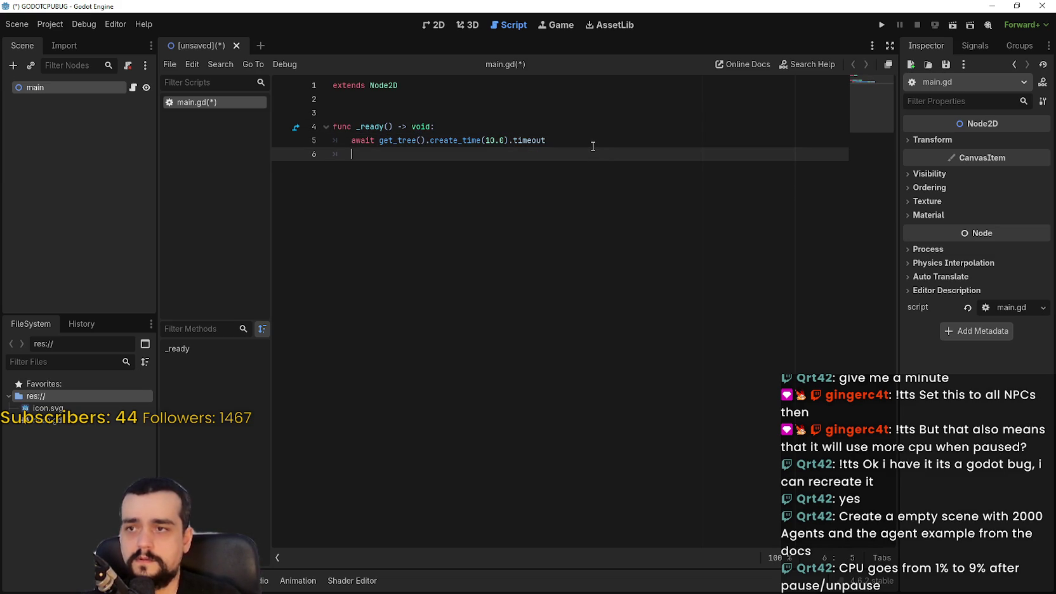
text(g)
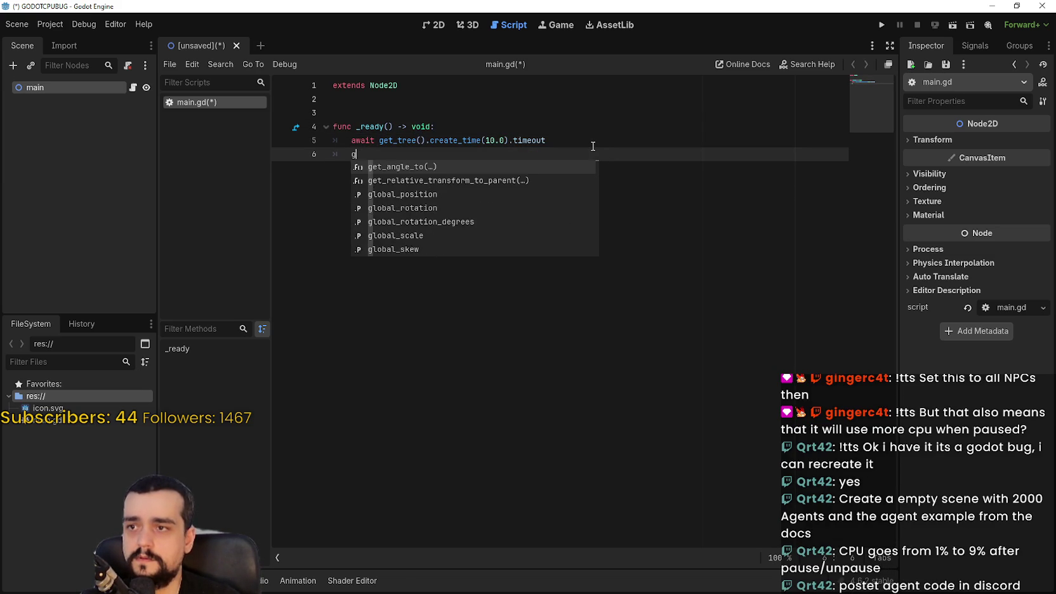
text(et_tree)
key(Return)
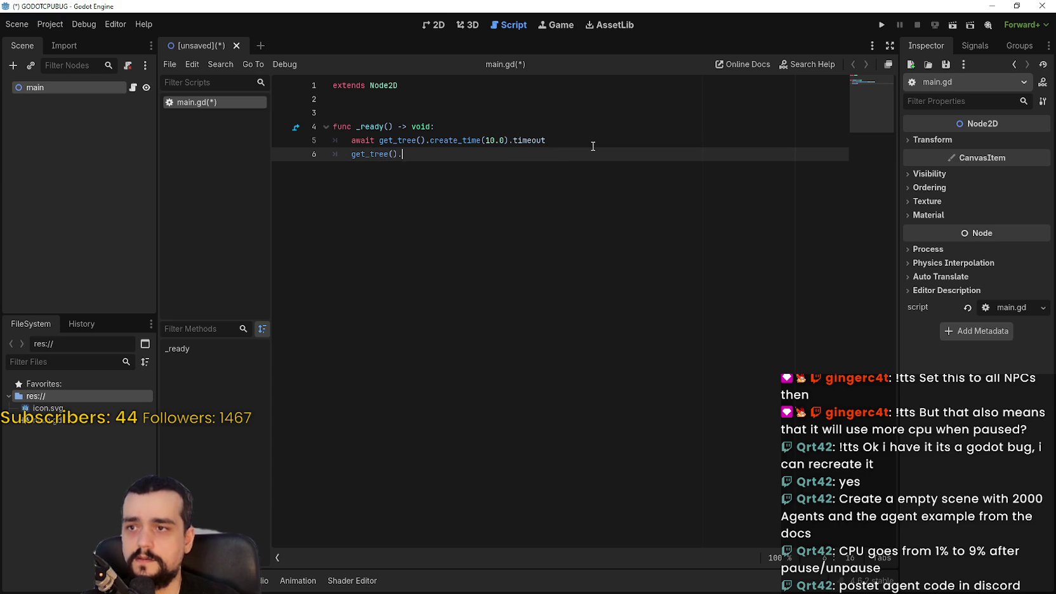
text(.p)
key(BackSpace)
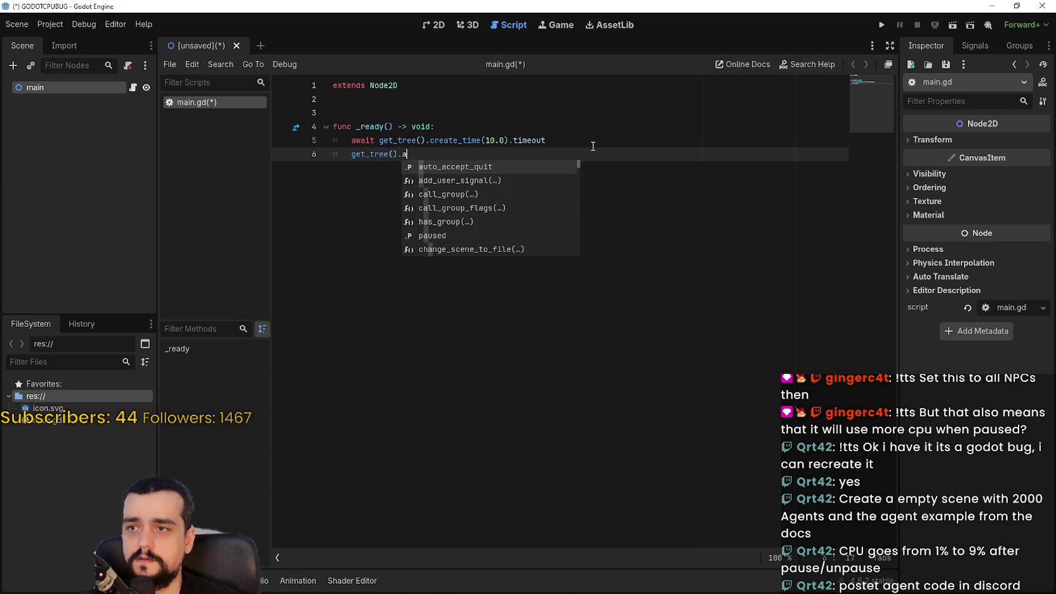
text(pau)
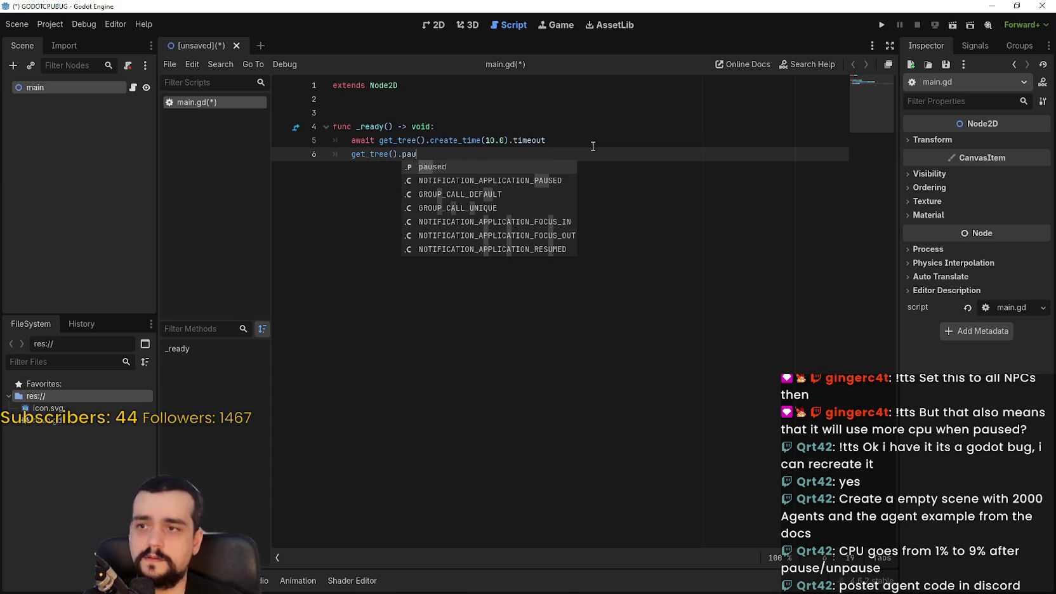
key(Return)
text(= tr)
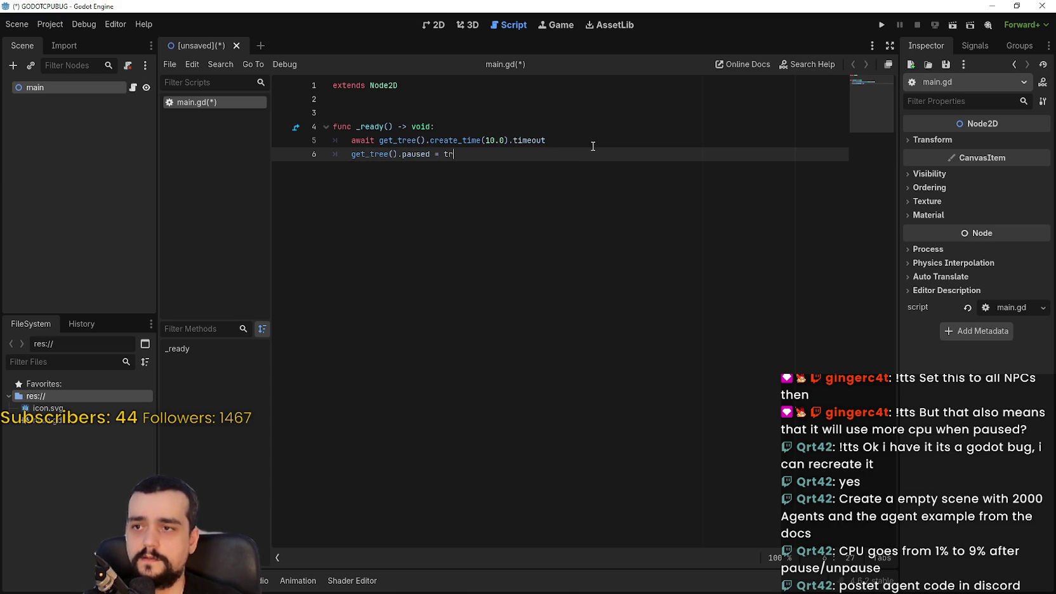
key(BackSpace)
key(BackSpace)
key(BackSpace)
key(BackSpace)
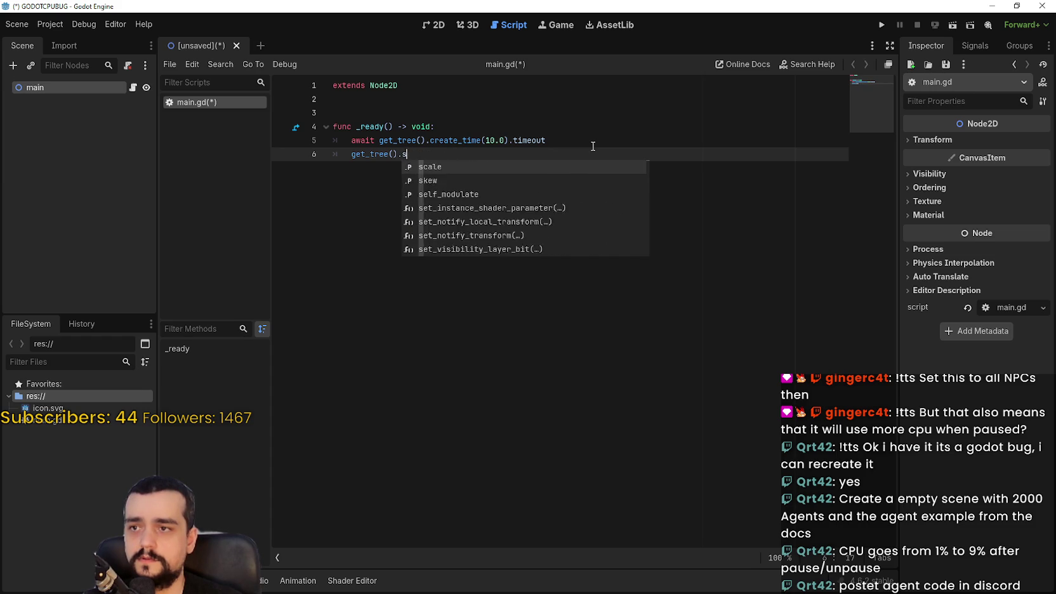
text(set_pause*)
key(BackSpace)
text((true)
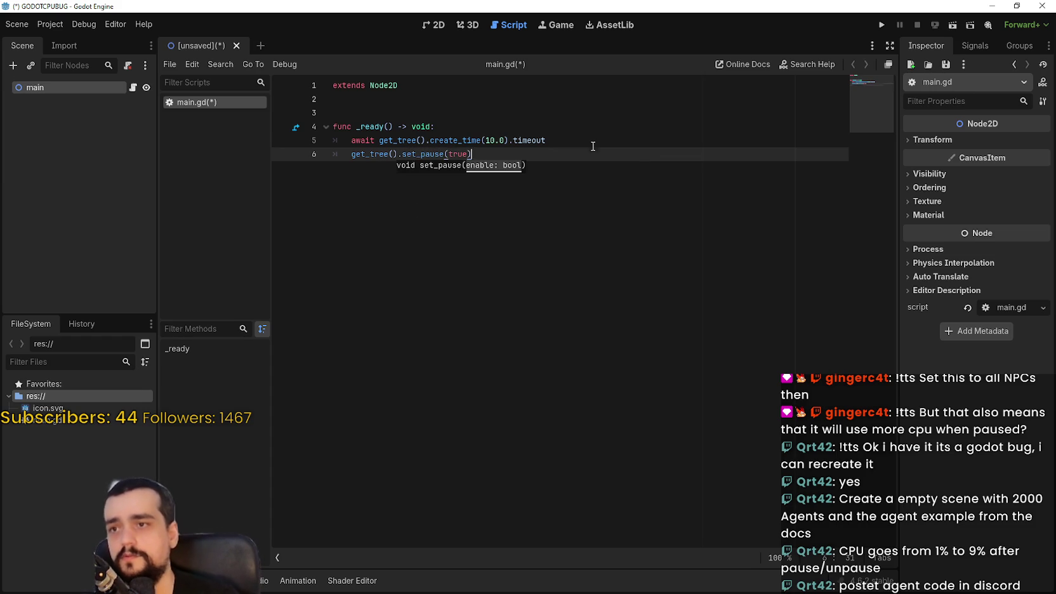
key(Return)
key(BackSpace)
- Duplicate the wait line below the pause and change it to a 2.0-second wait
mouse_move(596, 141)
mouse_down()
mouse_move(340, 134)
mouse_move(351, 134)
mouse_up()
key(ctrl+c)
click(475, 199)
key(ctrl+v)
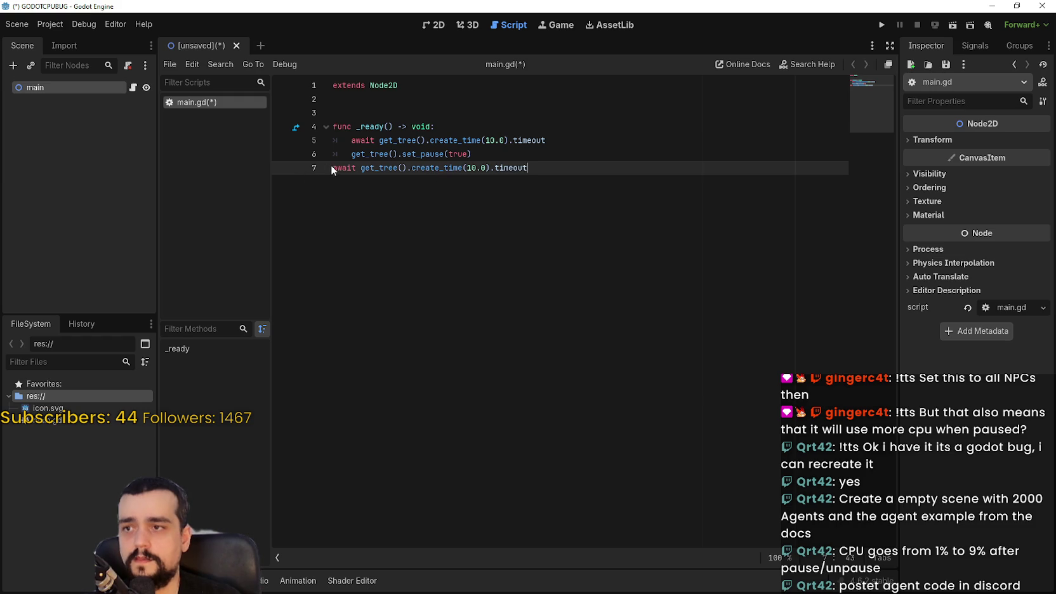
click(333, 167)
key(Tab)
double_click(490, 167)
text(2)
click(613, 194)
key(Return)
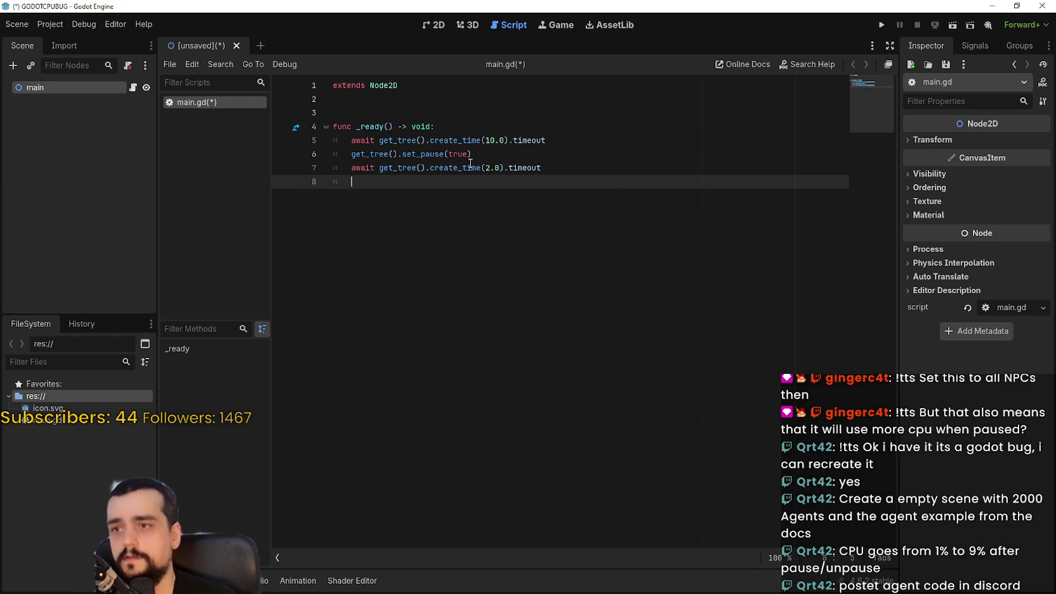
- Add a final set_pause(false) line after the 2-second wait
click(470, 154)
drag(471, 154, 351, 153)
key(ctrl+c)
click(370, 168)
key(ctrl+v)
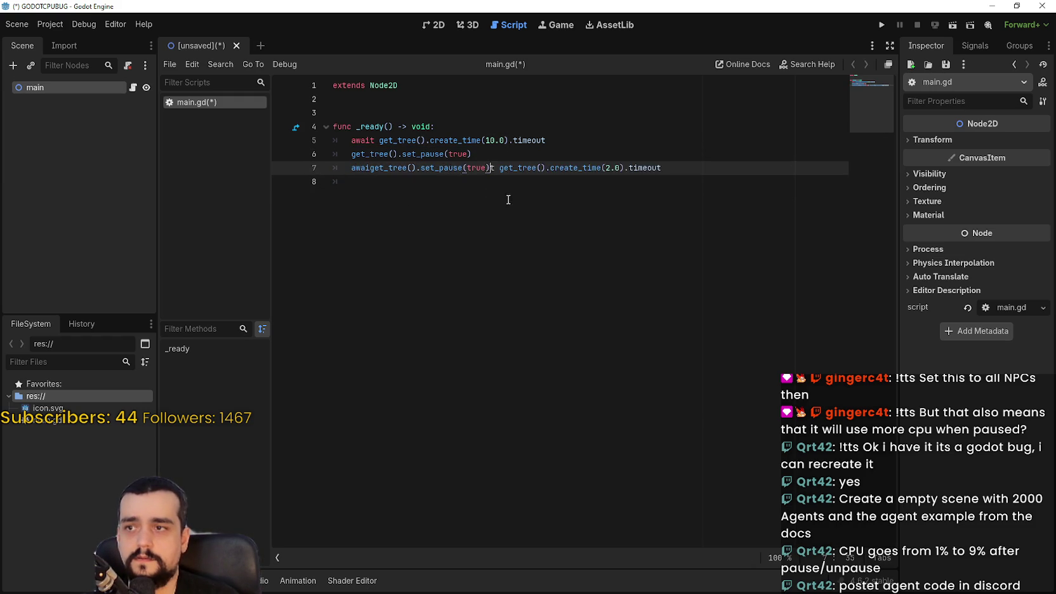
key(ctrl+z)
click(503, 199)
key(ctrl+v)
double_click(452, 182)
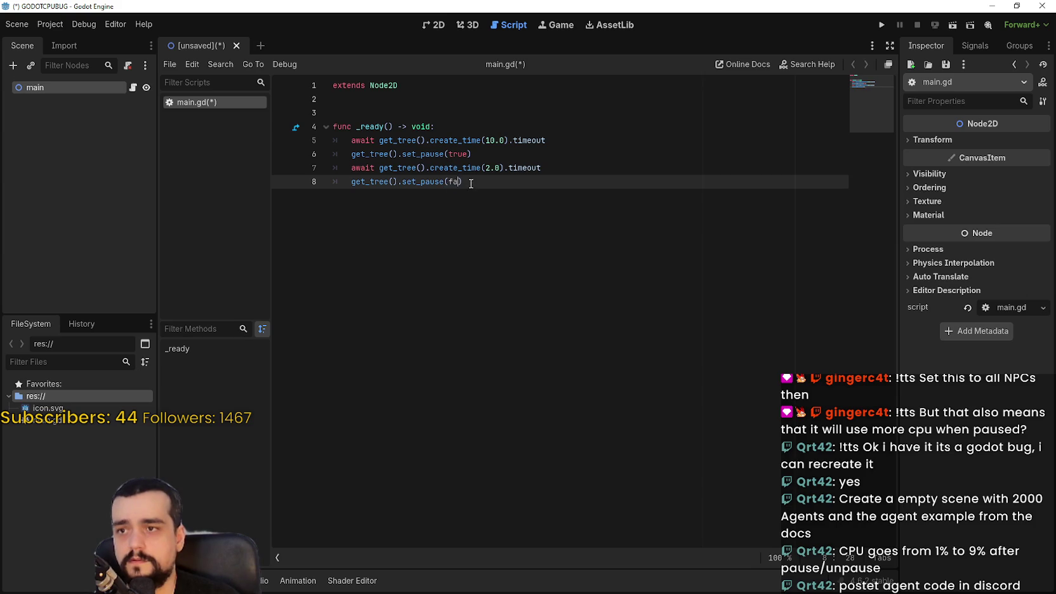
text(false)
- Insert a new line above the 10-second wait and begin a for loop
click(510, 138)
click(512, 133)
key(Return)
text(for I)
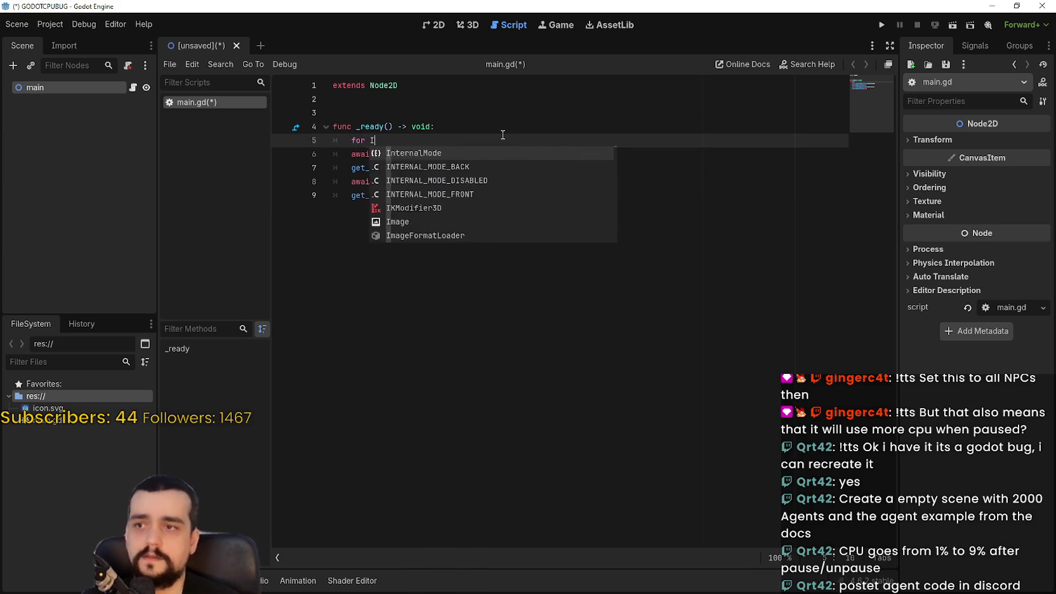
- Complete the loop header as for agent_ in range(2000):
key(BackSpace)
key(BackSpace)
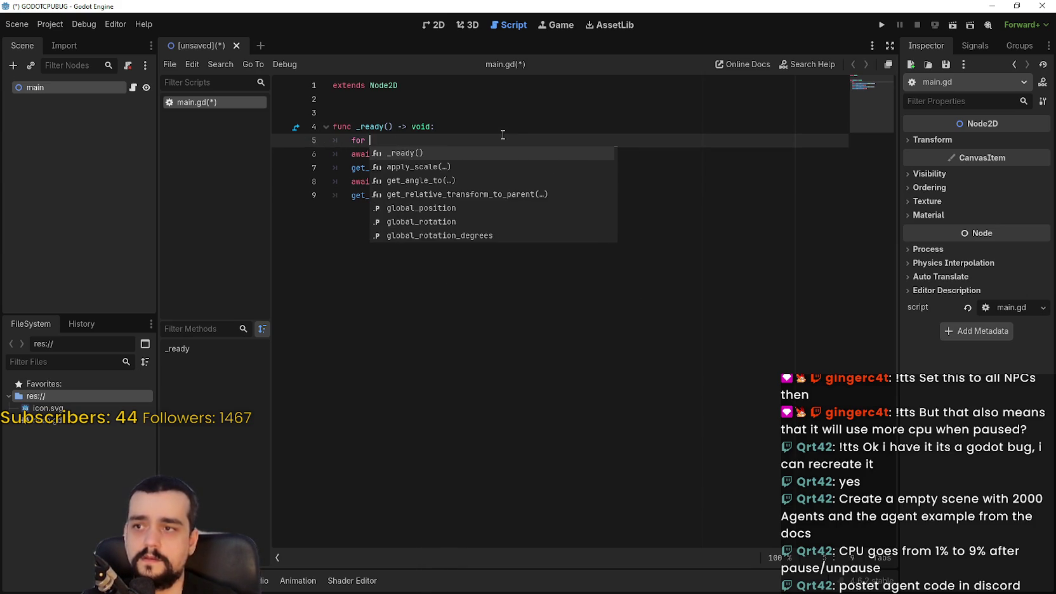
text(agent_ )
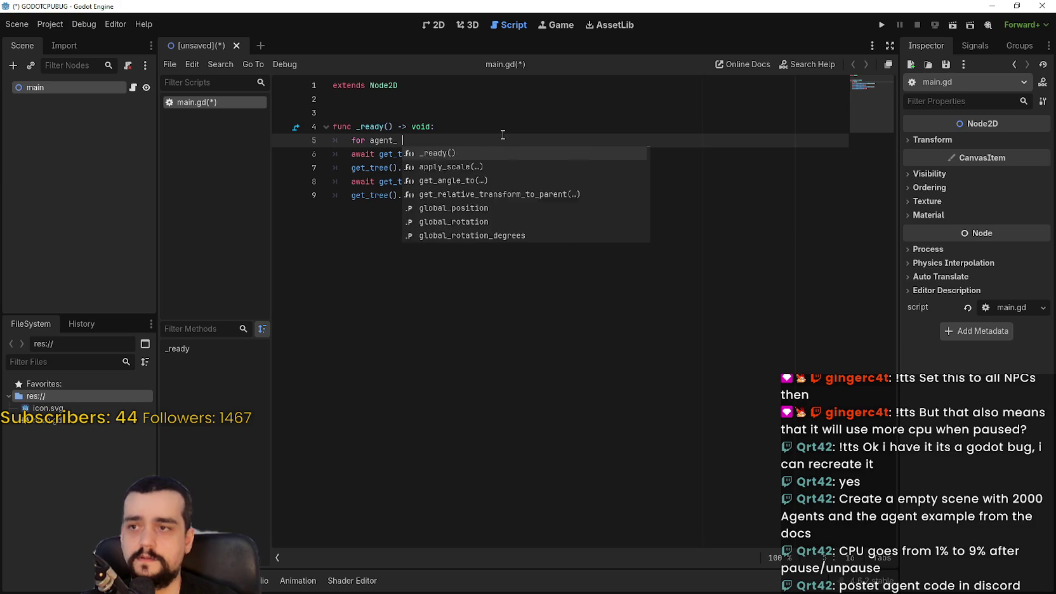
text(in i(ran)
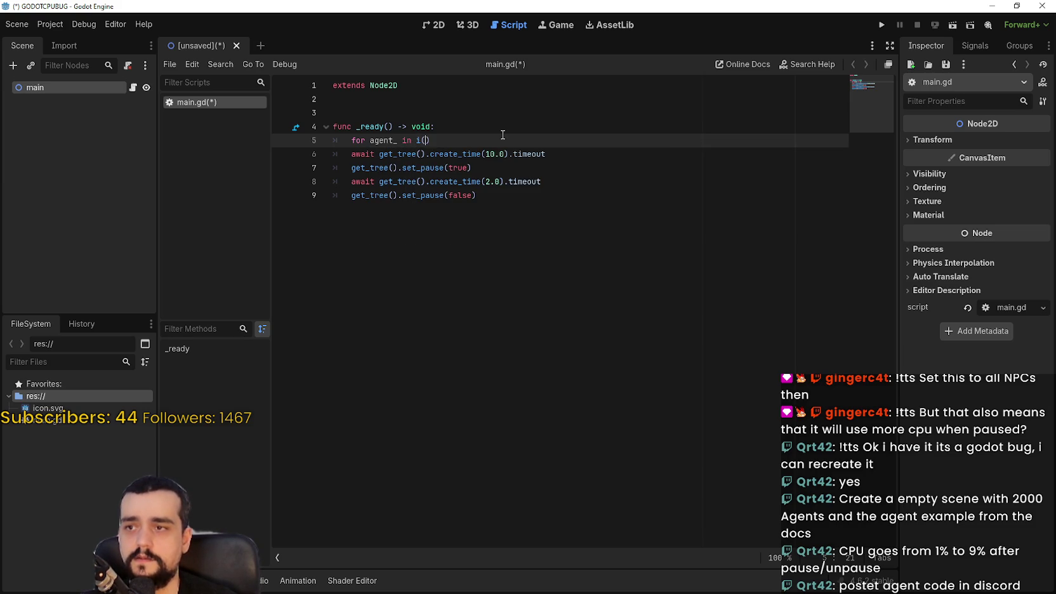
key(BackSpace)
key(BackSpace)
key(BackSpace)
key(BackSpace)
text(range(1000)
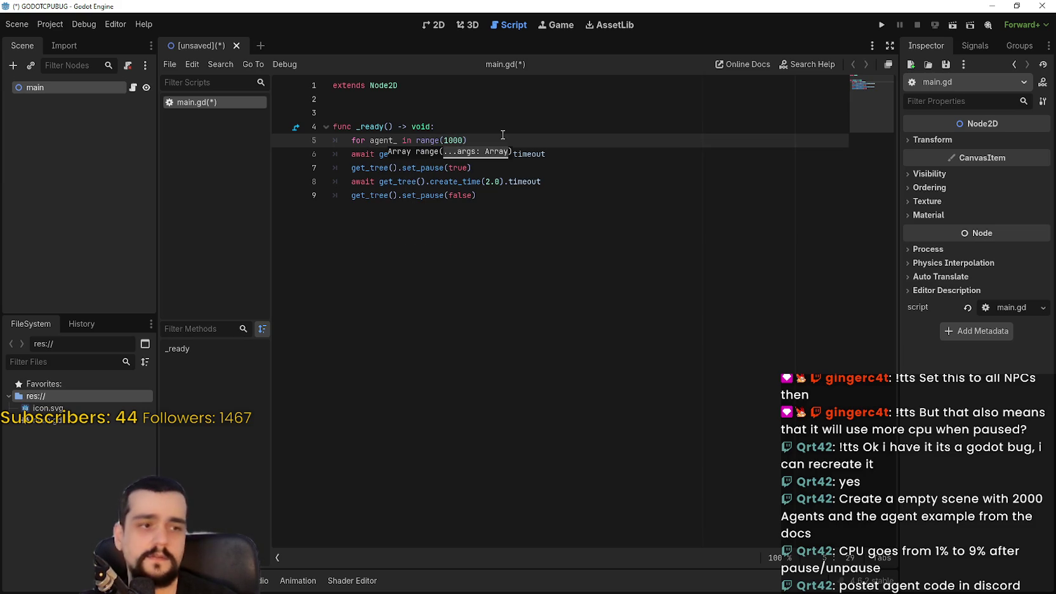
key(BackSpace)
key(BackSpace)
key(BackSpace)
text(2000))
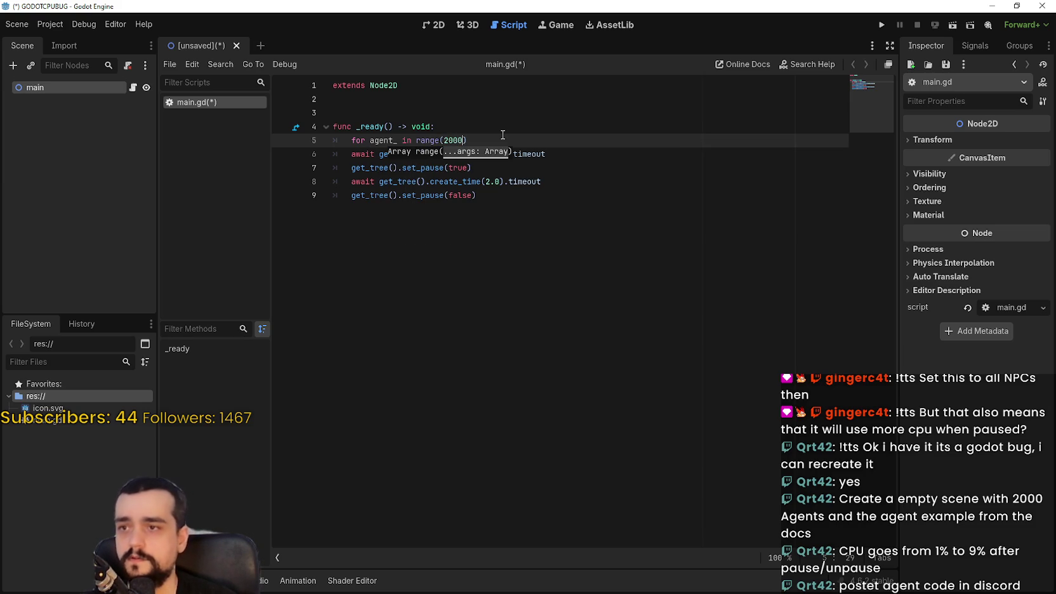
text(:)
key(Return)
text(f)
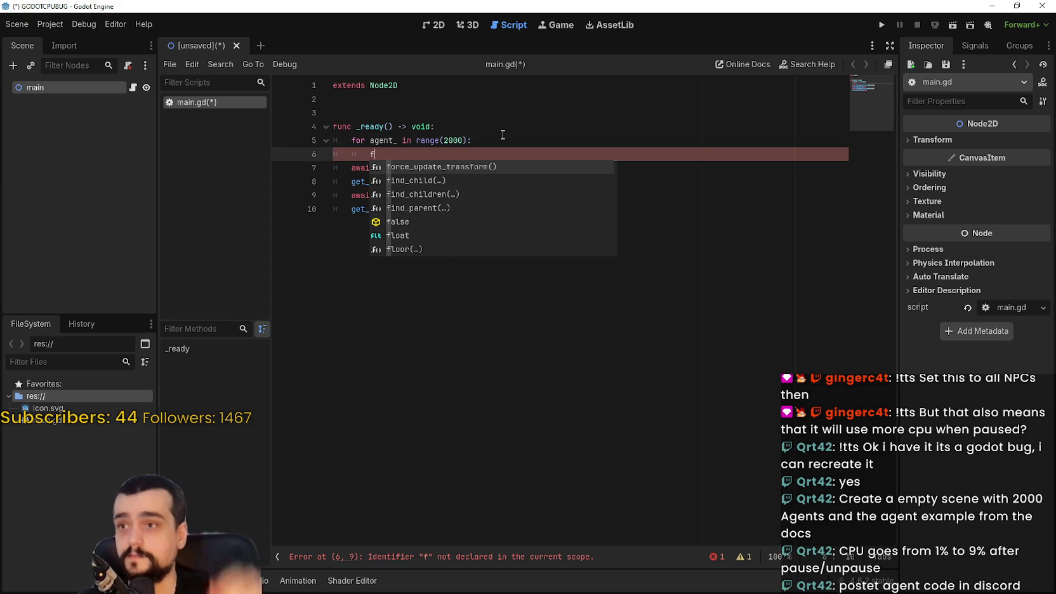
key(BackSpace)
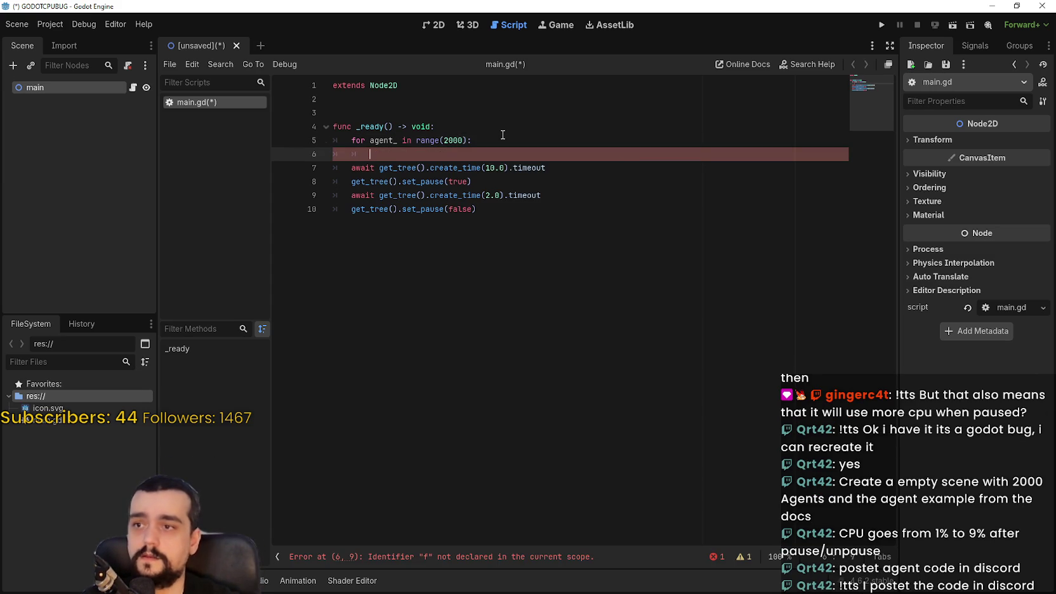
- Paste the copied NavigationAgent2D agent example code into main.gd at line 3
click(428, 114)
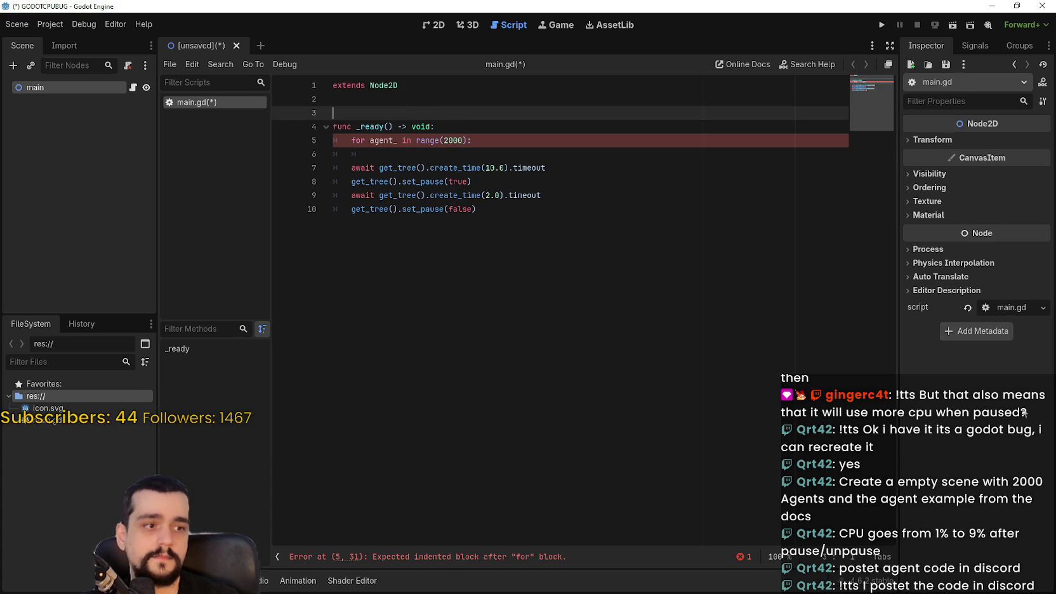
key(alt+Tab)
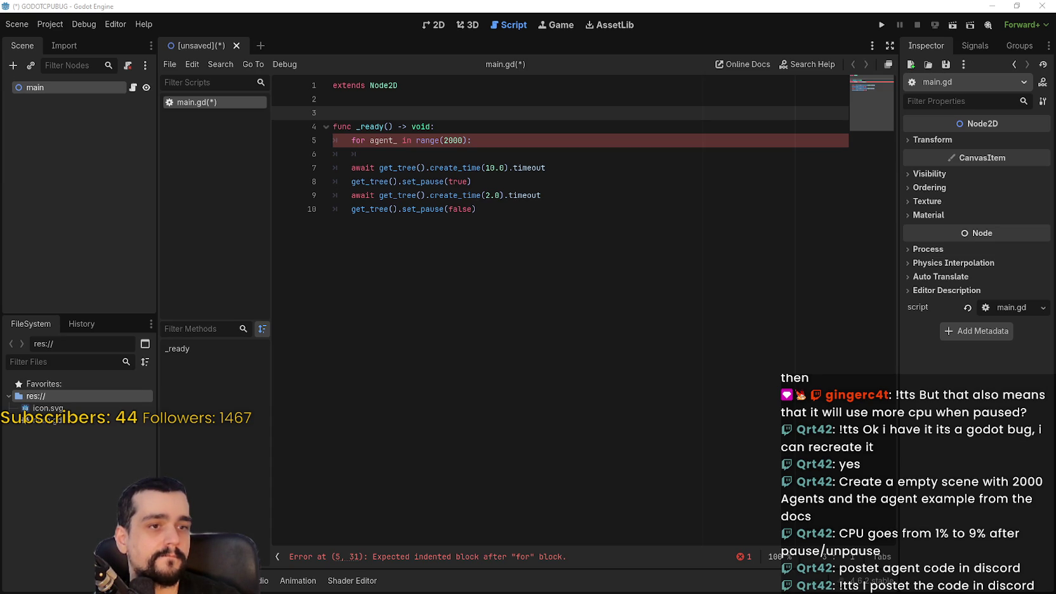
click(597, 213)
click(361, 112)
key(ctrl+v)
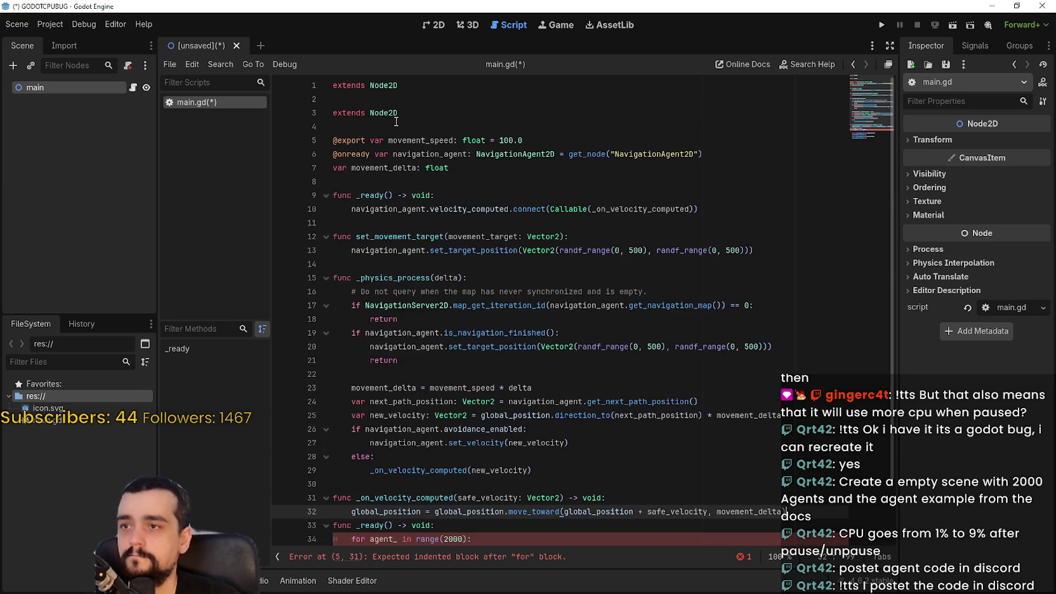
- Add a blank line before the second func _ready()
scroll(396, 121, down, 2)
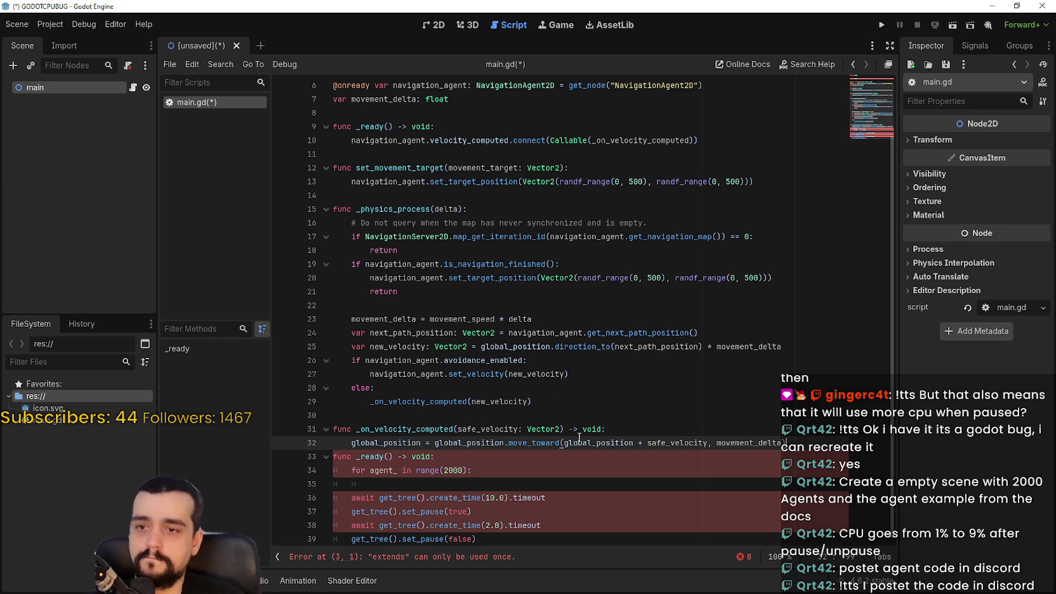
key(Return)
scroll(478, 328, up, 2)
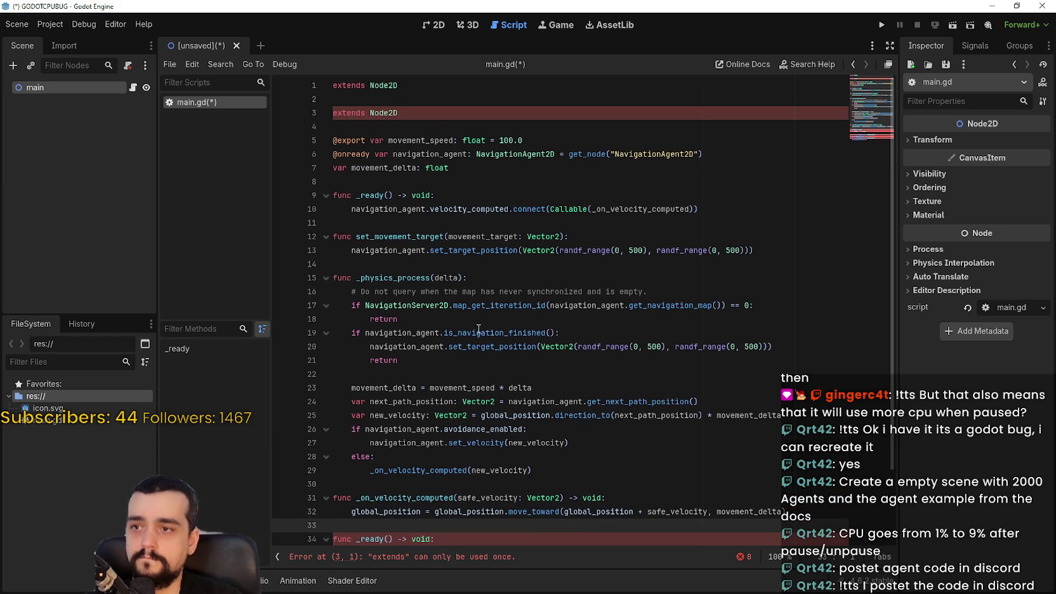
- Inspect velocity_computed, the navigation_agent variable and its NavigationAgent2D get_node path
double_click(437, 208)
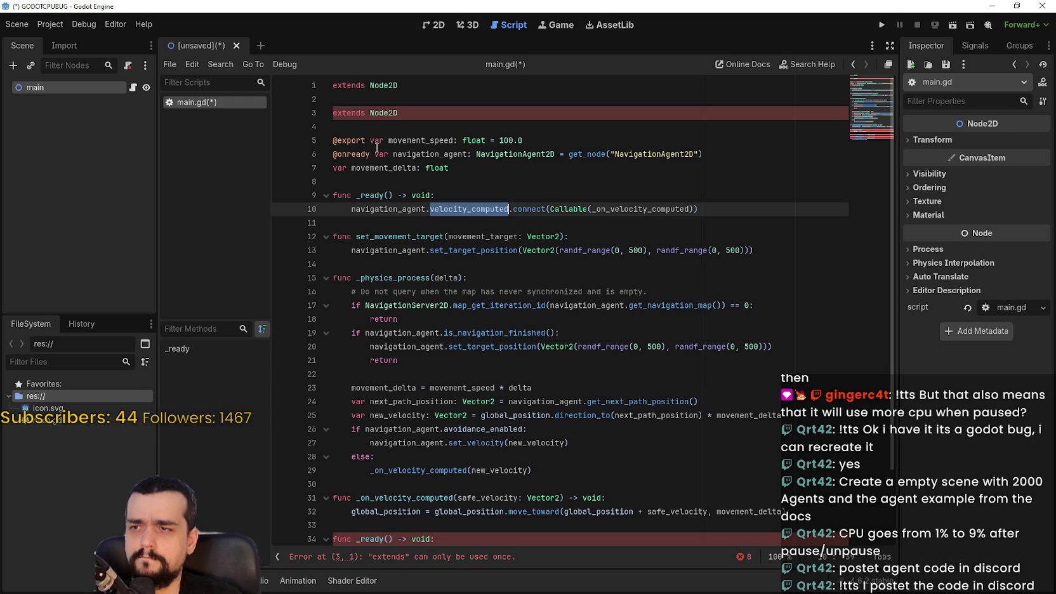
click(422, 154)
drag(422, 154, 526, 158)
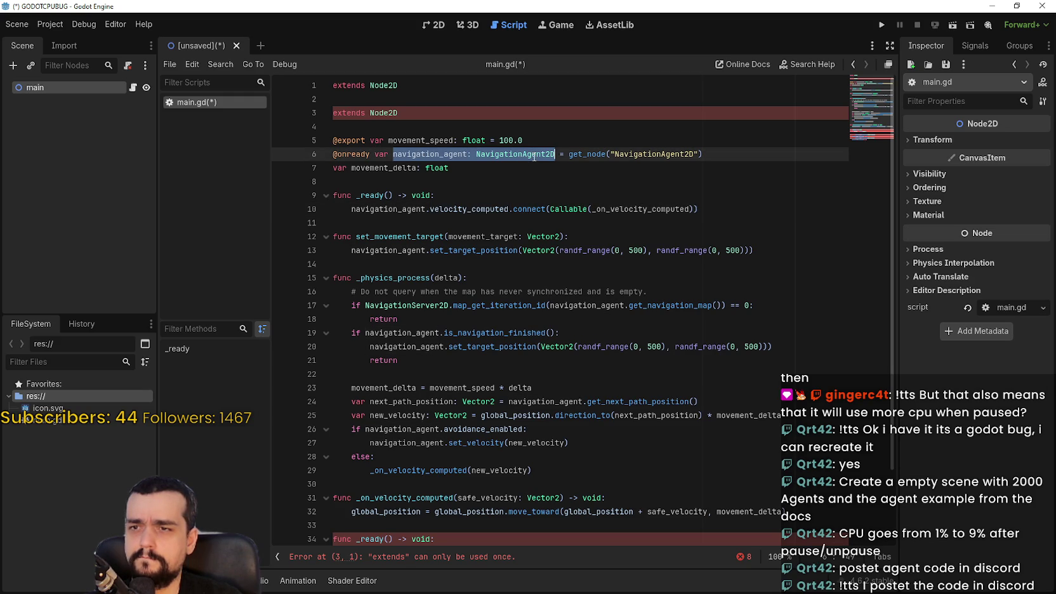
click(648, 153)
double_click(648, 153)
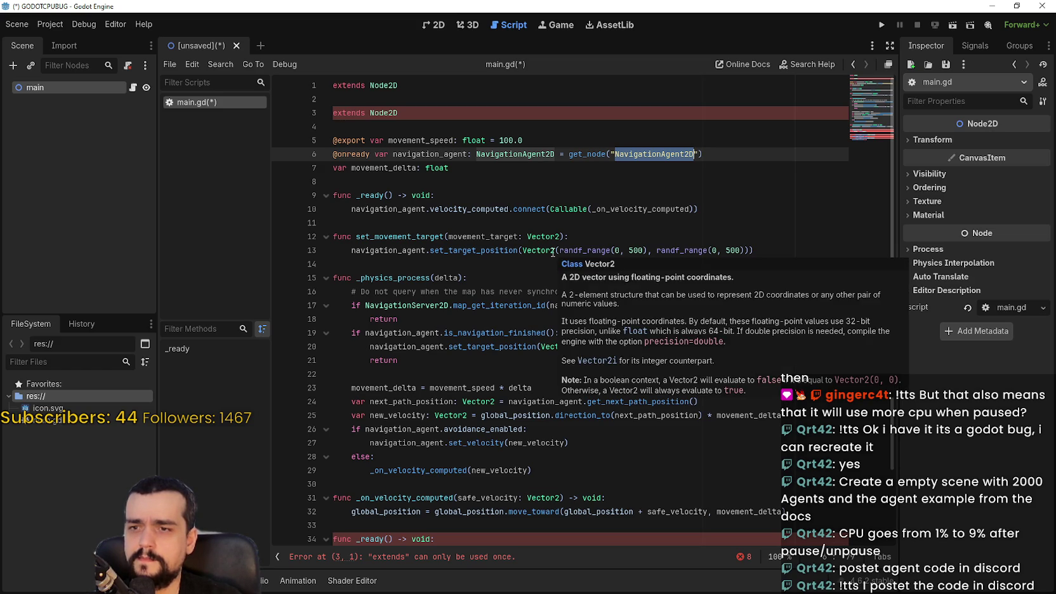
click(423, 141)
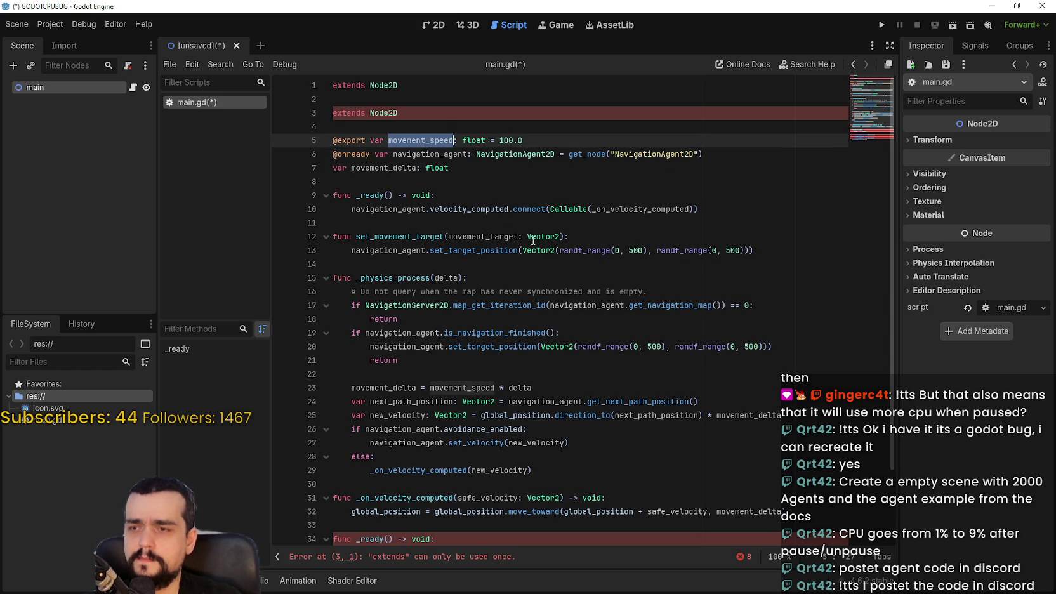
click(399, 126)
- Review the pasted code and delete the duplicate extends Node2D line
scroll(615, 262, down, 2)
mouse_move(615, 262)
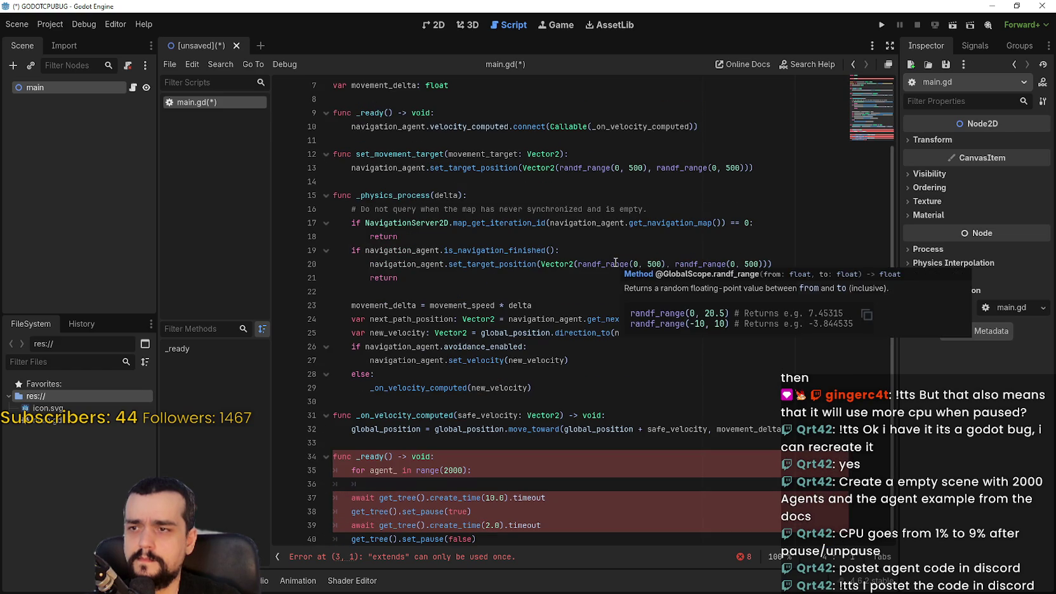
scroll(616, 262, up, 2)
scroll(615, 262, down, 2)
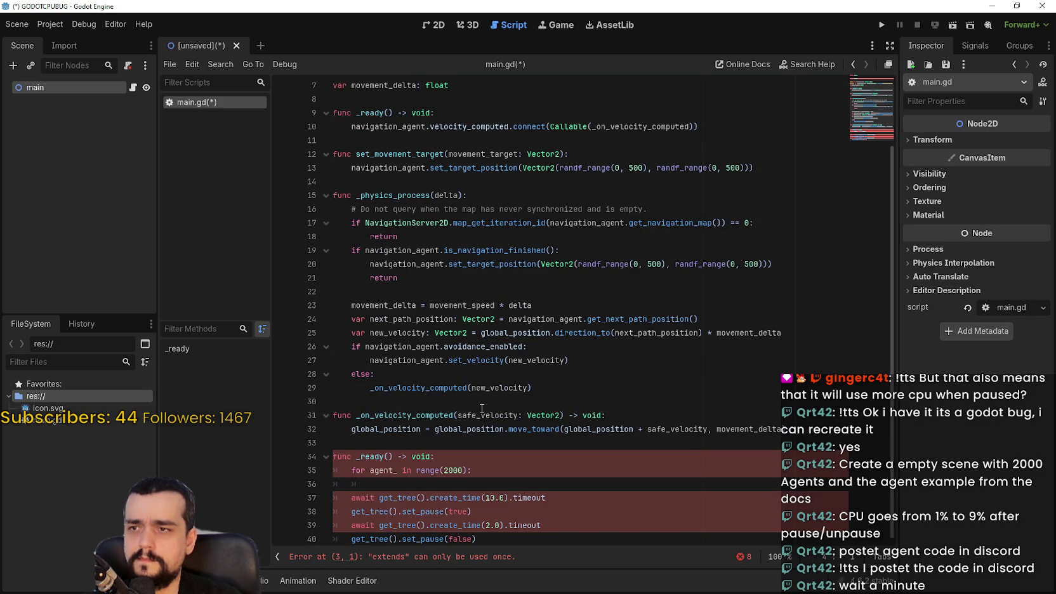
scroll(481, 409, up, 2)
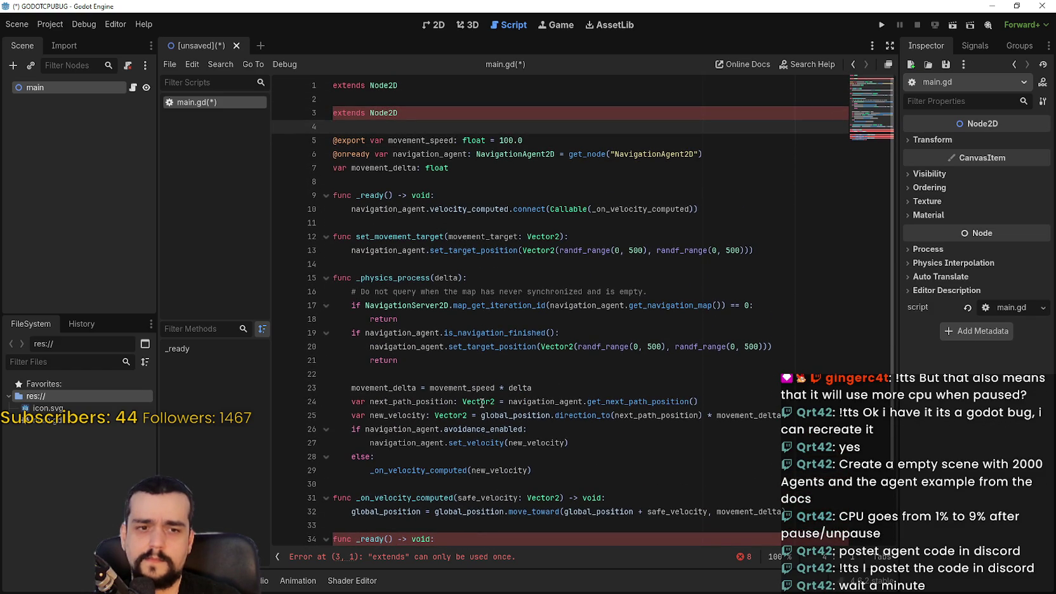
scroll(482, 403, down, 2)
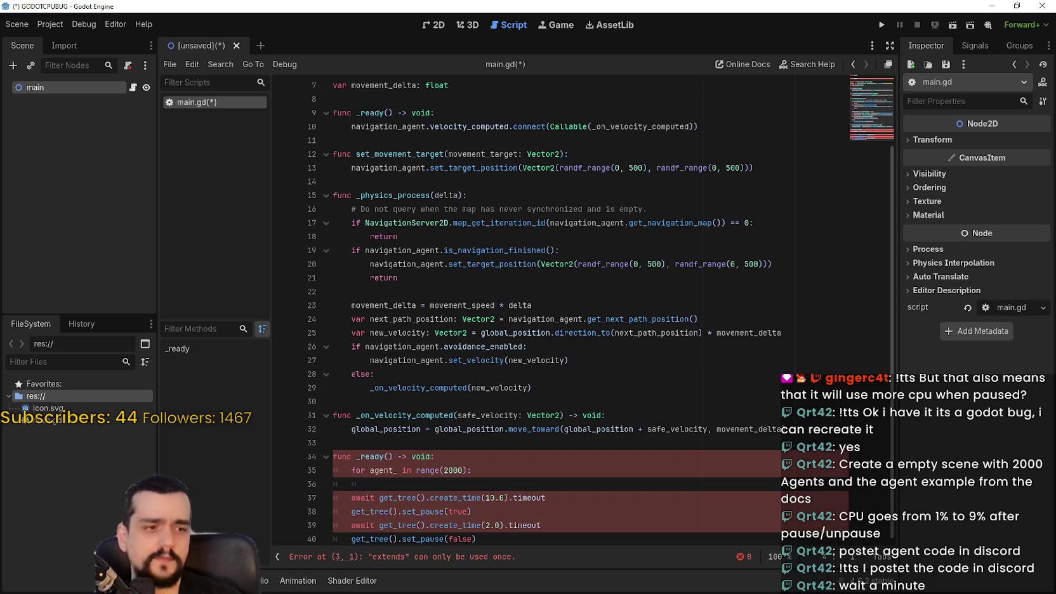
scroll(494, 277, up, 2)
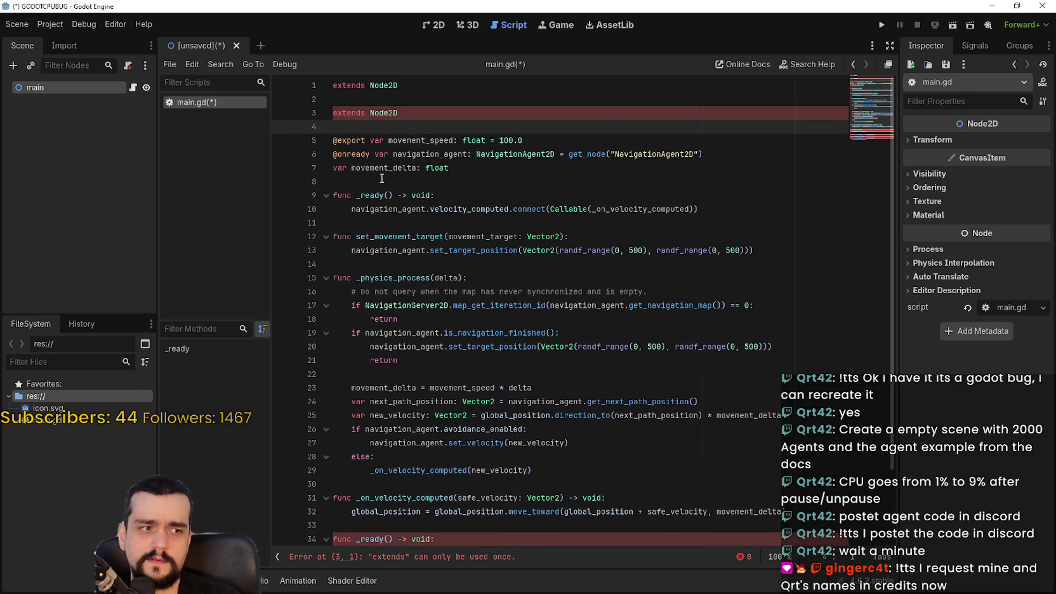
scroll(381, 179, down, 2)
scroll(381, 178, up, 2)
drag(357, 125, 330, 106)
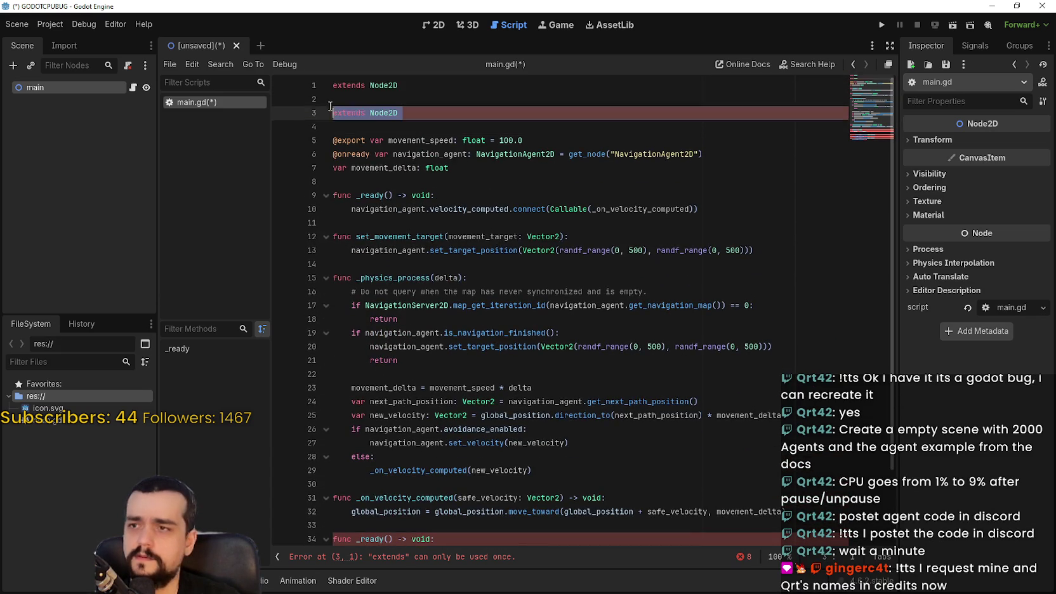
key(BackSpace)
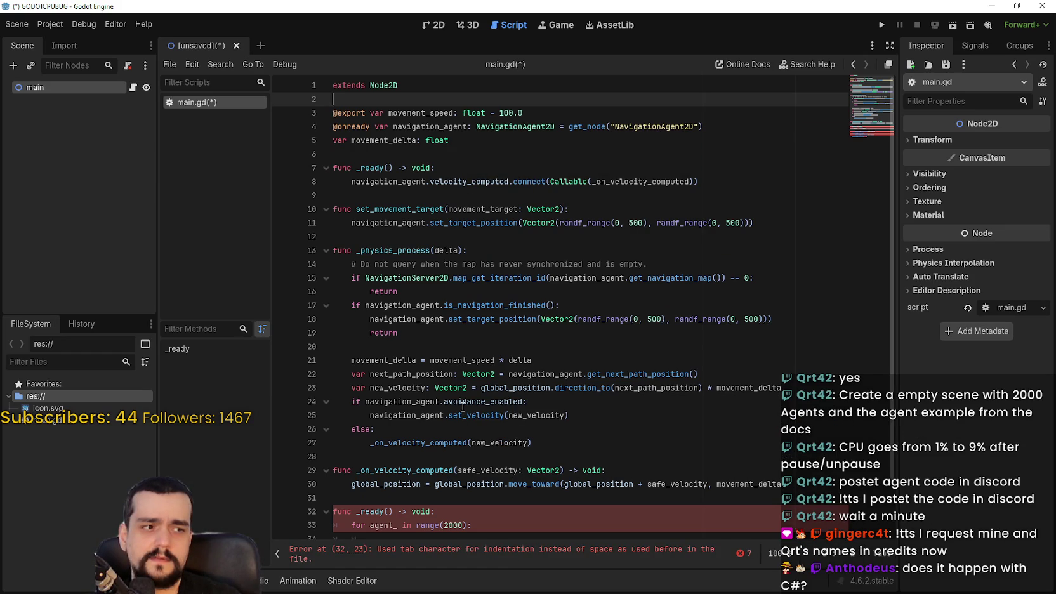
- Examine the navigation_agent declaration and its NavigationAgent2D node path
mouse_move(462, 407)
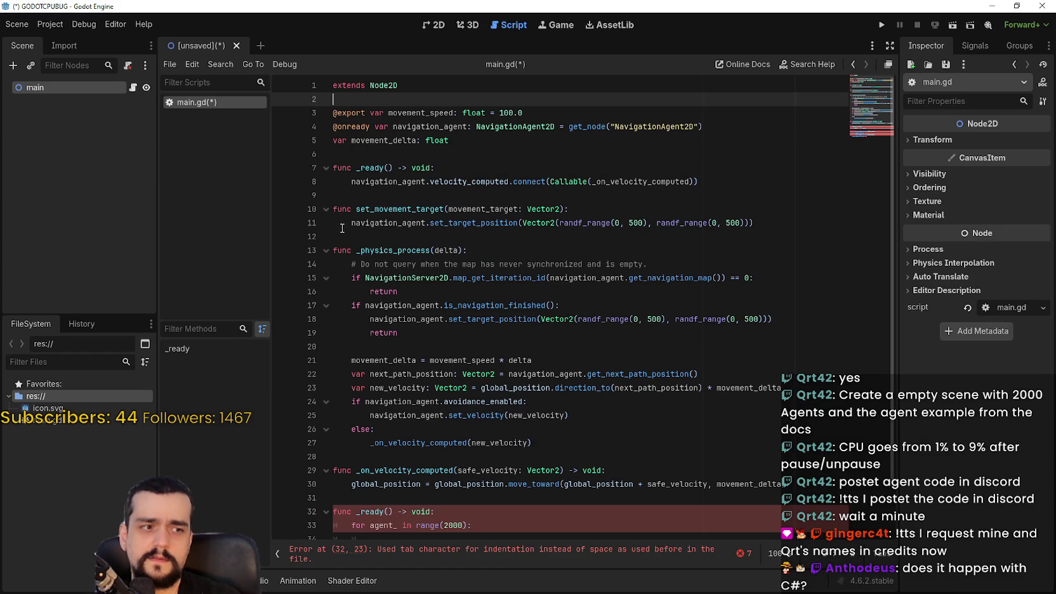
click(388, 156)
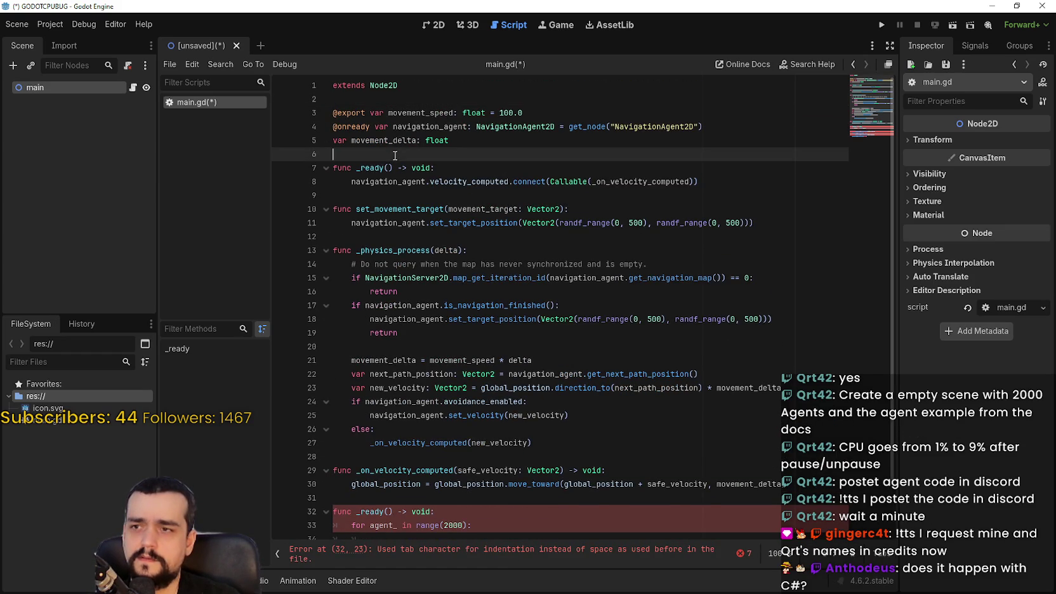
click(715, 125)
mouse_move(714, 125)
mouse_down()
mouse_move(333, 117)
mouse_move(319, 130)
mouse_up()
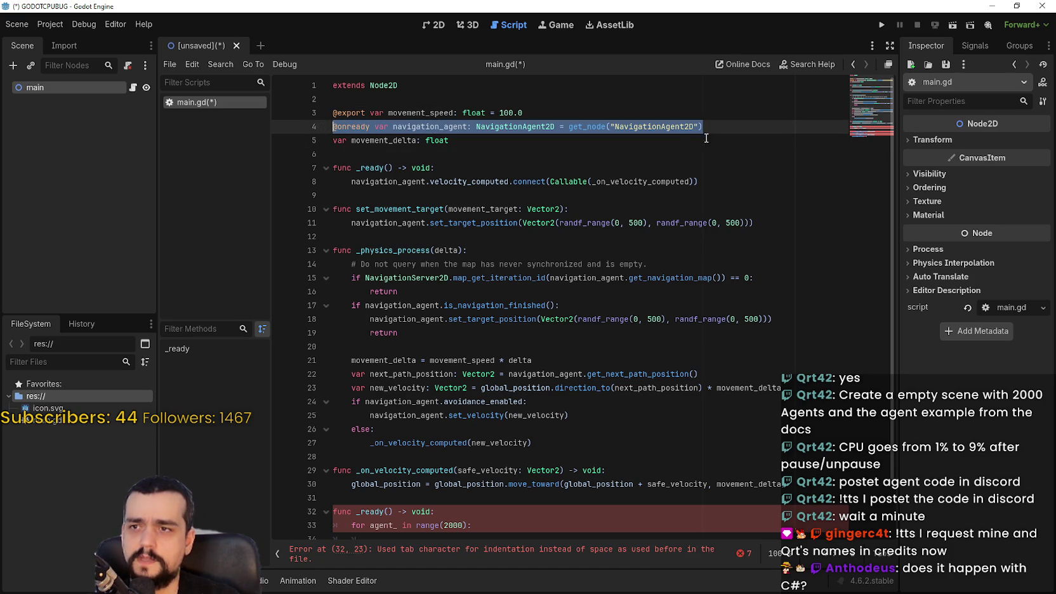
click(649, 126)
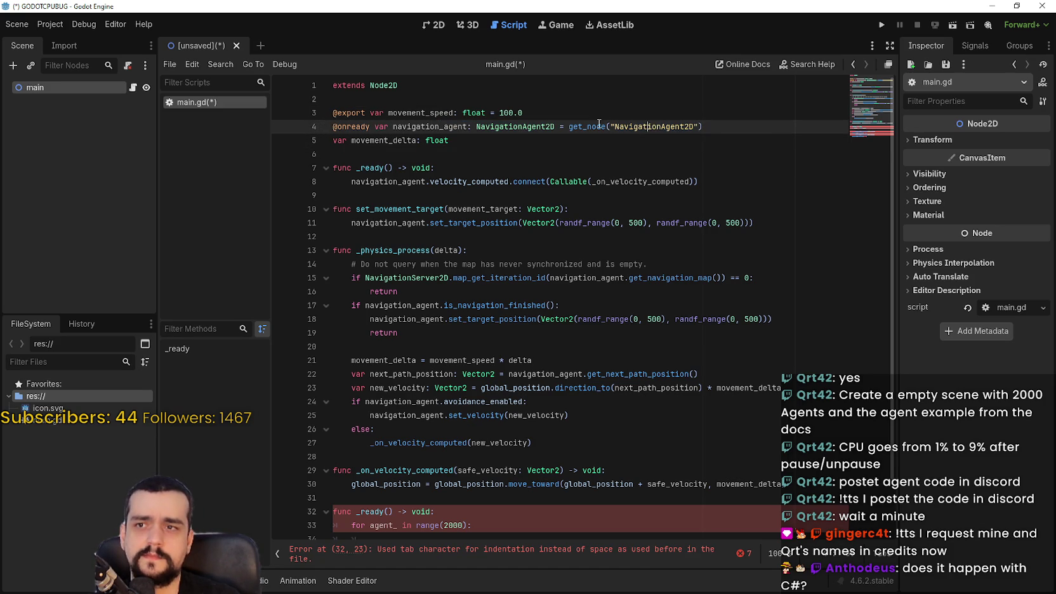
mouse_move(598, 123)
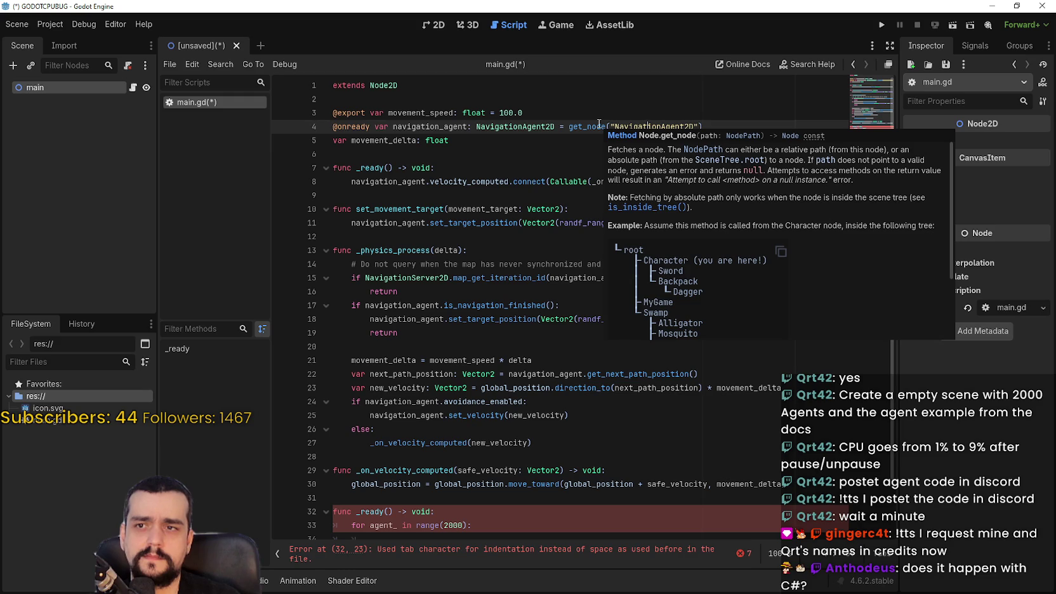
double_click(666, 132)
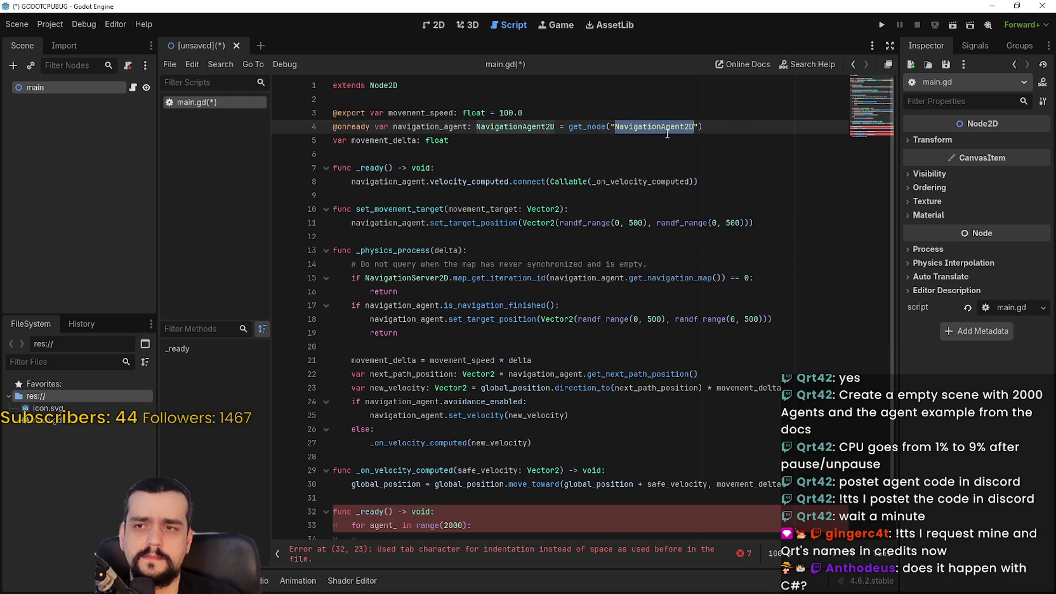
- Search the script for navigation_agent and step to the next of its 9 matches
double_click(429, 126)
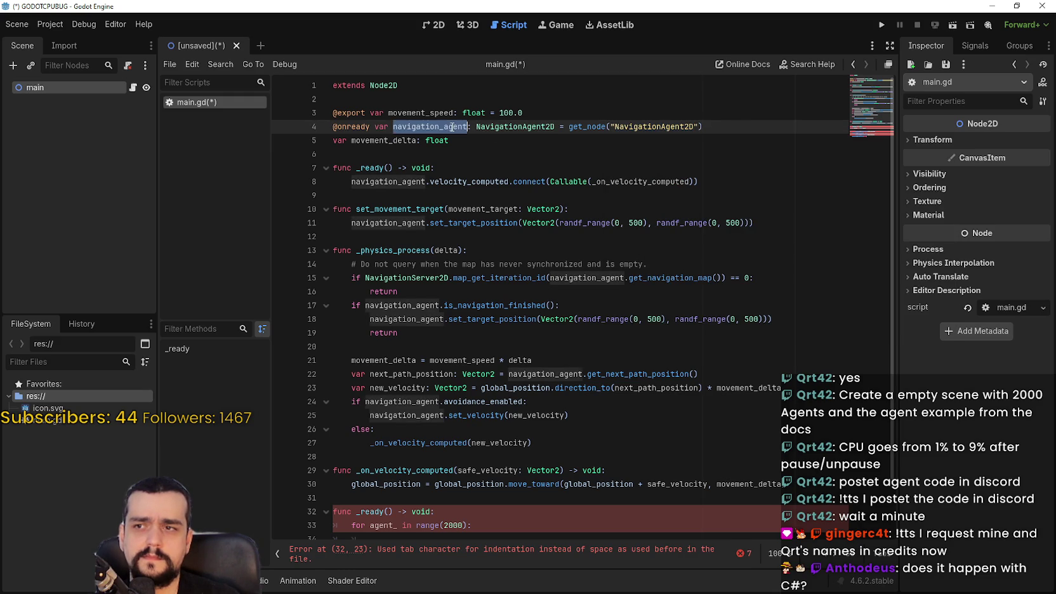
key(ctrl+f)
key(Return)
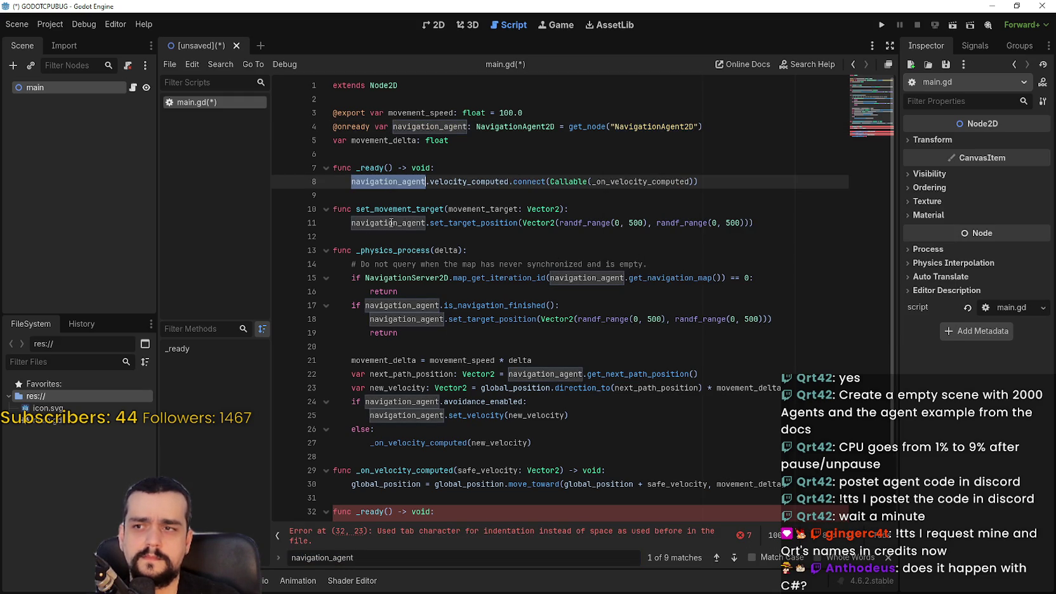
key(Return)
key(Return)
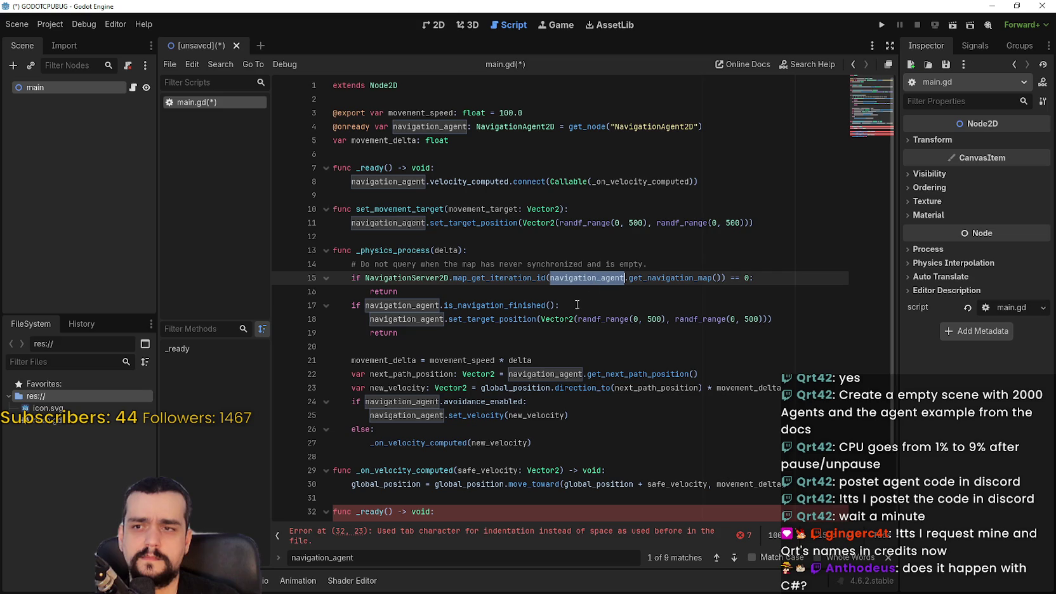
click(402, 305)
key(F3)
key(F3)
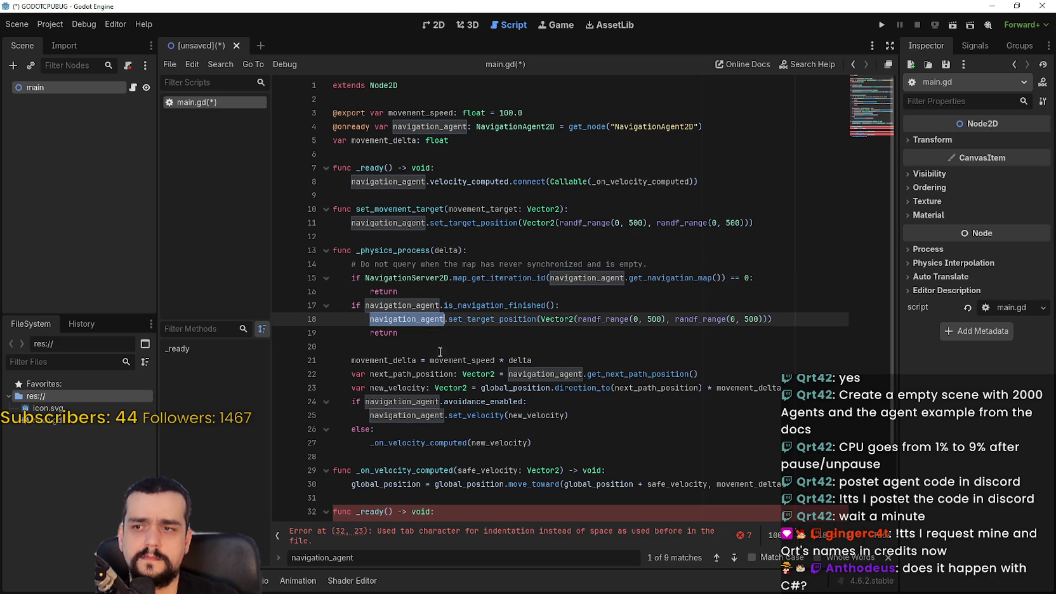
key(F3)
scroll(636, 385, down, 2)
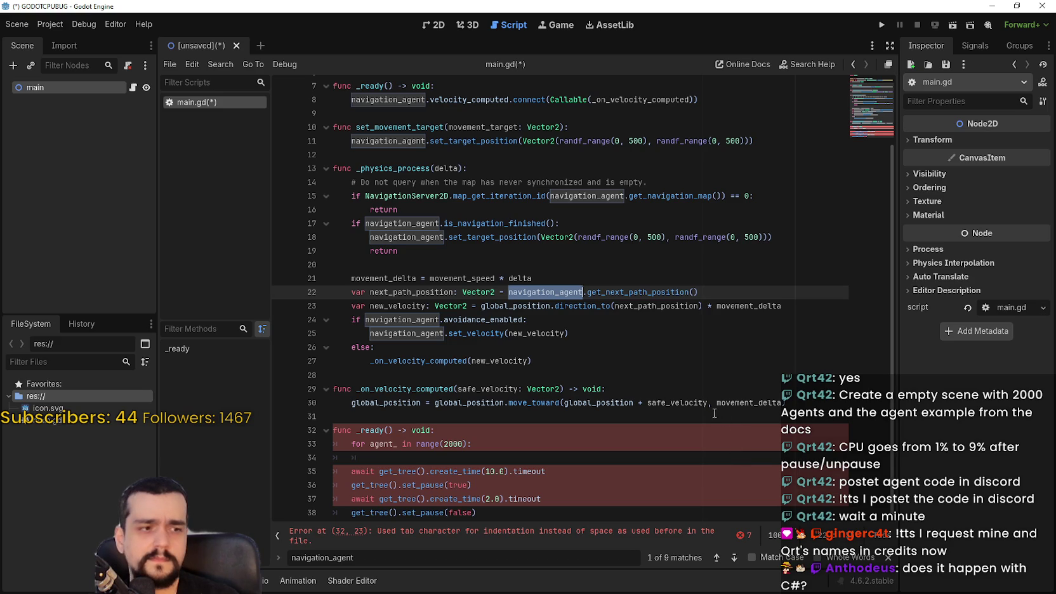
scroll(730, 425, up, 1)
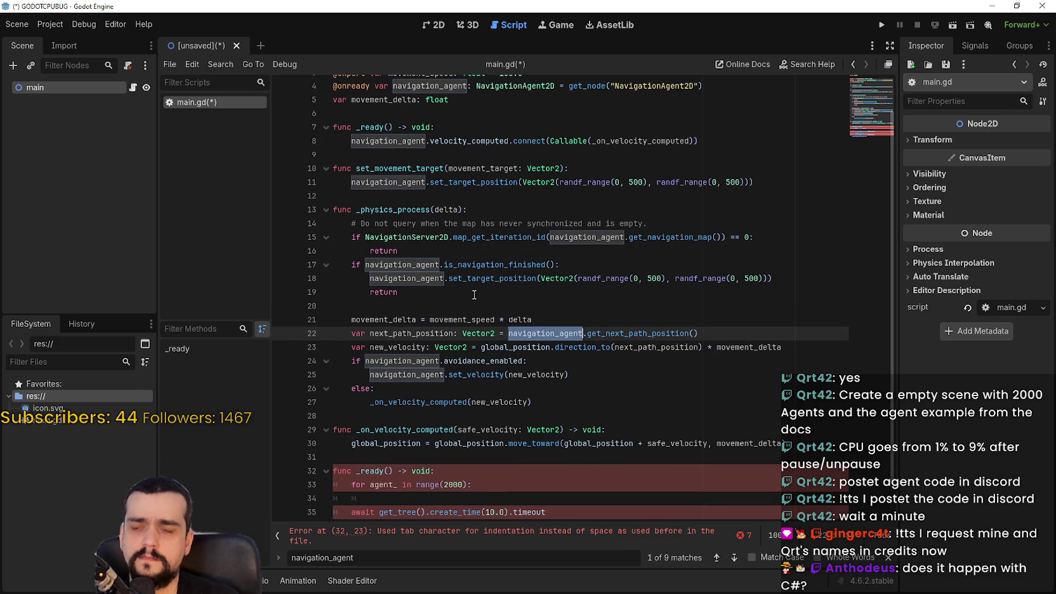
double_click(406, 236)
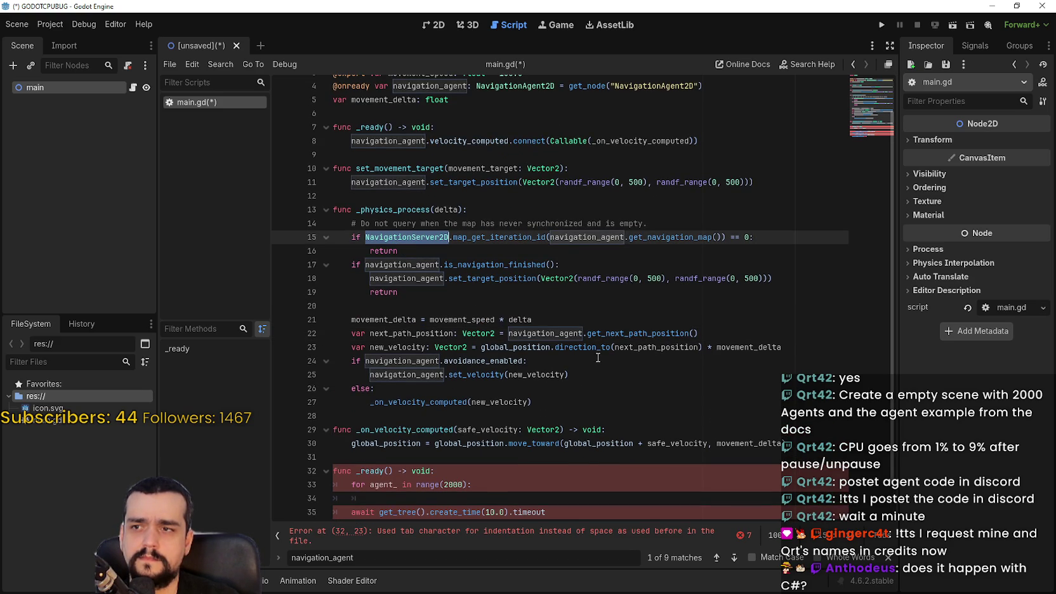
scroll(550, 342, up, 1)
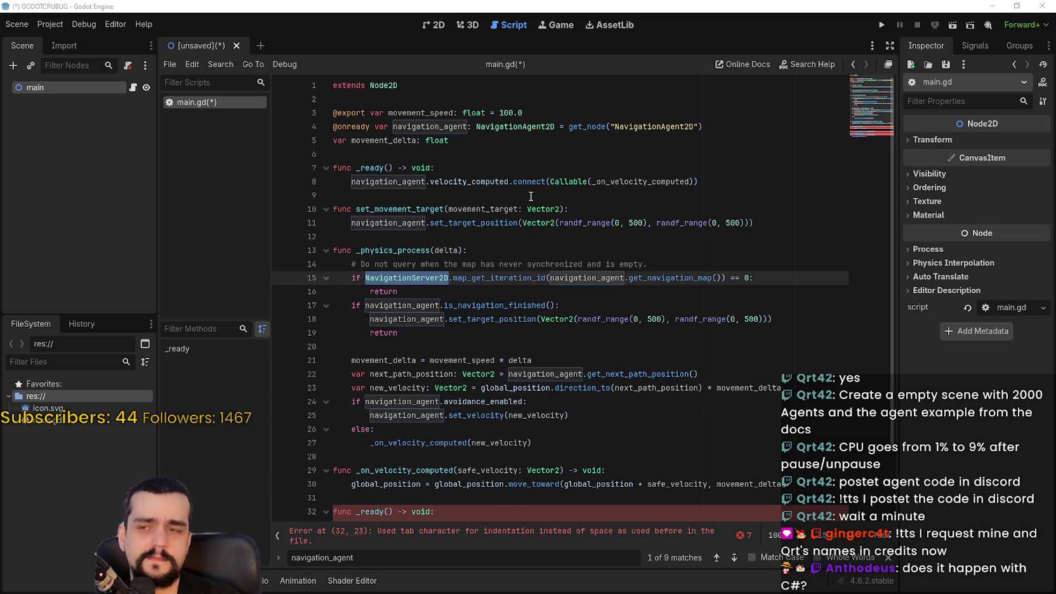
scroll(502, 204, down, 2)
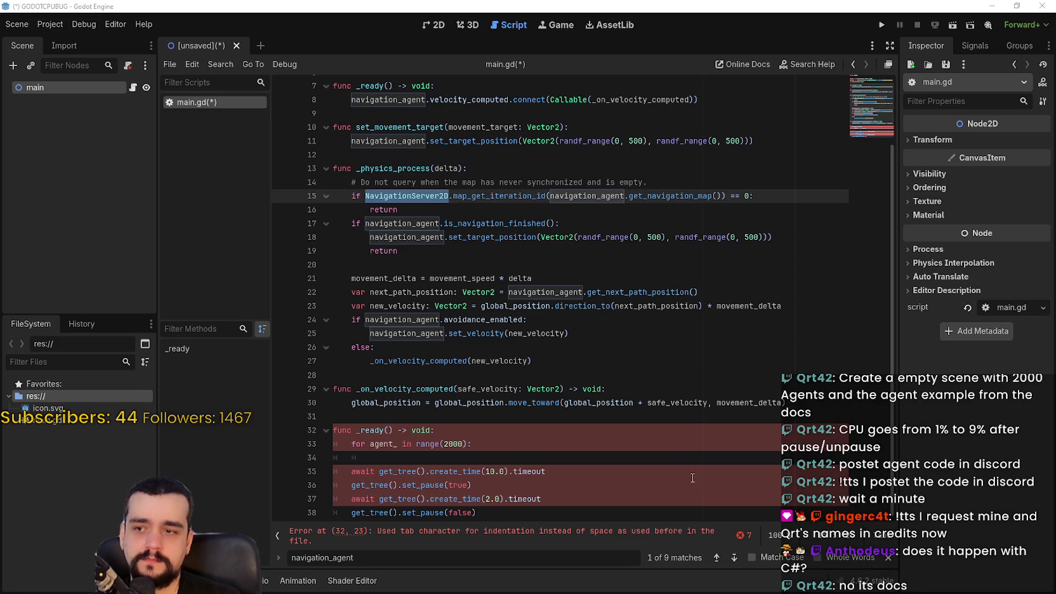
scroll(589, 410, up, 2)
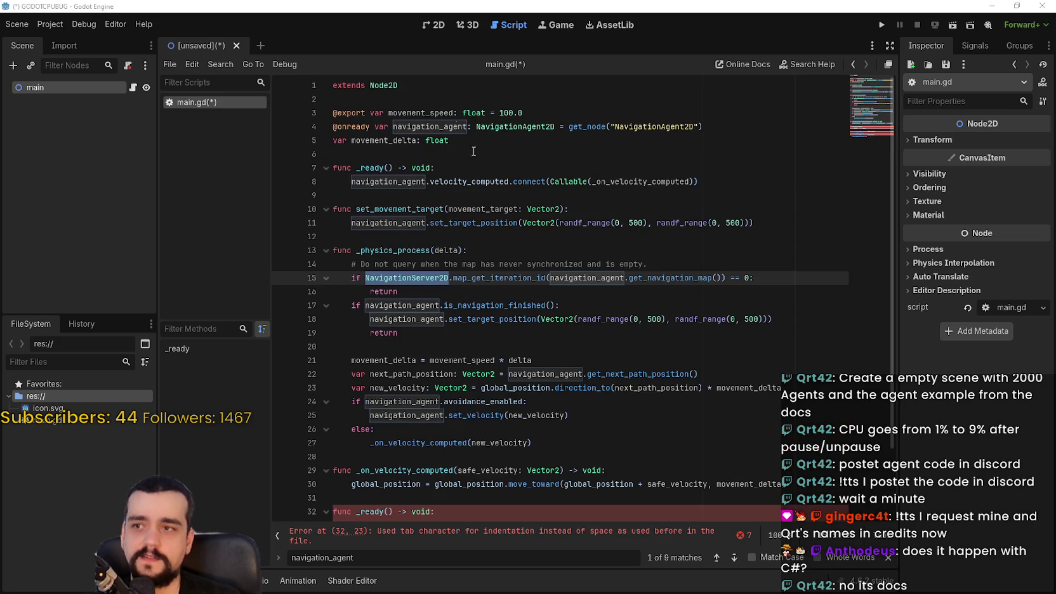
click(643, 126)
double_click(643, 126)
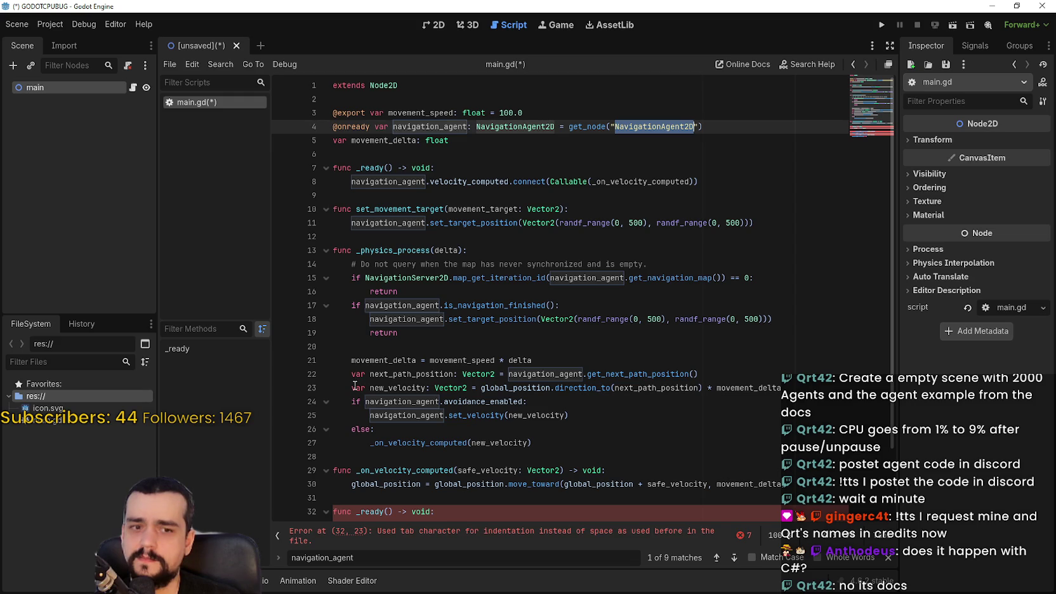
click(464, 455)
scroll(495, 465, down, 2)
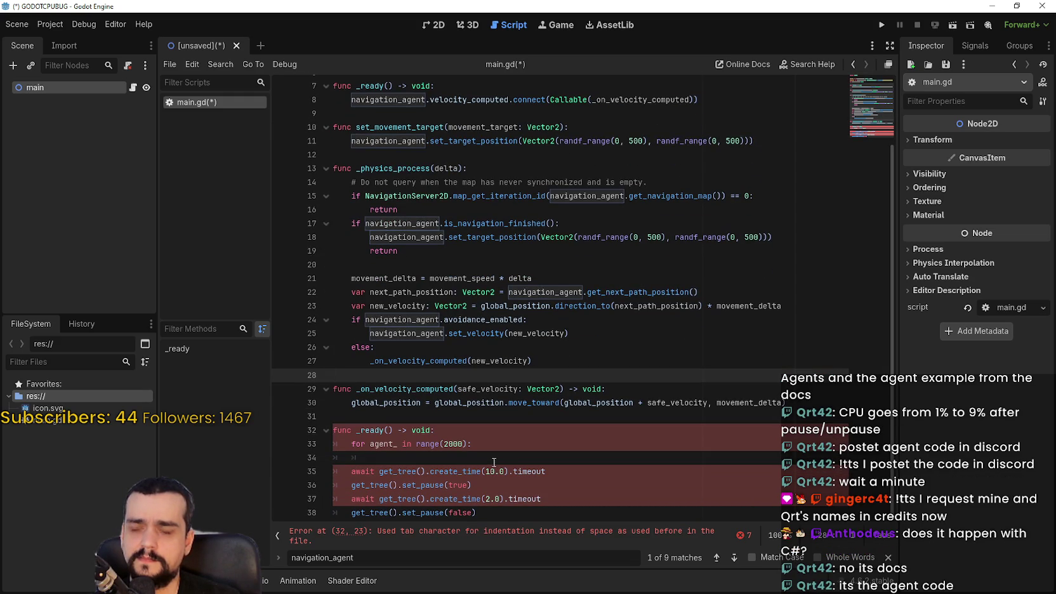
scroll(492, 460, up, 2)
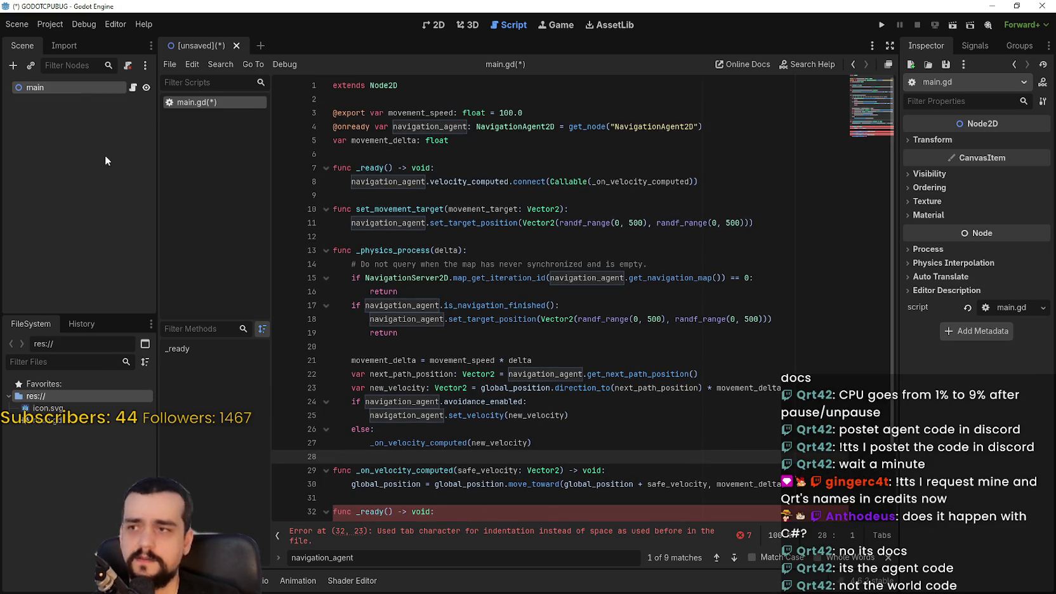
right_click(70, 87)
- Add a Node2D child under main and rename it Agent
click(154, 112)
text(node)
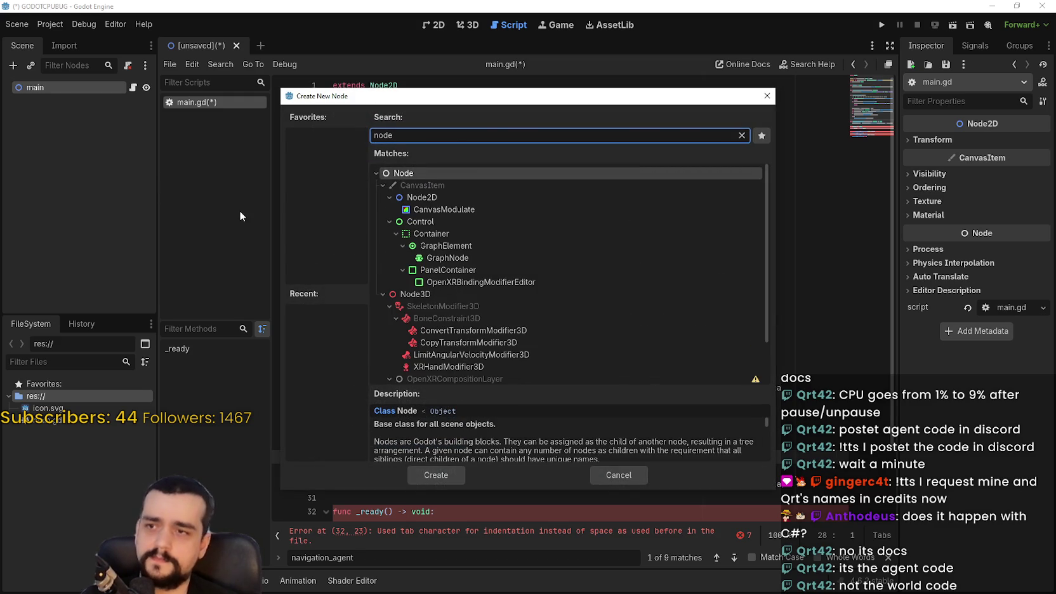
key(Down)
key(Down)
key(Return)
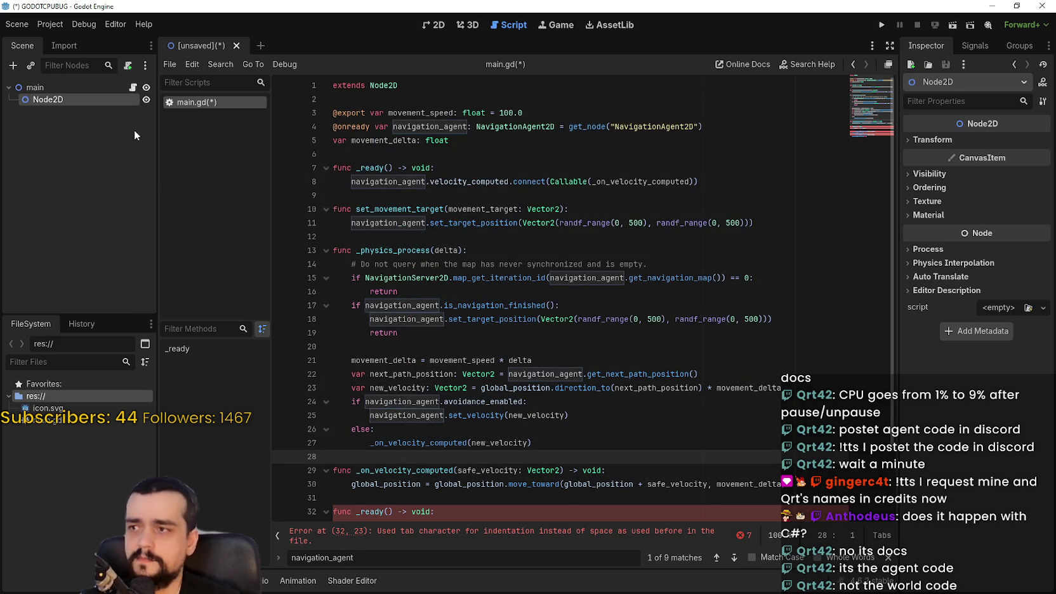
double_click(89, 100)
text(Ag)
key(ctrl+a)
text(Agent)
key(Return)
- Attach a new agent.gd script to the Agent node
right_click(91, 102)
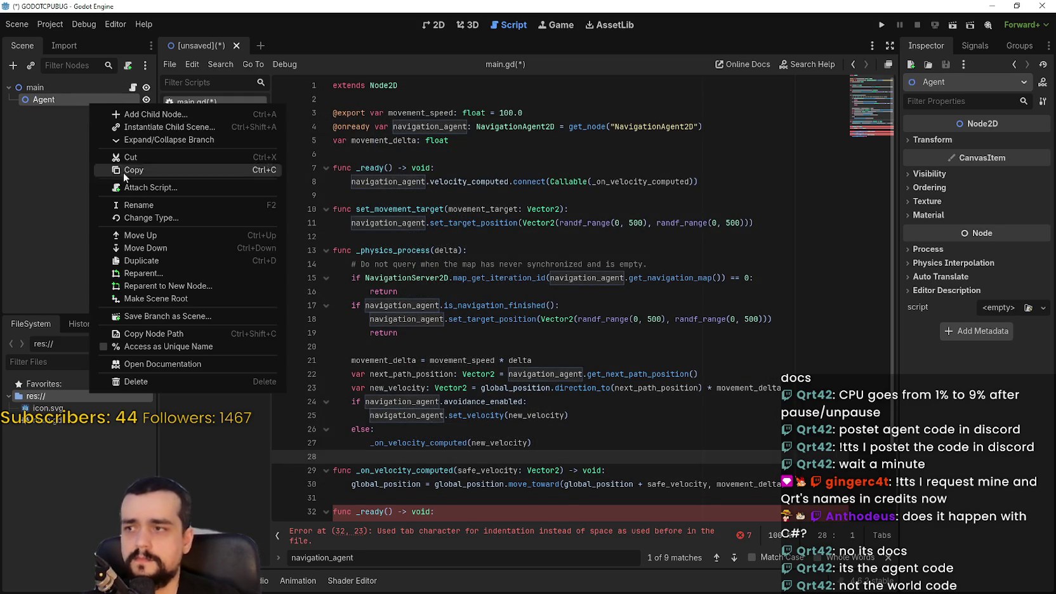
click(167, 184)
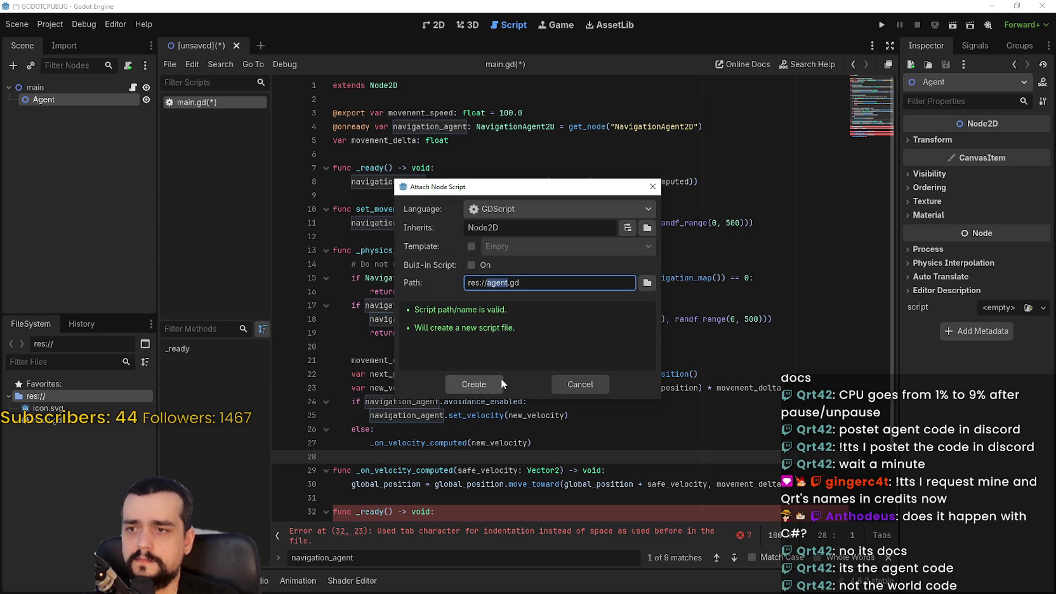
click(499, 379)
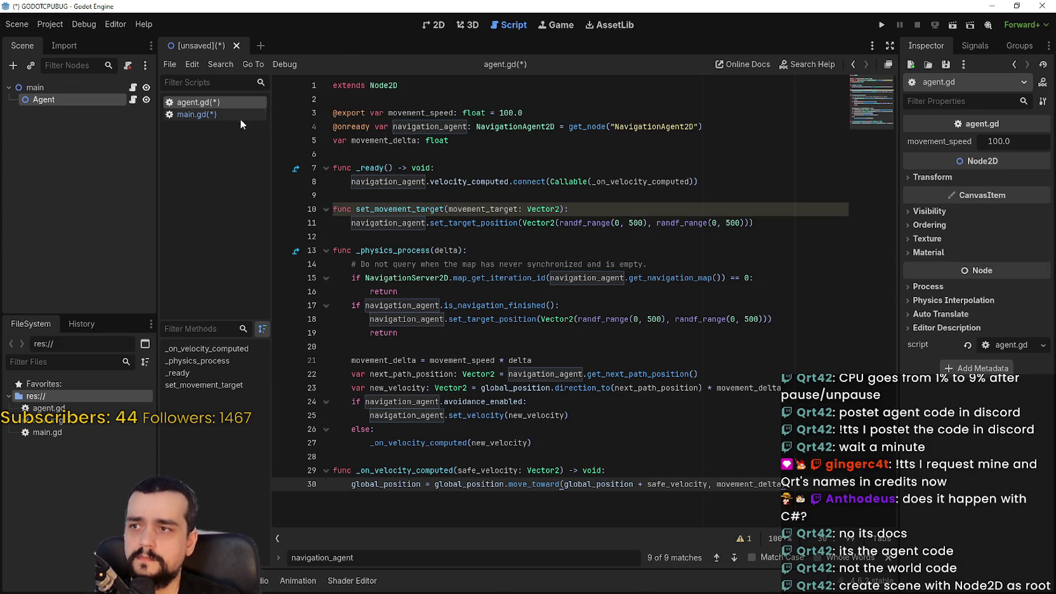
- Look over agent.gd's opening lines and the Agent node's context menu
double_click(660, 127)
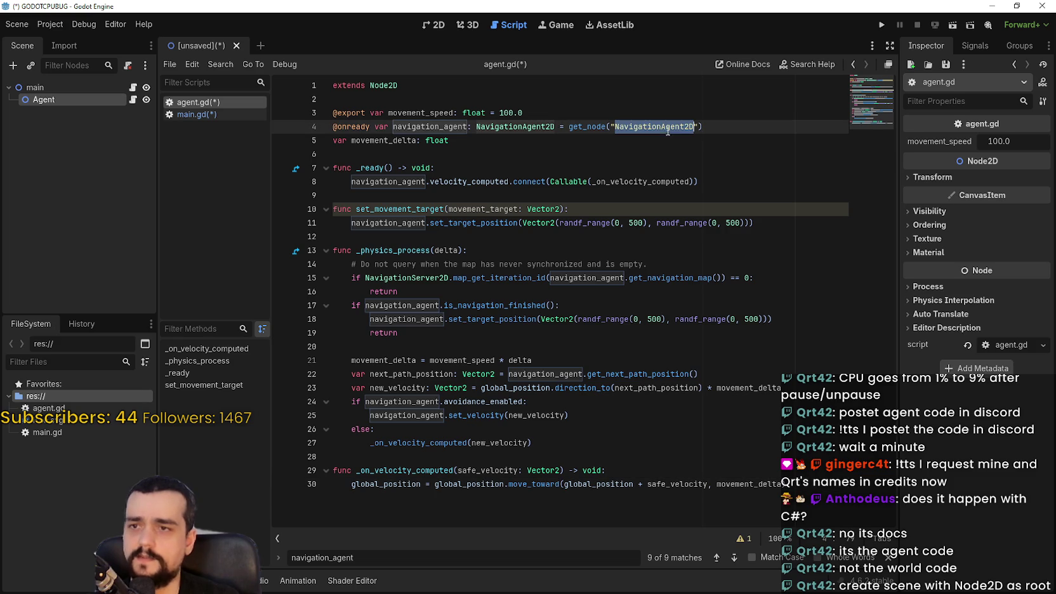
click(446, 111)
click(373, 82)
click(422, 99)
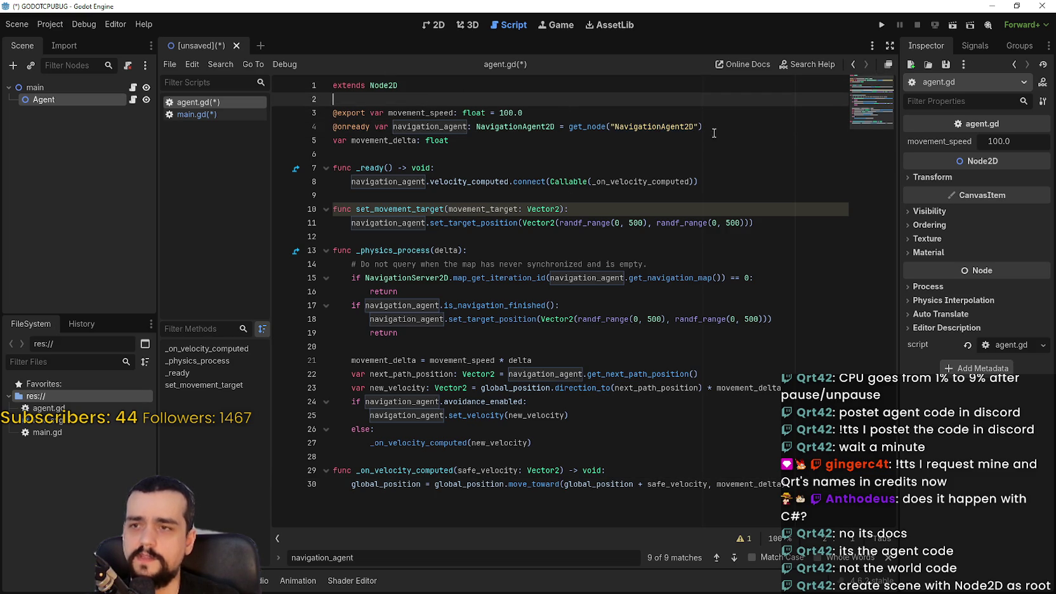
right_click(46, 100)
right_click(43, 103)
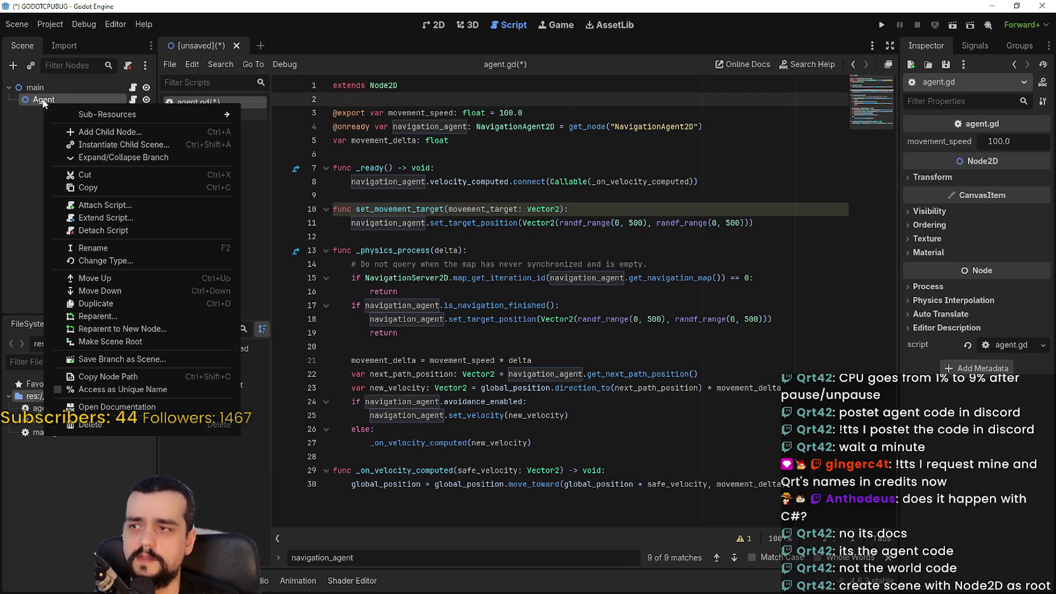
key(Escape)
right_click(45, 100)
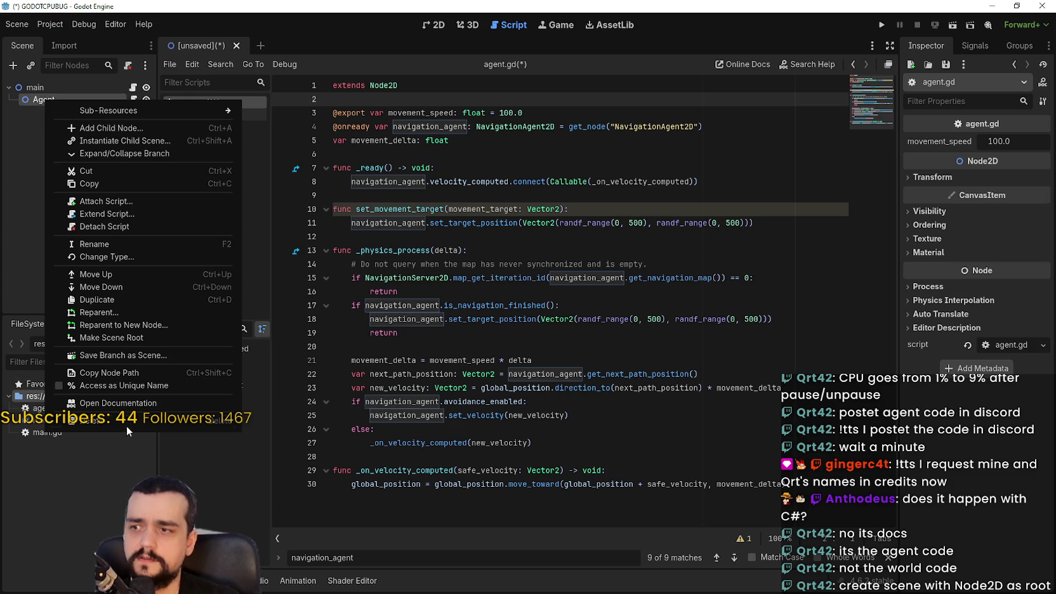
key(Escape)
- Change agent.gd's line 1 base class to NavigationAgent2D
double_click(423, 82)
key(BackSpace)
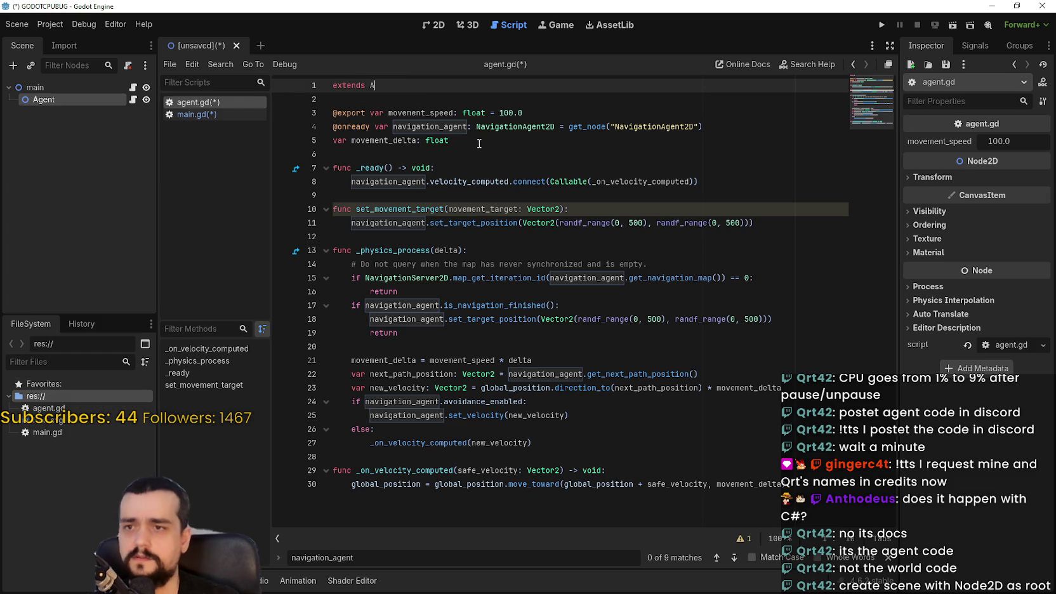
text(A)
key(BackSpace)
text(Naviga)
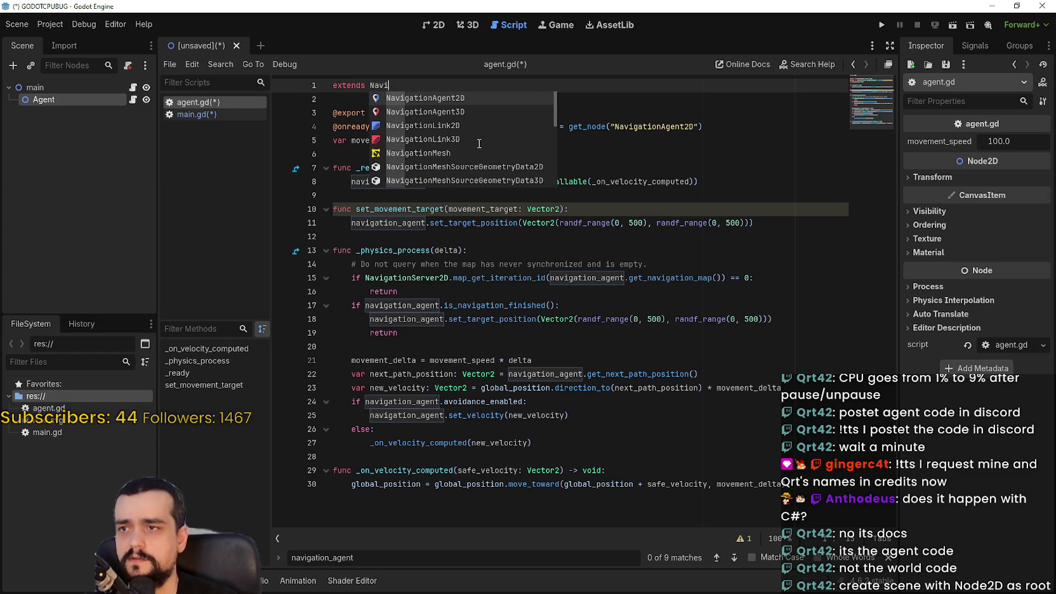
key(Return)
- Change the Agent node's type to NavigationAgent2D and check line 23's global_position call
click(454, 113)
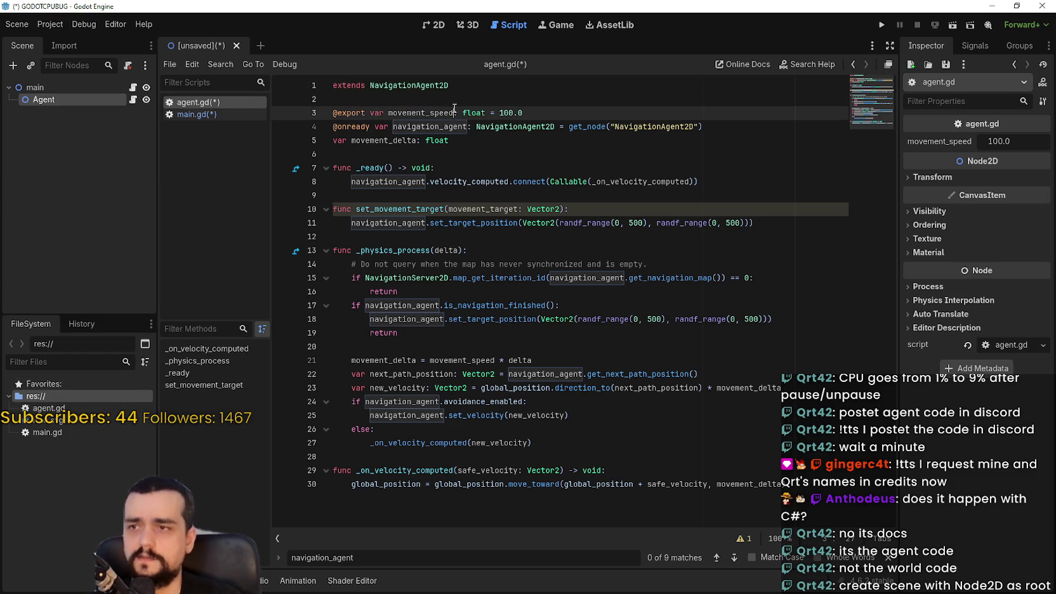
right_click(52, 103)
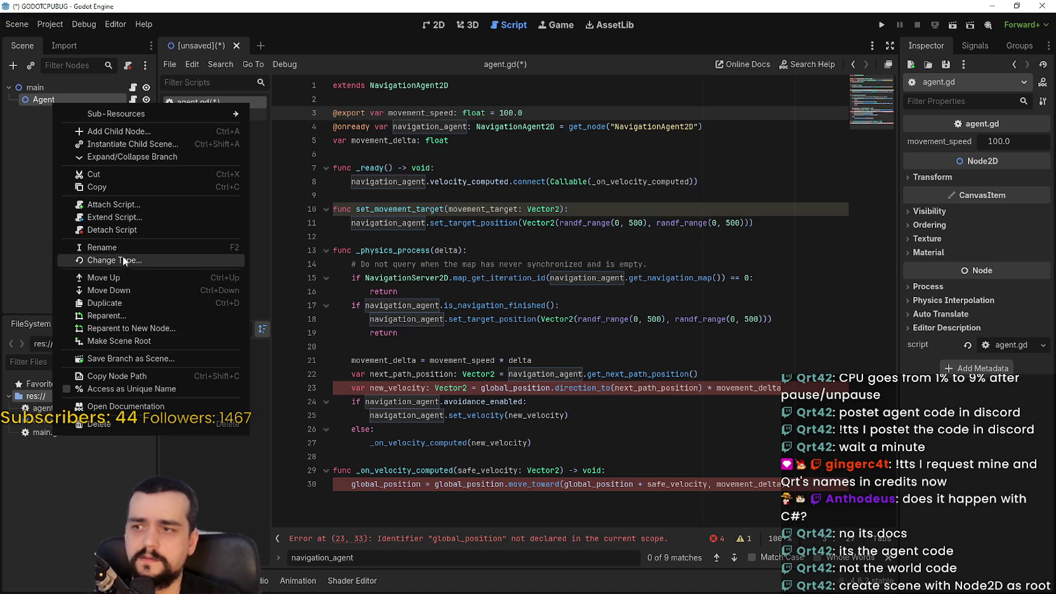
click(122, 249)
text(agent)
key(Return)
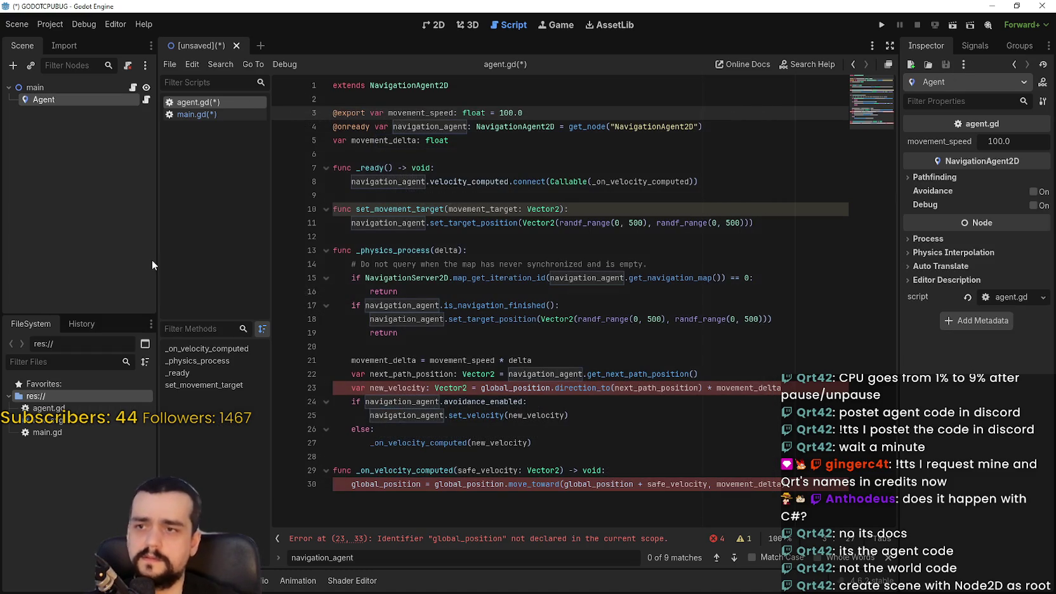
click(436, 144)
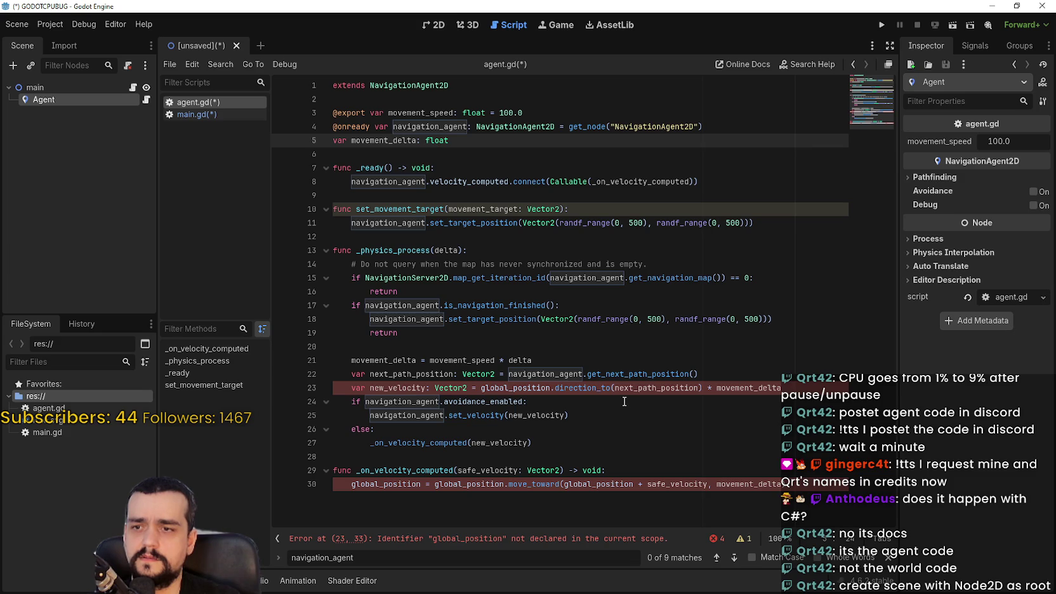
double_click(541, 388)
double_click(656, 388)
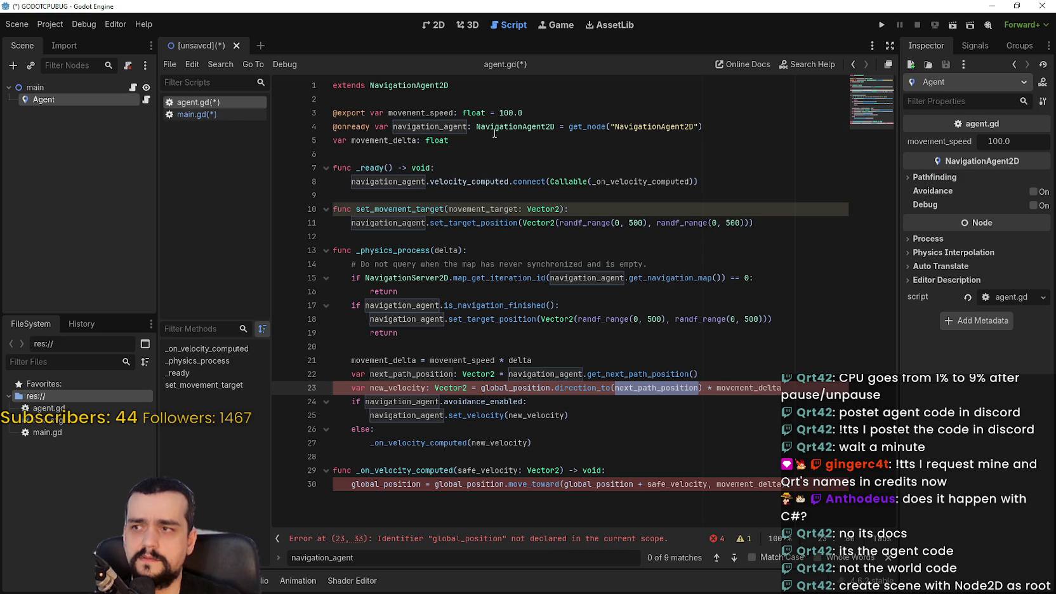
- Revert agent.gd's extends line back to Node2D
click(517, 86)
key(ctrl+shift+Left)
text(Node)
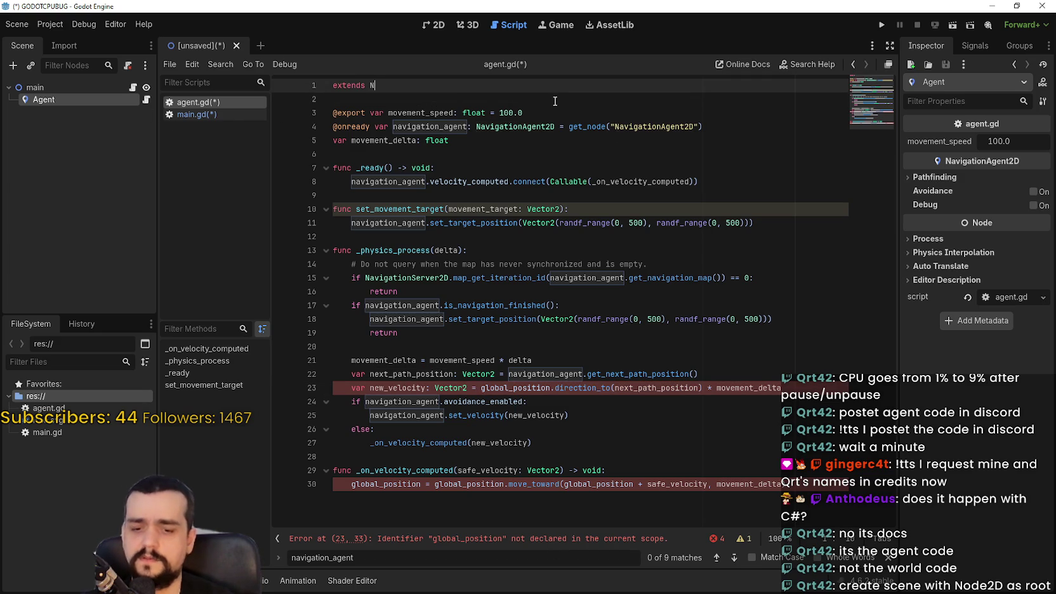
key(Escape)
text(2D)
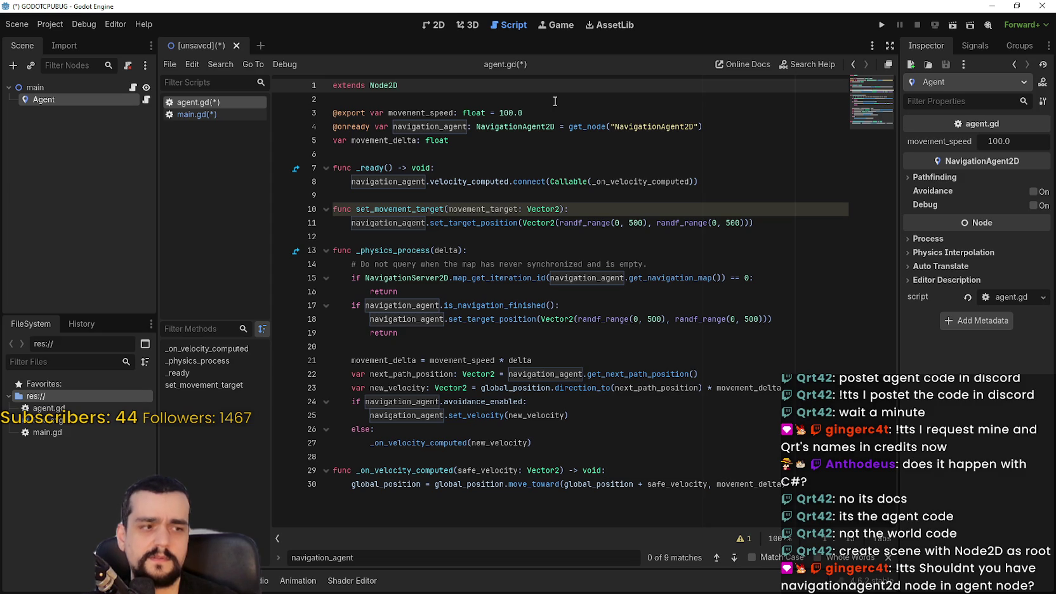
- Change the Agent node's type back to Node2D
right_click(51, 93)
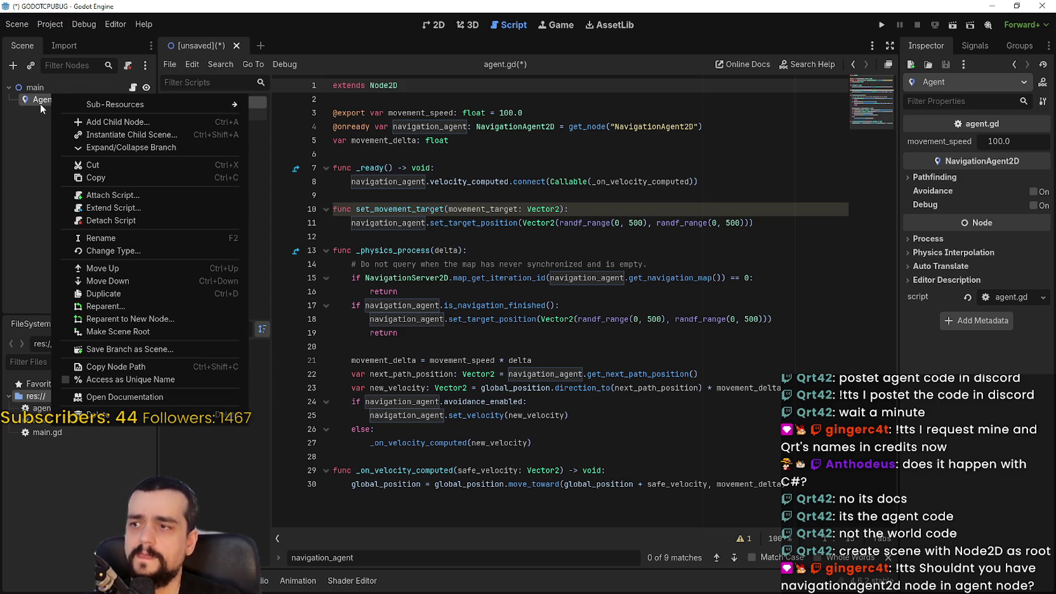
click(41, 105)
right_click(41, 105)
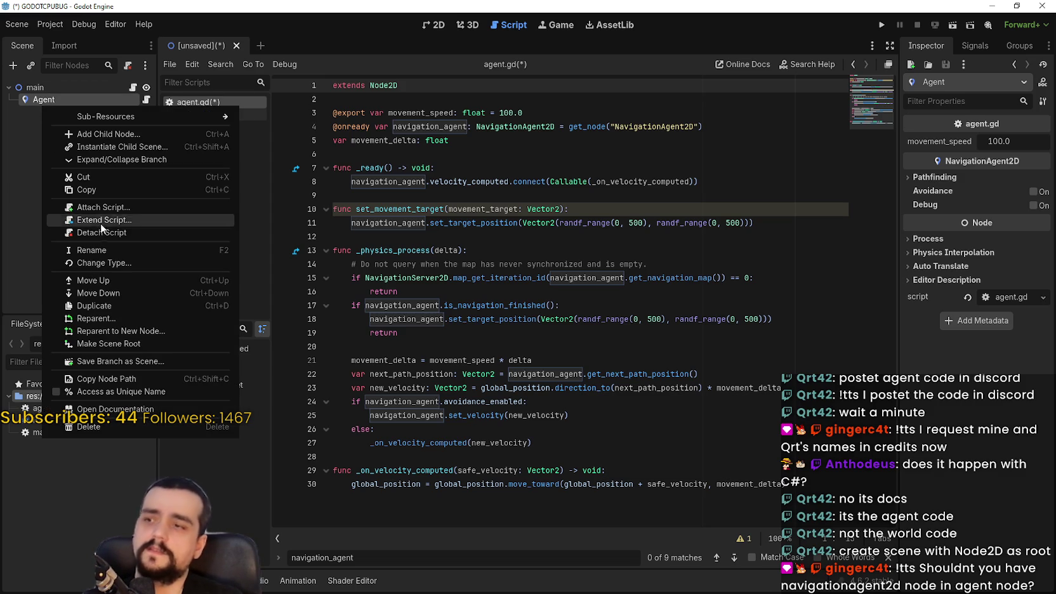
click(129, 263)
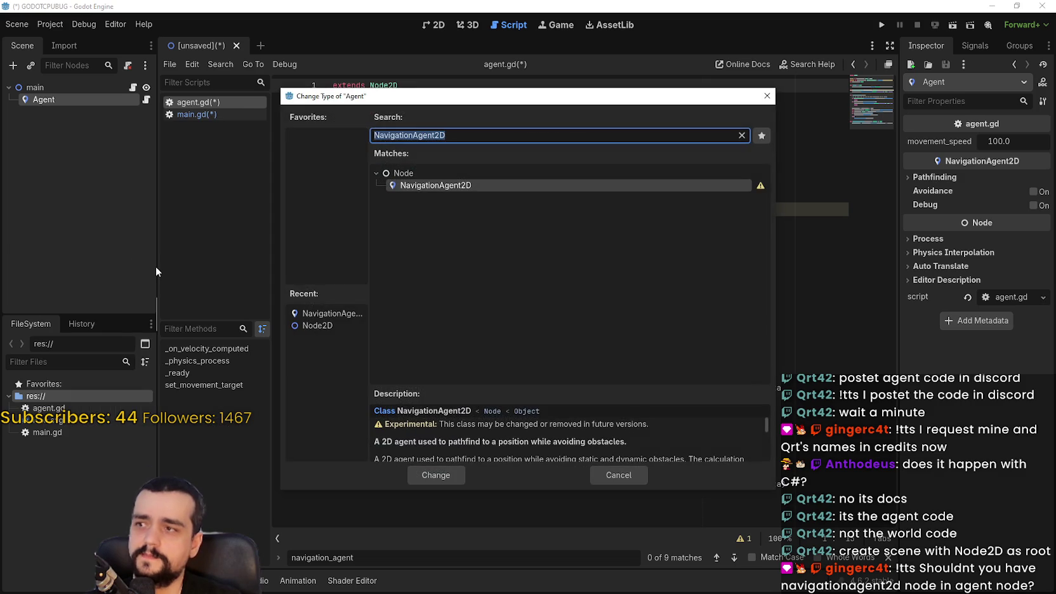
text(Node2D)
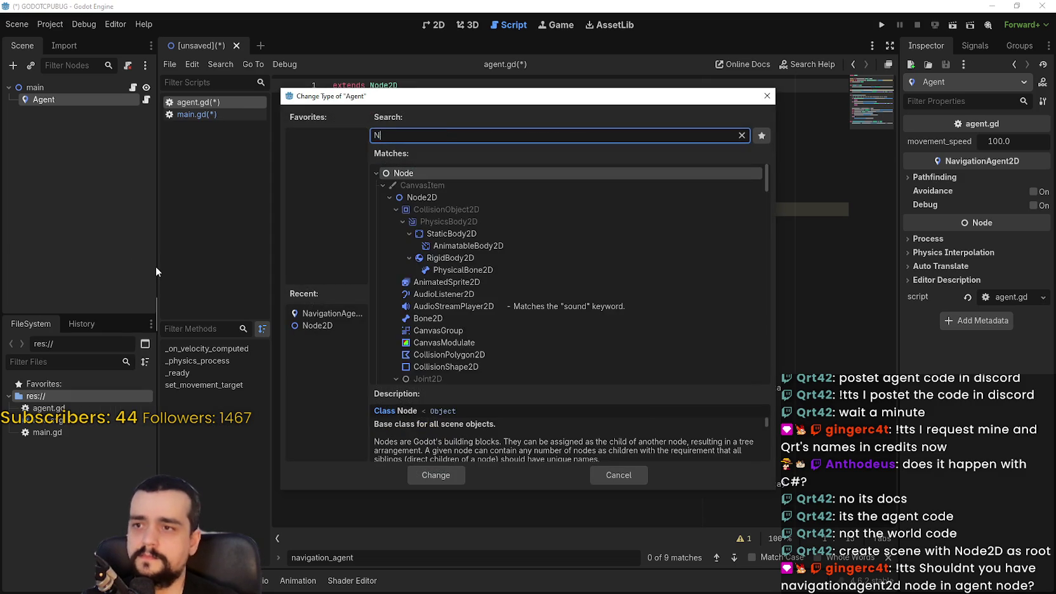
key(Return)
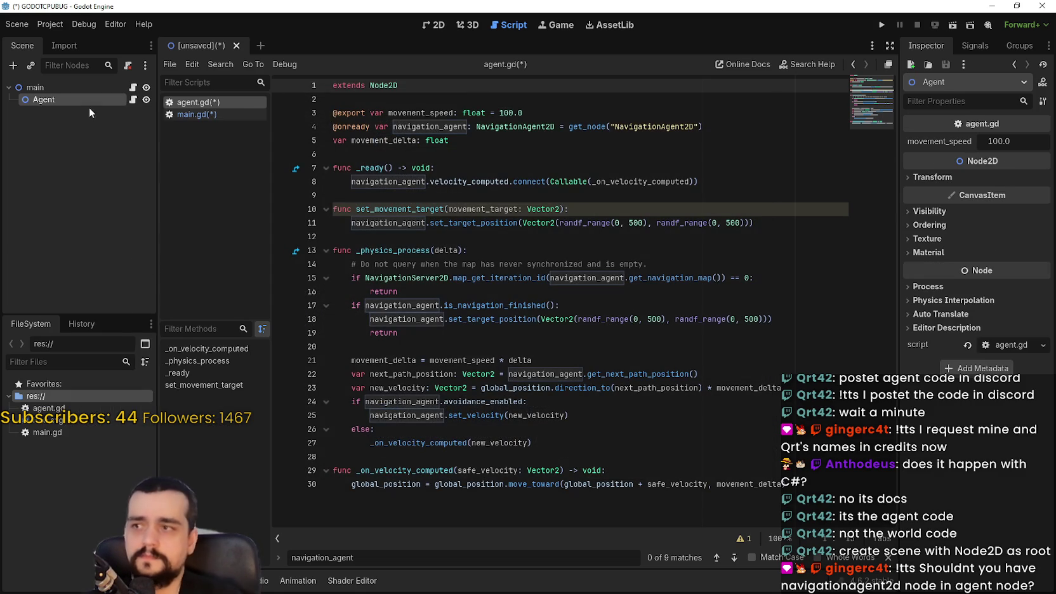
- Add a NavigationAgent2D child node under Agent
right_click(84, 102)
click(153, 130)
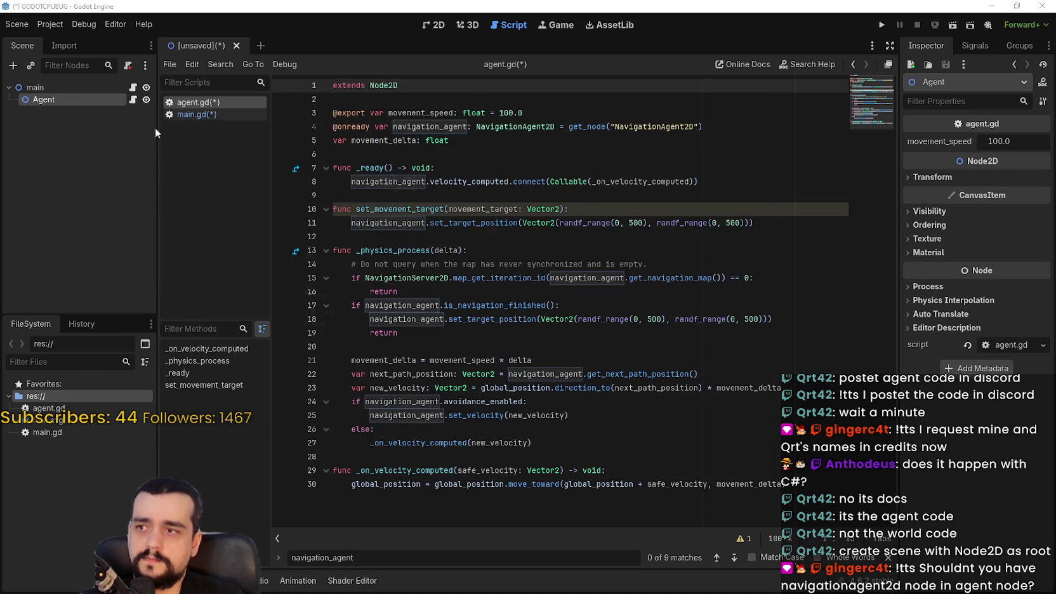
text(Navig)
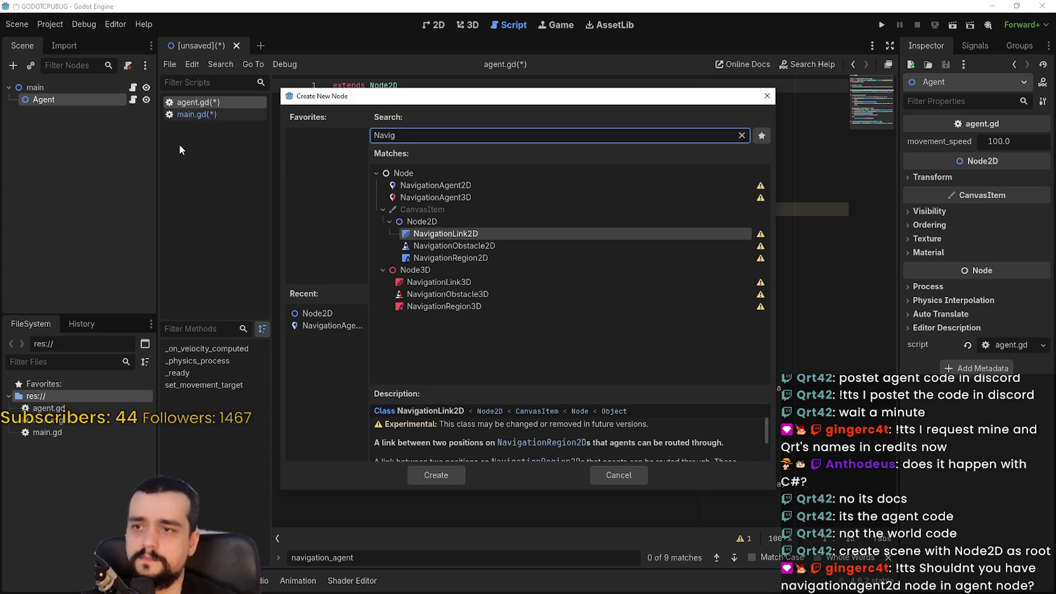
key(Down)
key(Down)
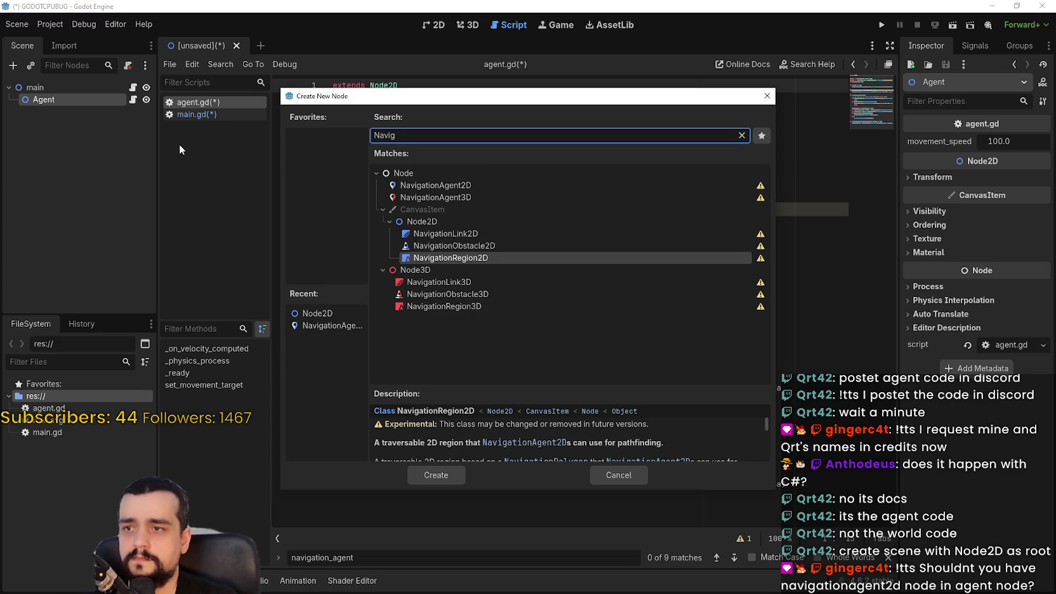
key(Up)
key(Up)
key(Up)
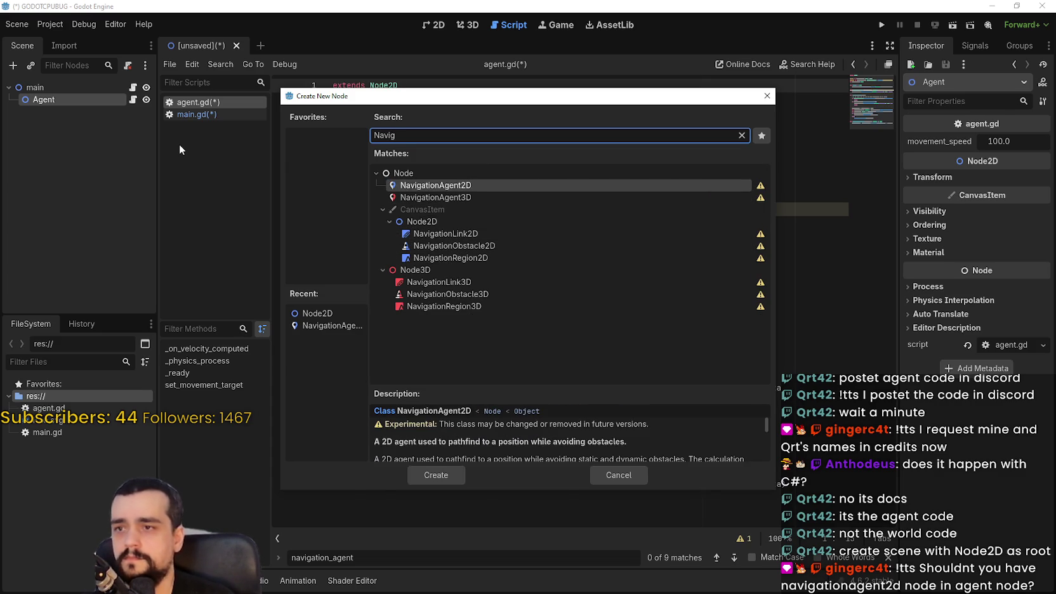
key(Return)
click(522, 140)
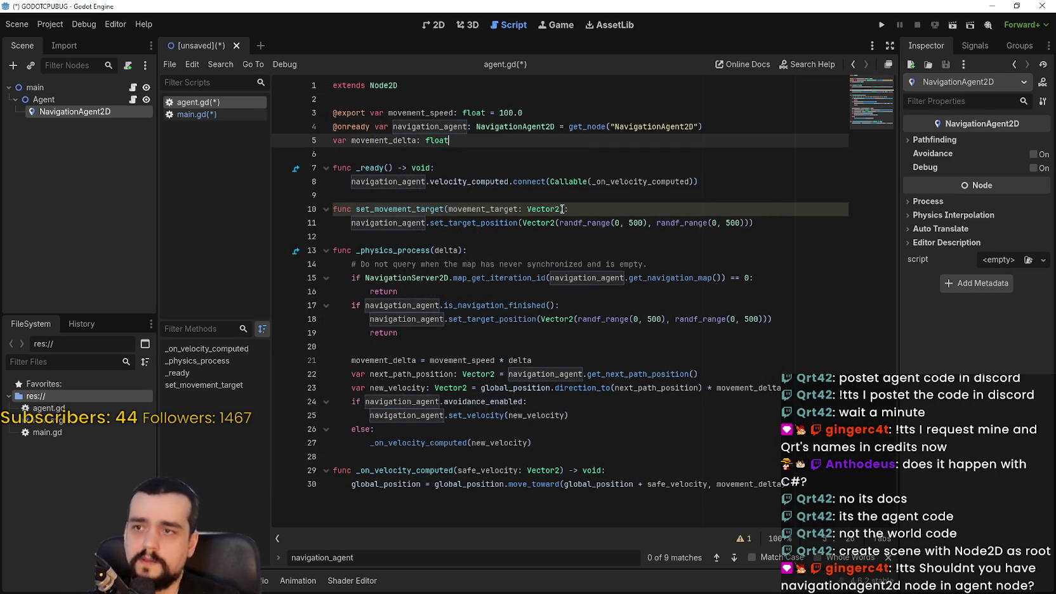
click(552, 250)
key(ctrl+s)
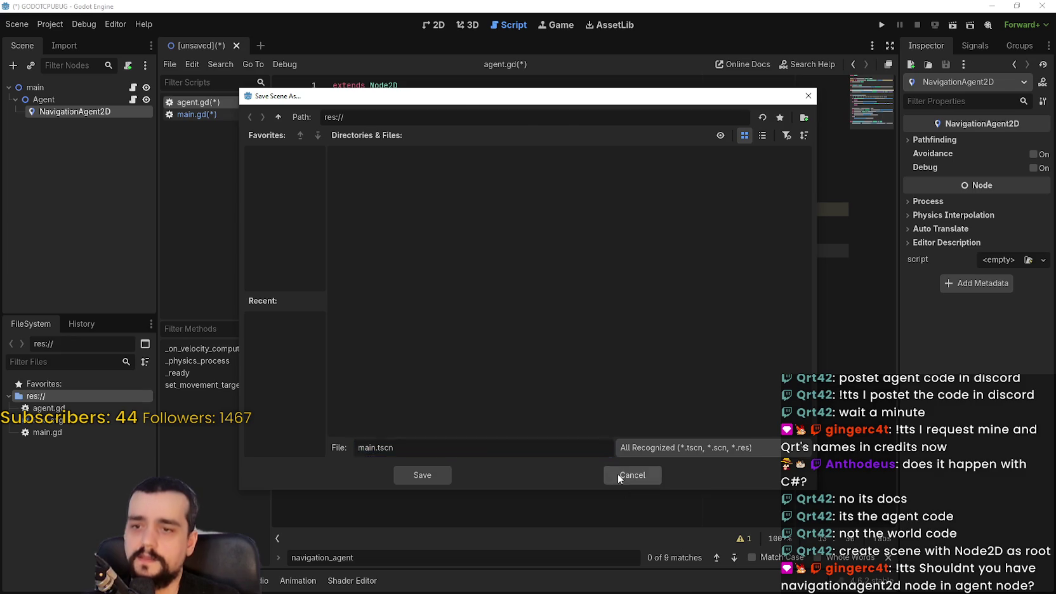
- Save the scene as main.tscn
click(628, 472)
click(356, 195)
click(66, 99)
key(ctrl+s)
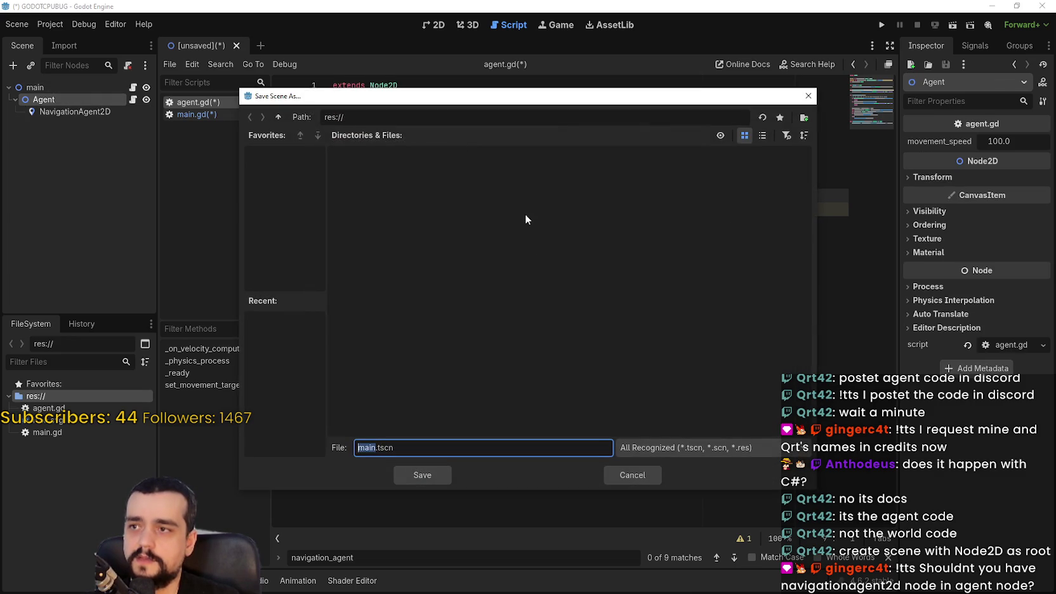
click(632, 476)
click(426, 478)
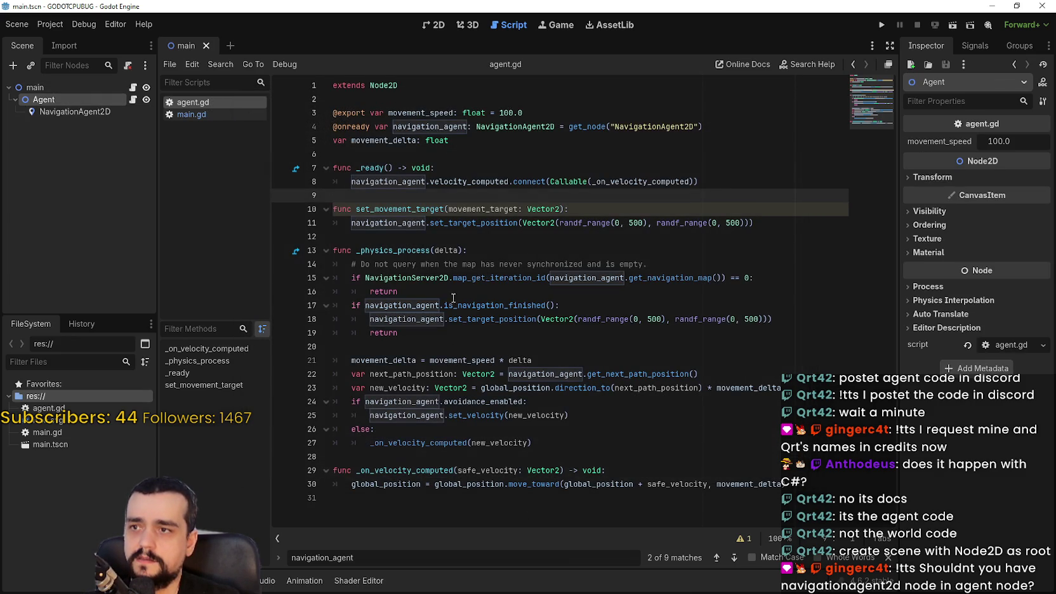
- Review the main, Agent and NavigationAgent2D nodes and collapse Agent's children
click(568, 156)
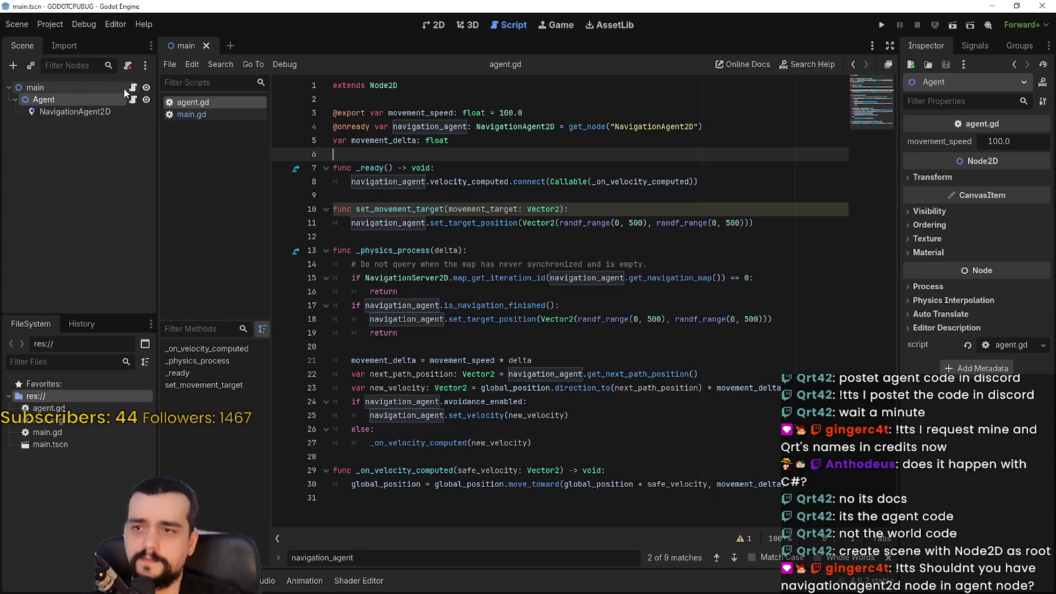
click(120, 86)
click(119, 111)
click(123, 88)
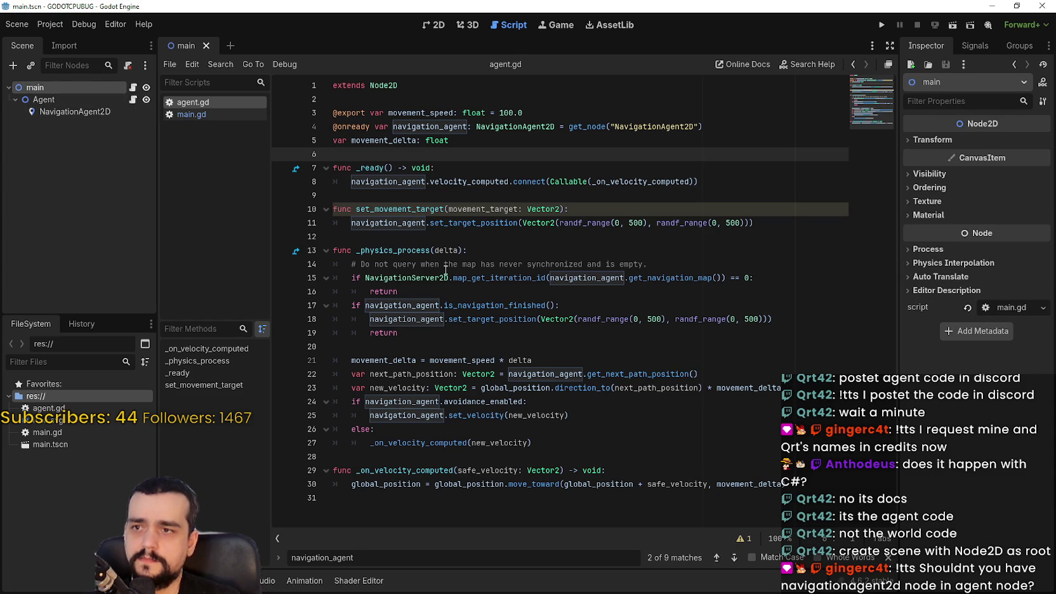
click(429, 498)
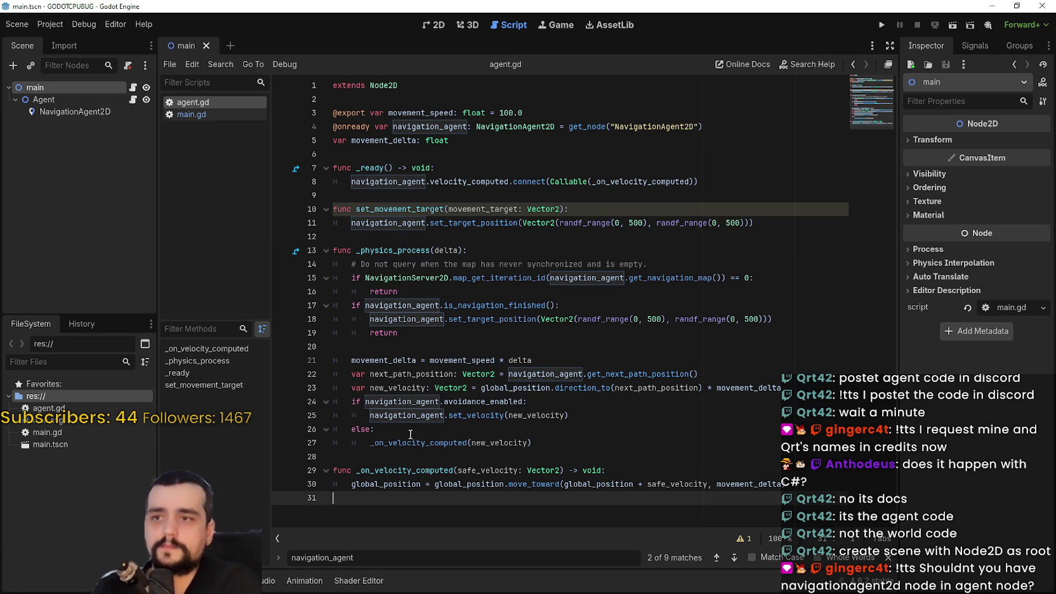
double_click(41, 102)
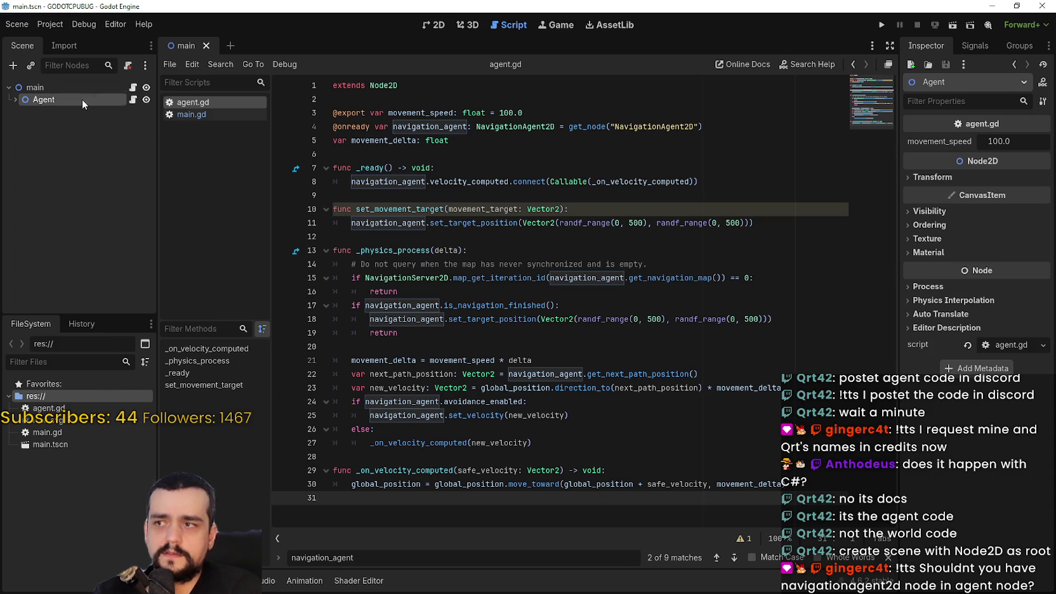
- Add a Sprite2D child node under Agent
right_click(82, 99)
mouse_move(112, 112)
click(126, 127)
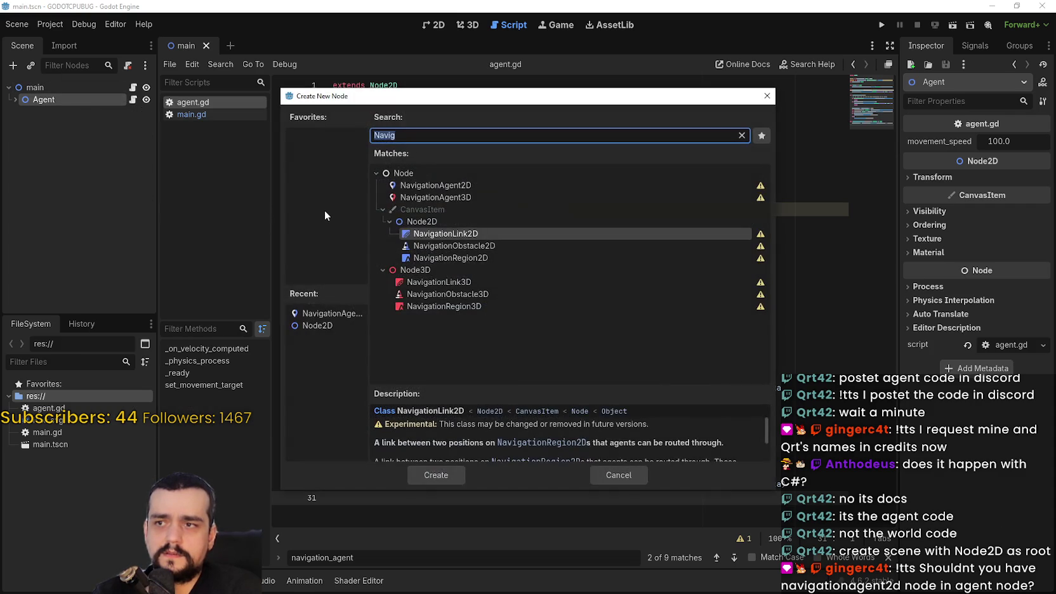
text(sprite)
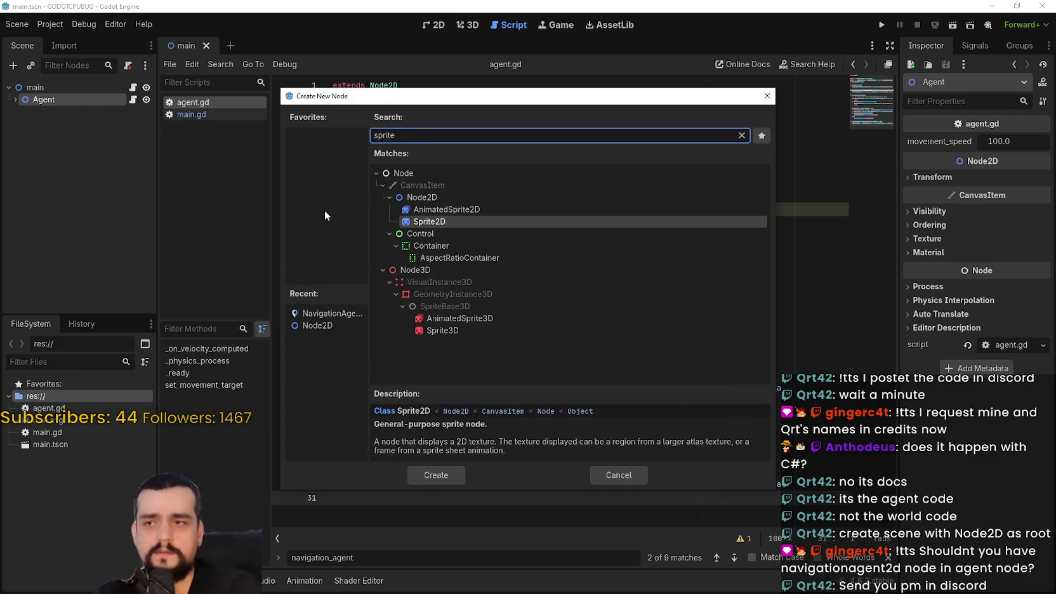
key(Return)
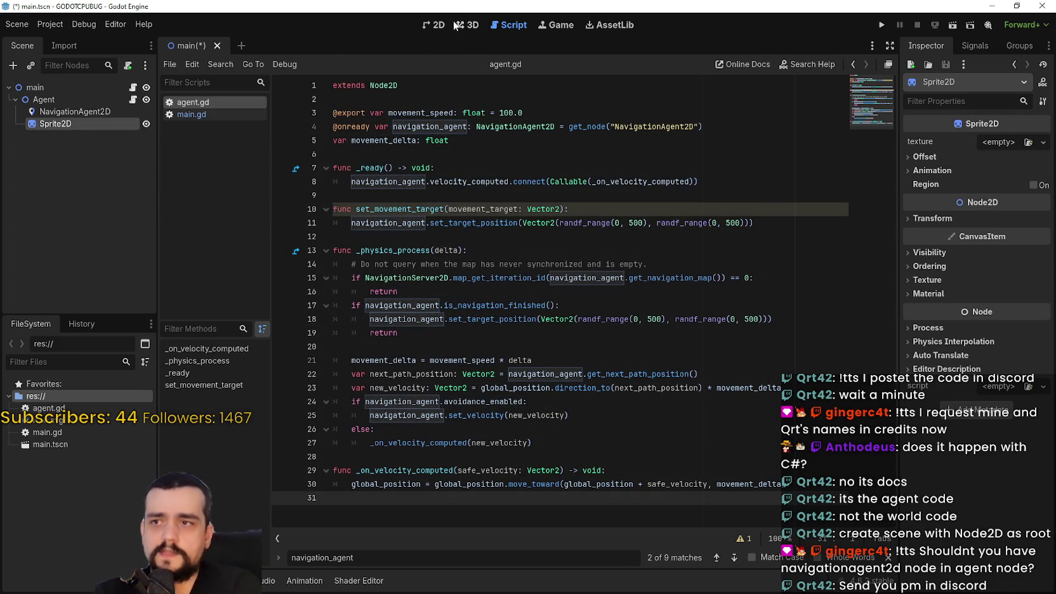
- Show the 2D canvas and bring the mrfb.zip archive window forward
click(434, 25)
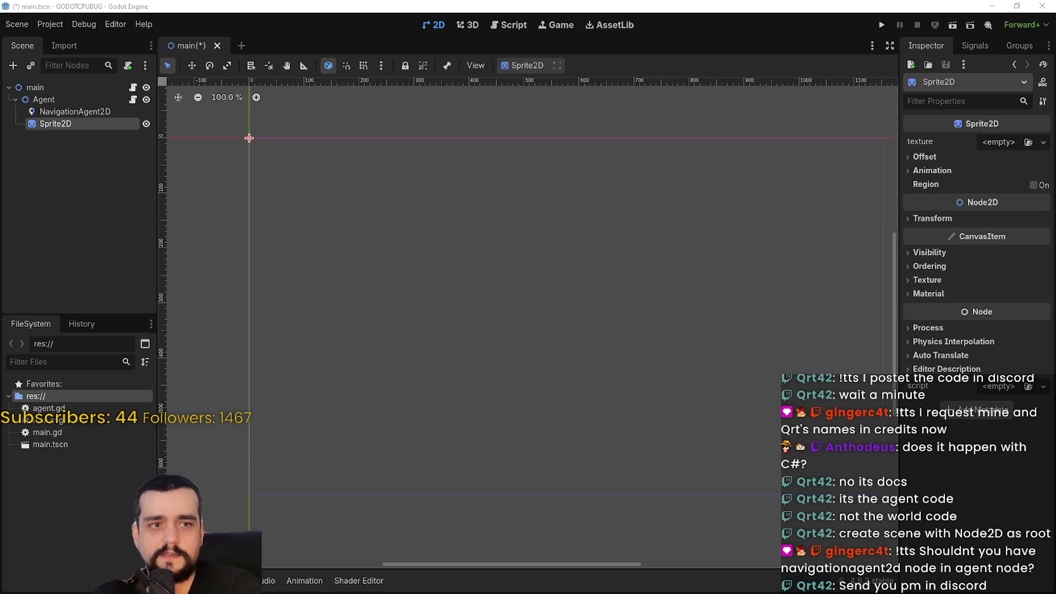
key(alt+Tab)
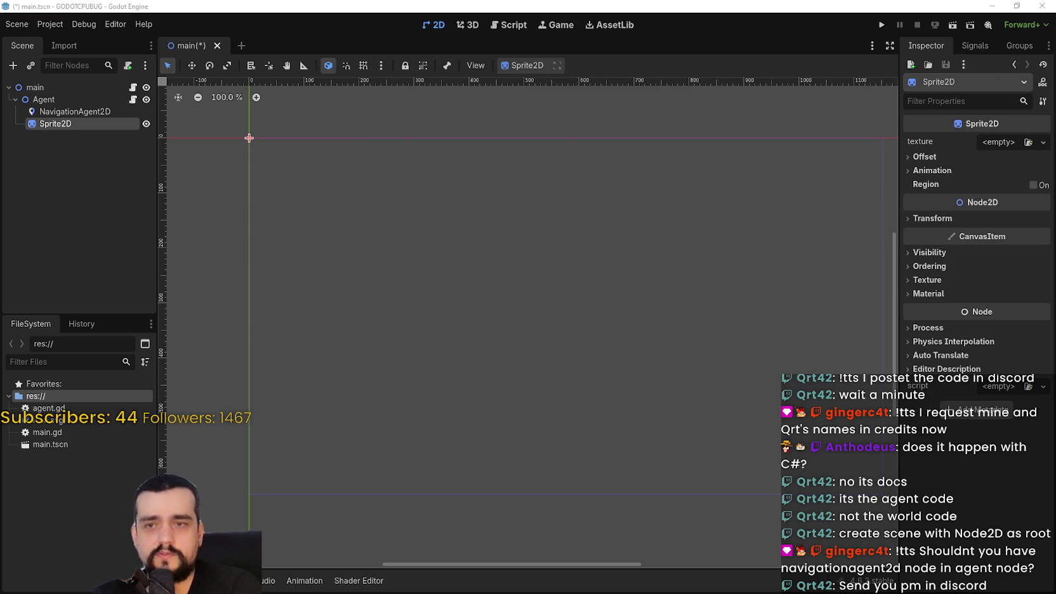
key(alt+Tab)
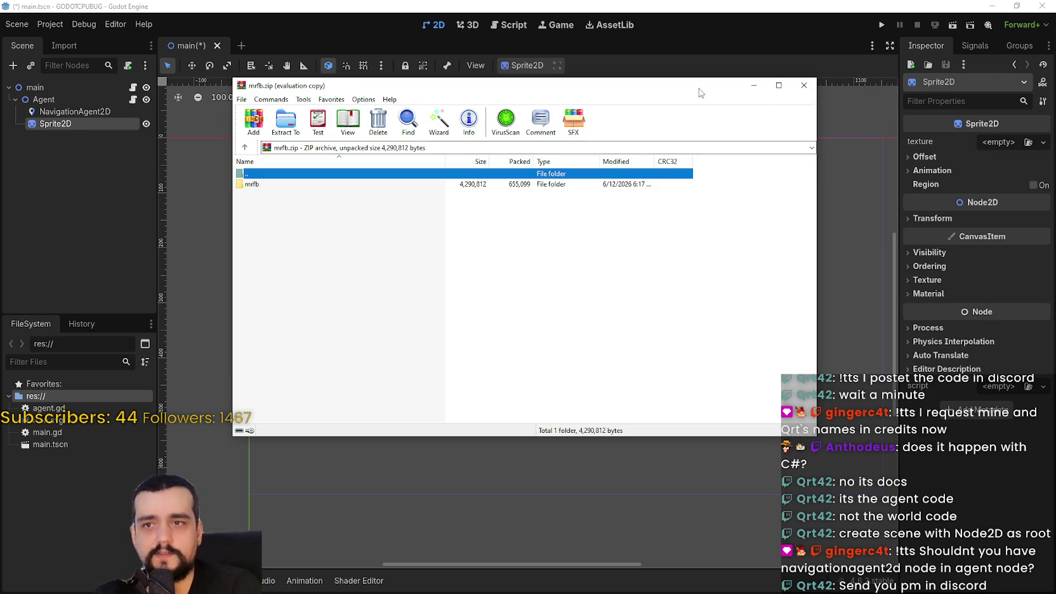
- Put away the mrfb.zip archive window and switch to the dsadsa.gd script
key(alt+Tab)
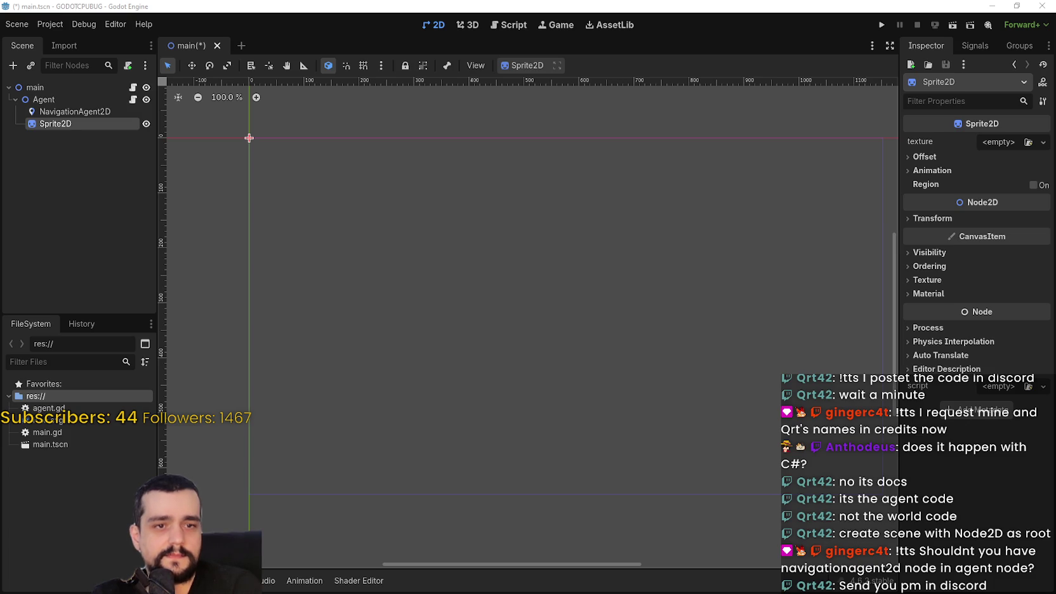
scroll(620, 121, left, 5)
scroll(563, 267, up, 2)
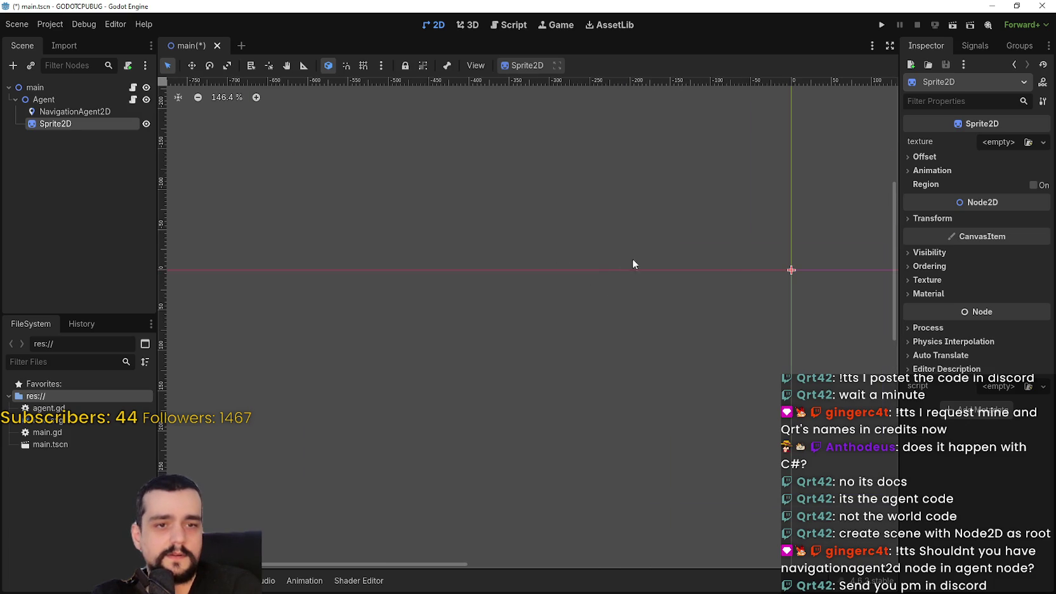
key(alt+Tab)
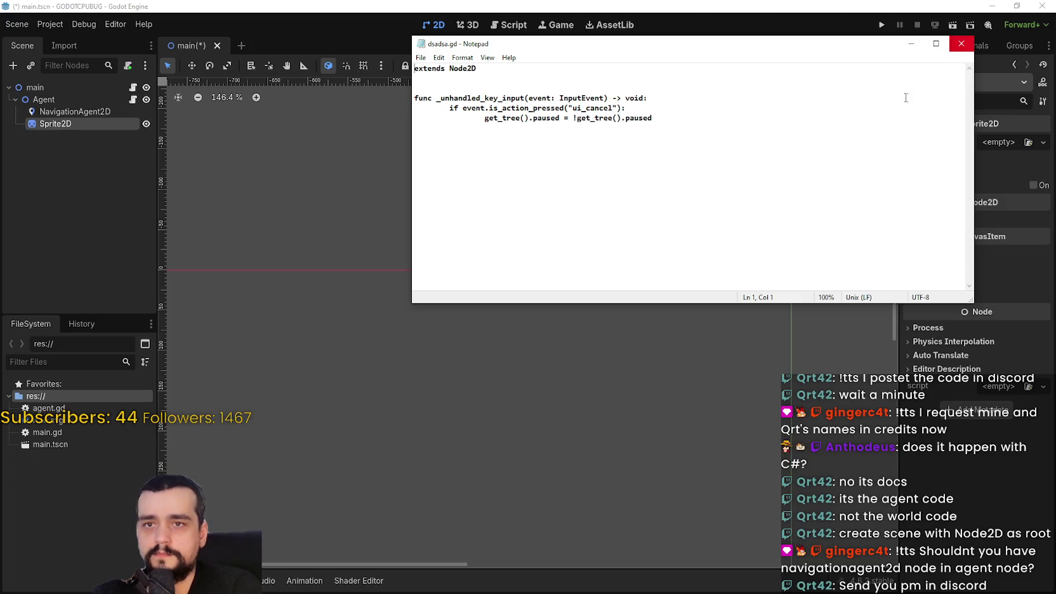
key(ctrl+a)
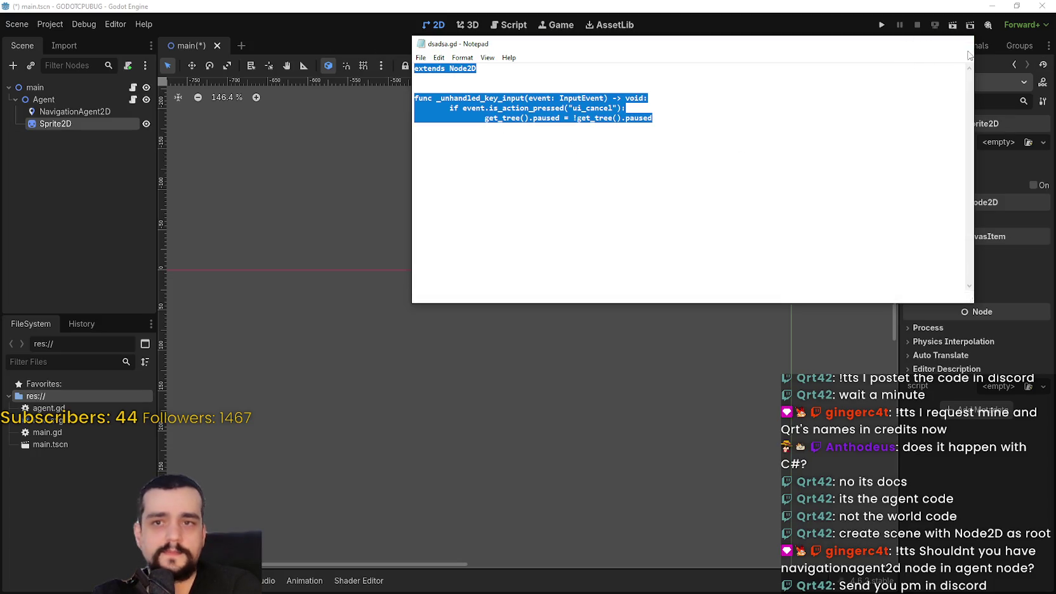
key(alt+Tab)
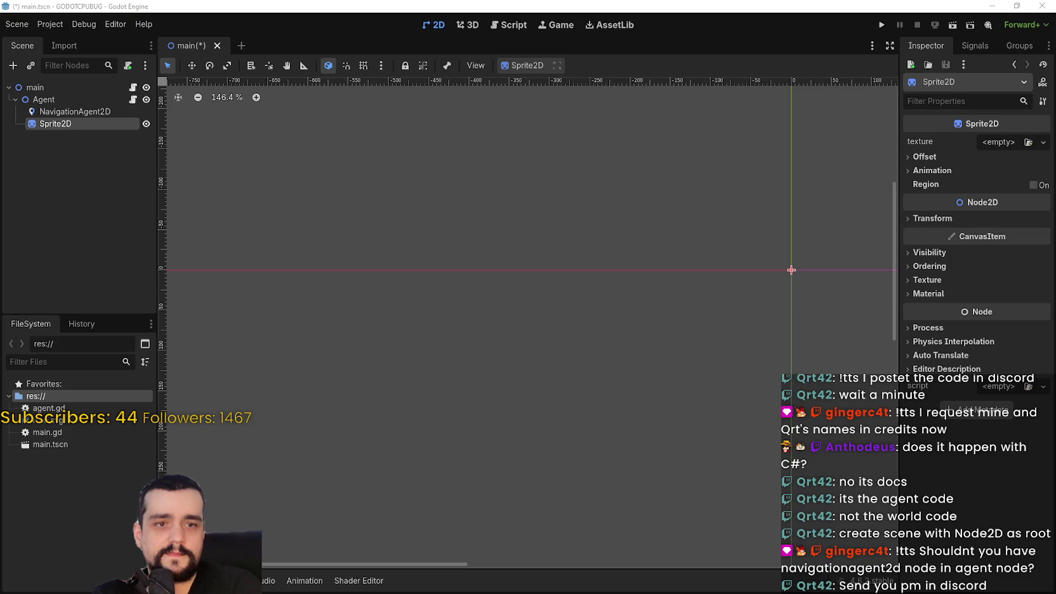
key(alt+Tab)
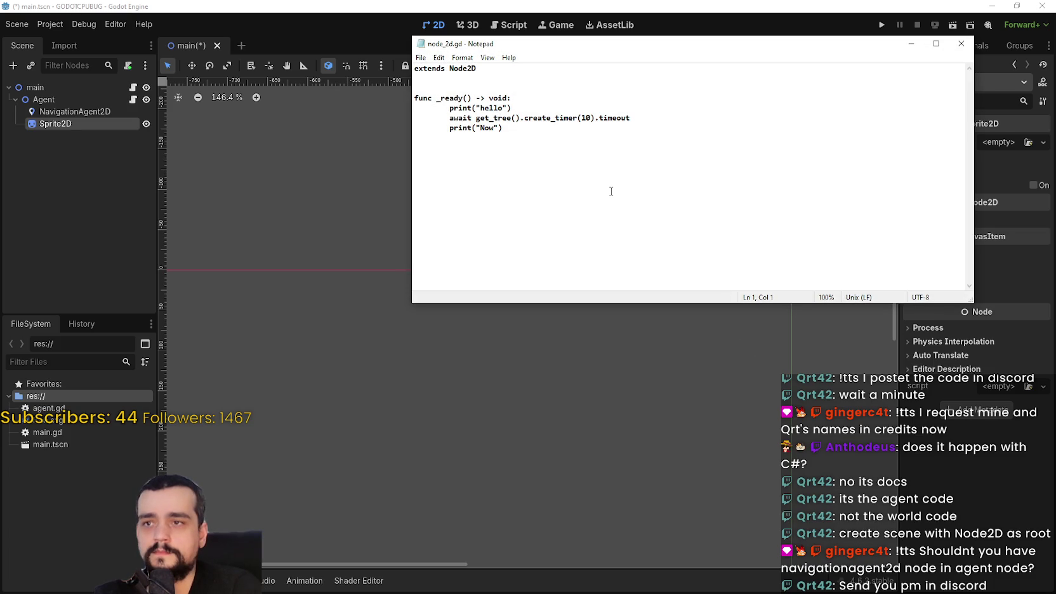
drag(565, 144, 380, 103)
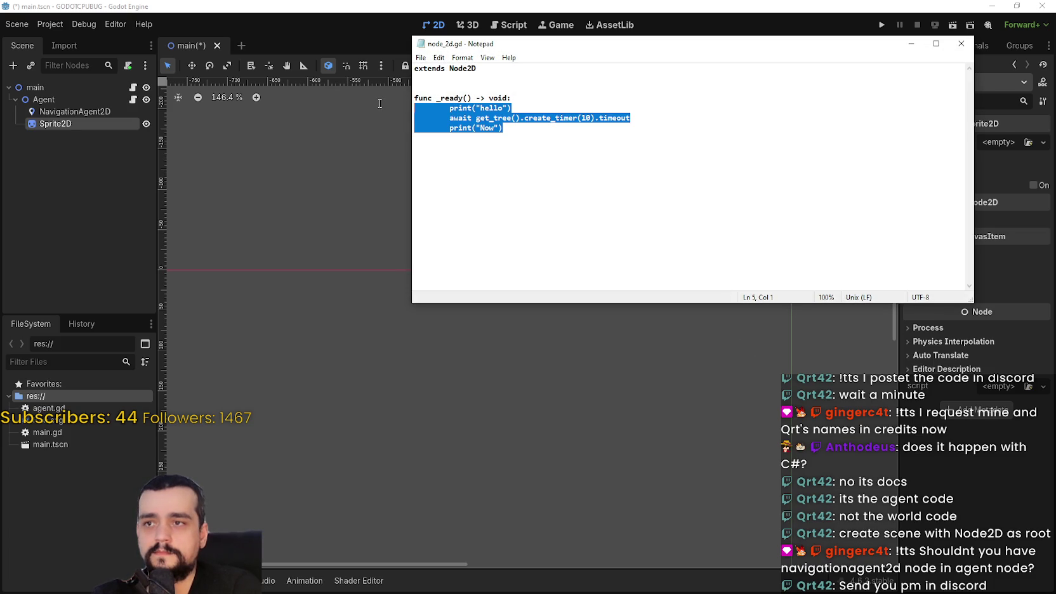
drag(379, 103, 380, 79)
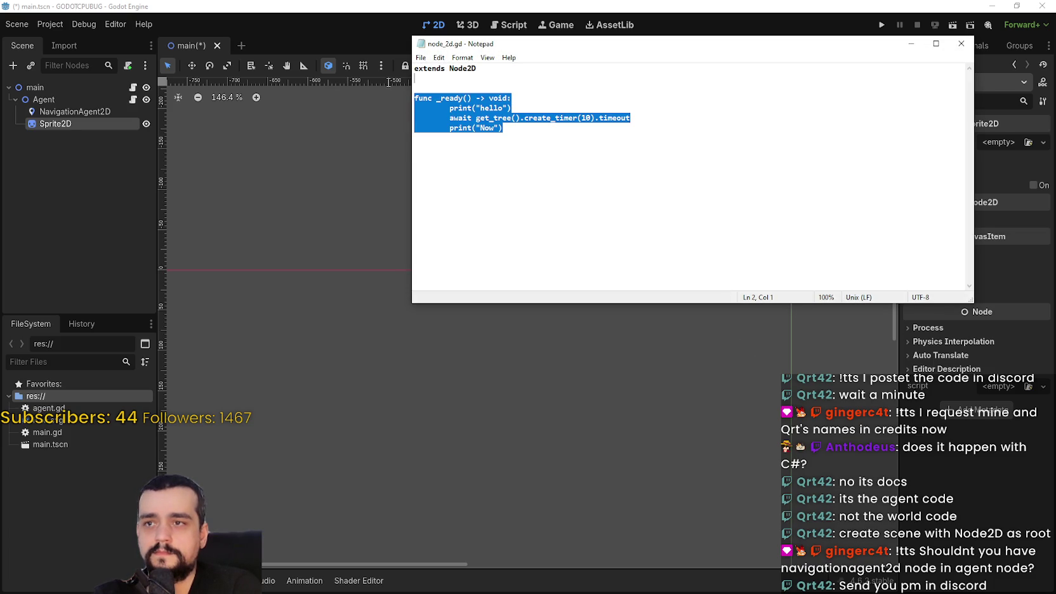
click(959, 43)
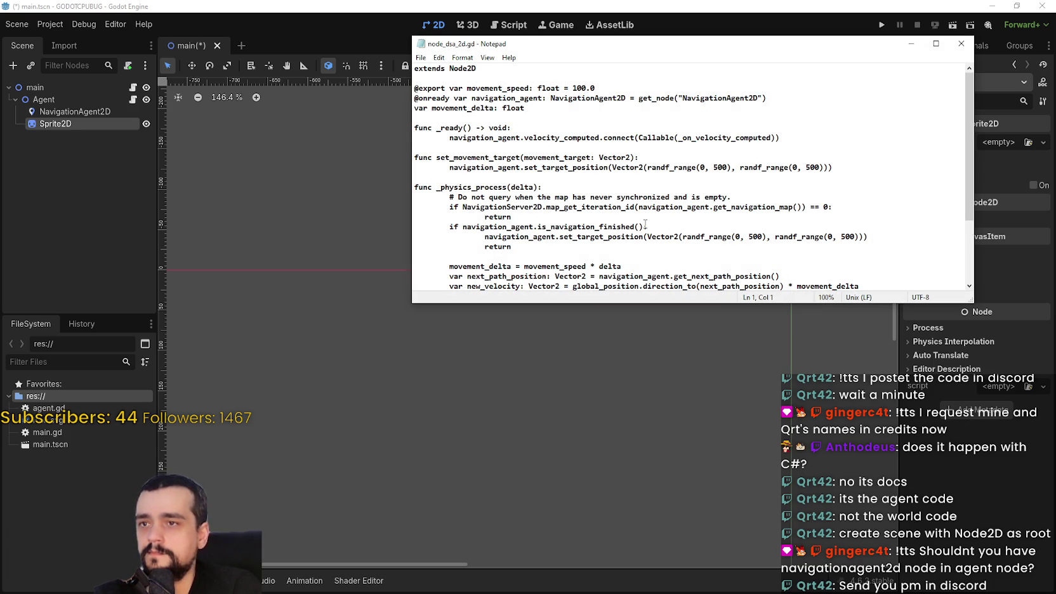
scroll(644, 223, down, 3)
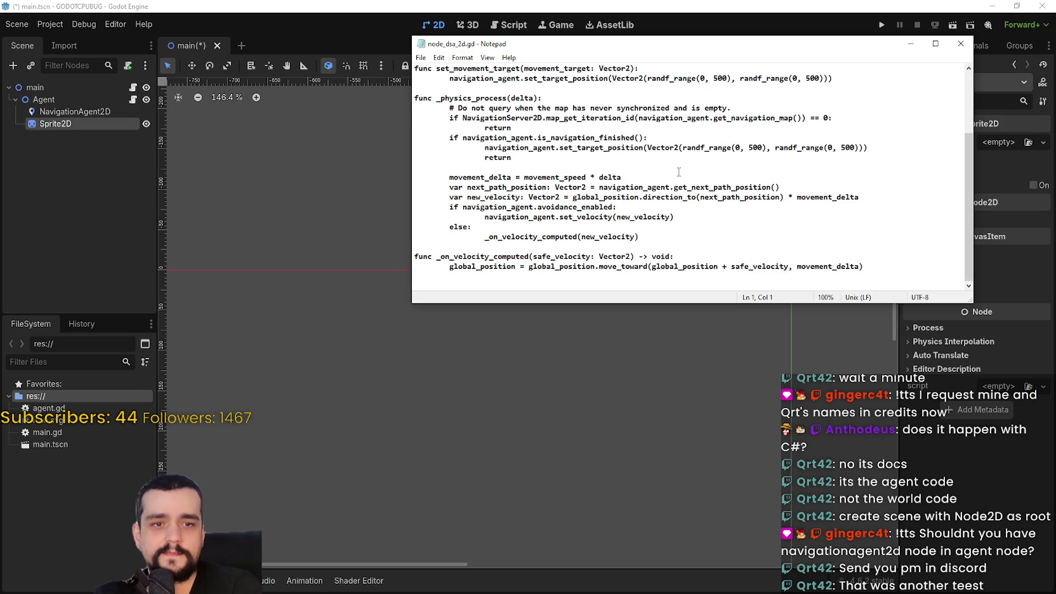
click(961, 43)
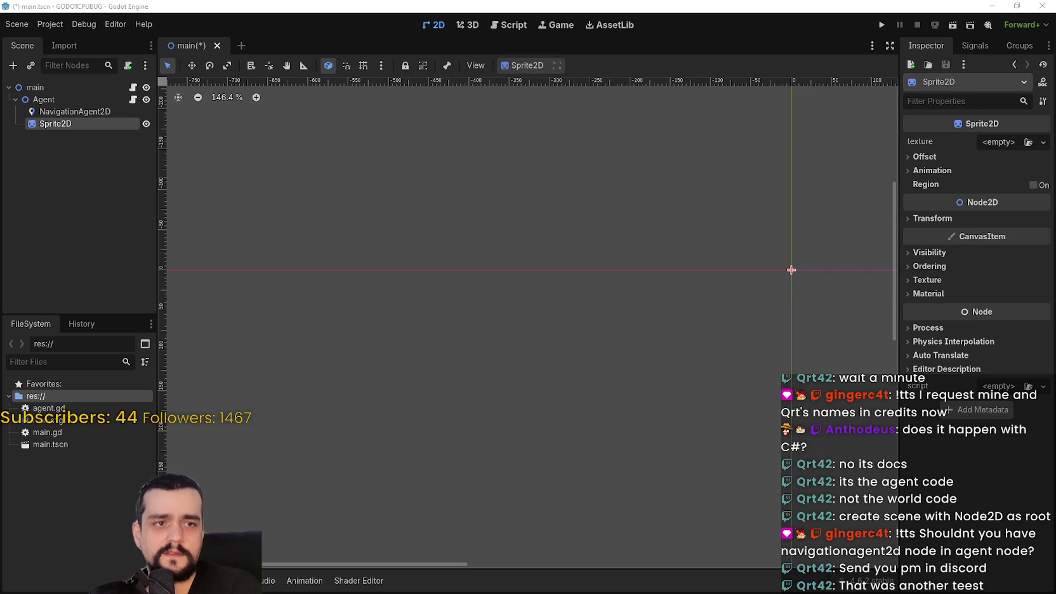
scroll(690, 193, down, 5)
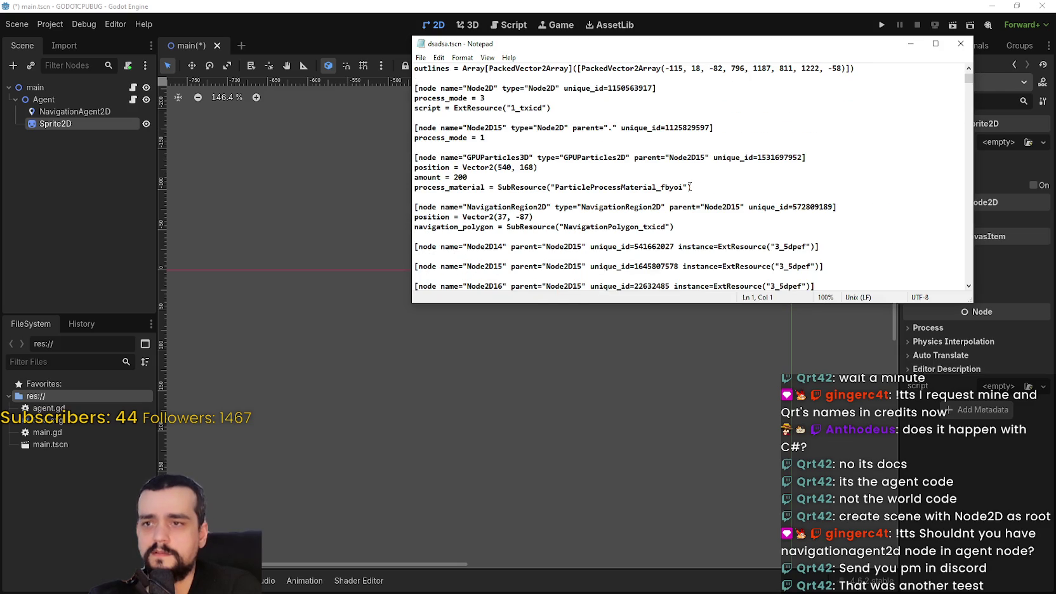
scroll(690, 187, down, 3)
scroll(660, 193, down, 3)
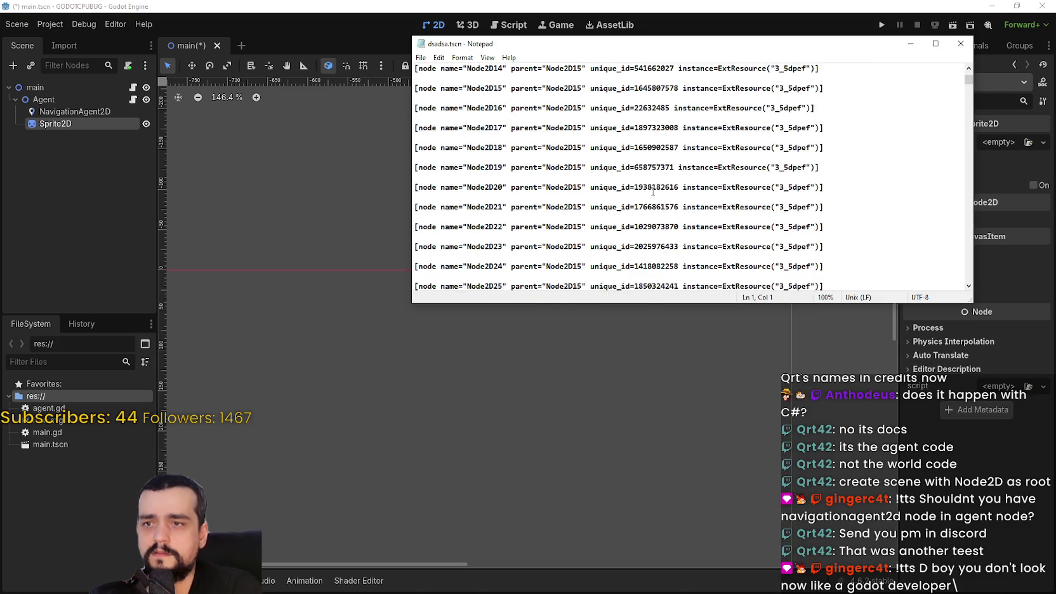
mouse_move(968, 80)
mouse_down()
mouse_move(936, 231)
mouse_move(938, 291)
mouse_up()
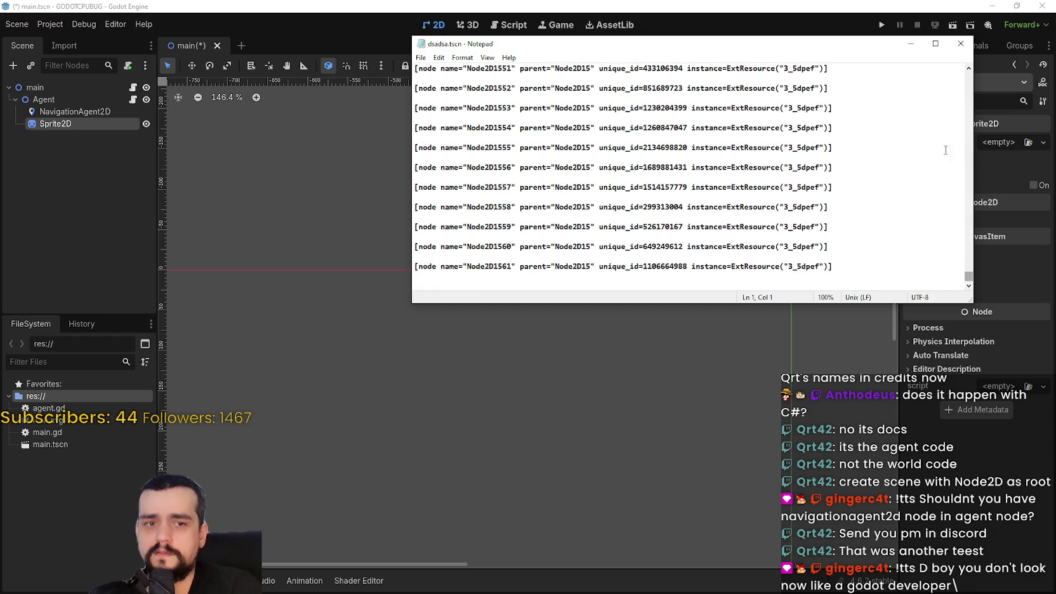
click(960, 43)
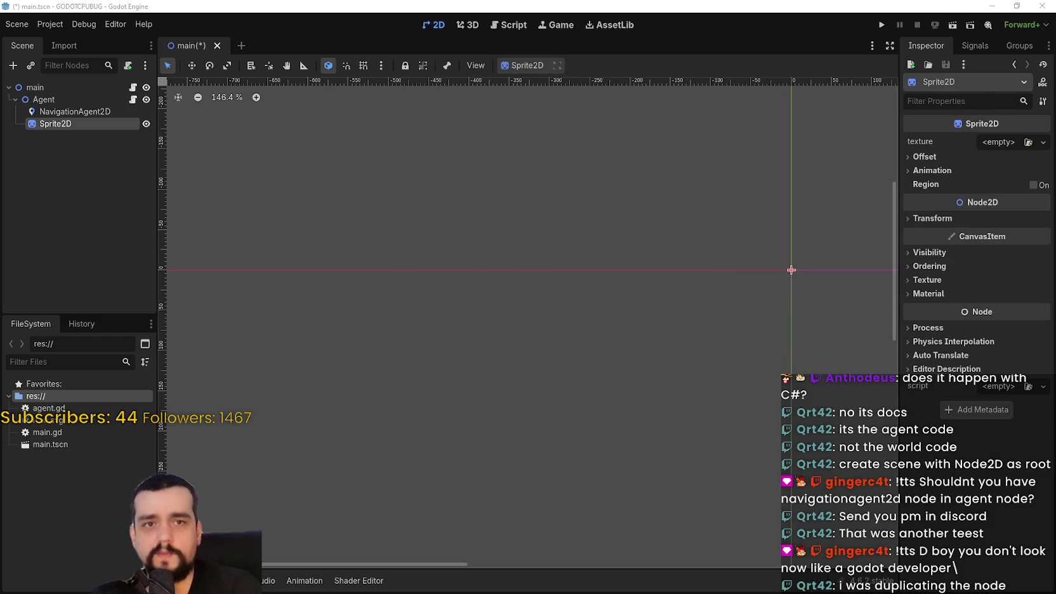
- Move Sprite2D above NavigationAgent2D and give it a Placeholder texture
click(67, 260)
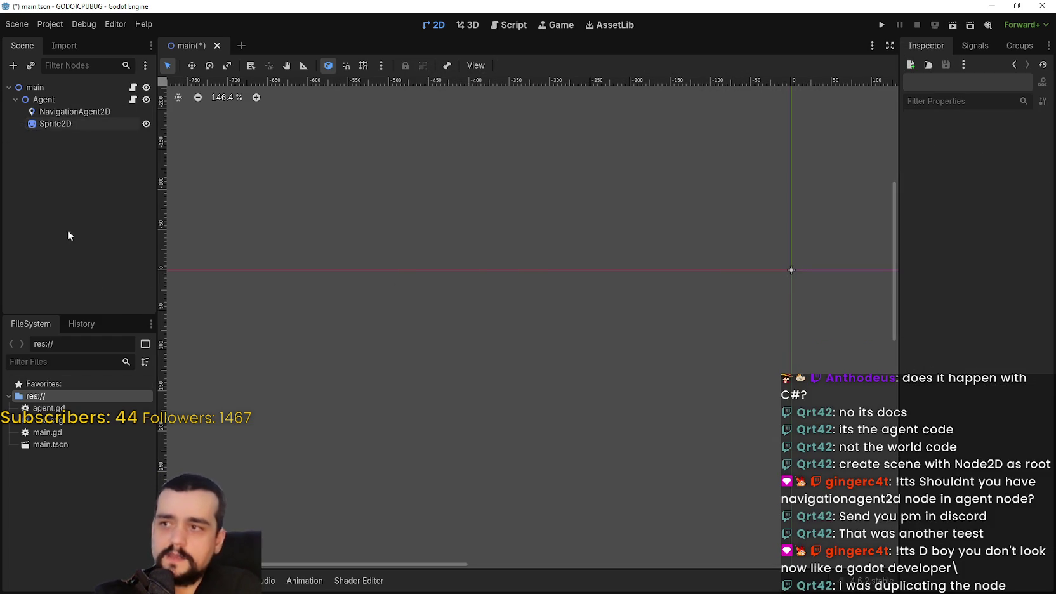
mouse_move(43, 129)
mouse_down()
mouse_move(73, 126)
mouse_move(71, 106)
mouse_up()
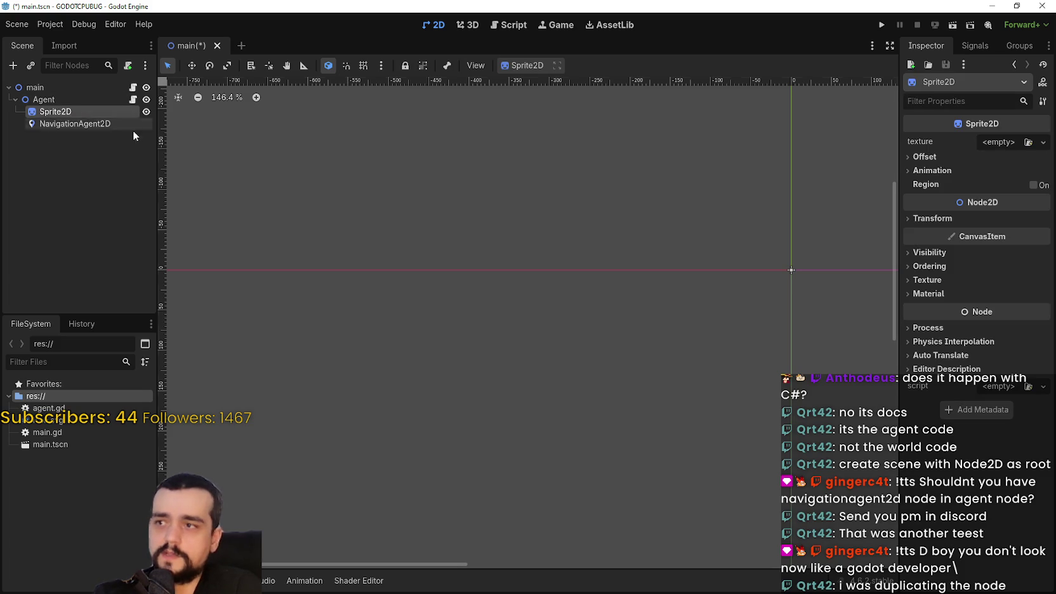
click(992, 142)
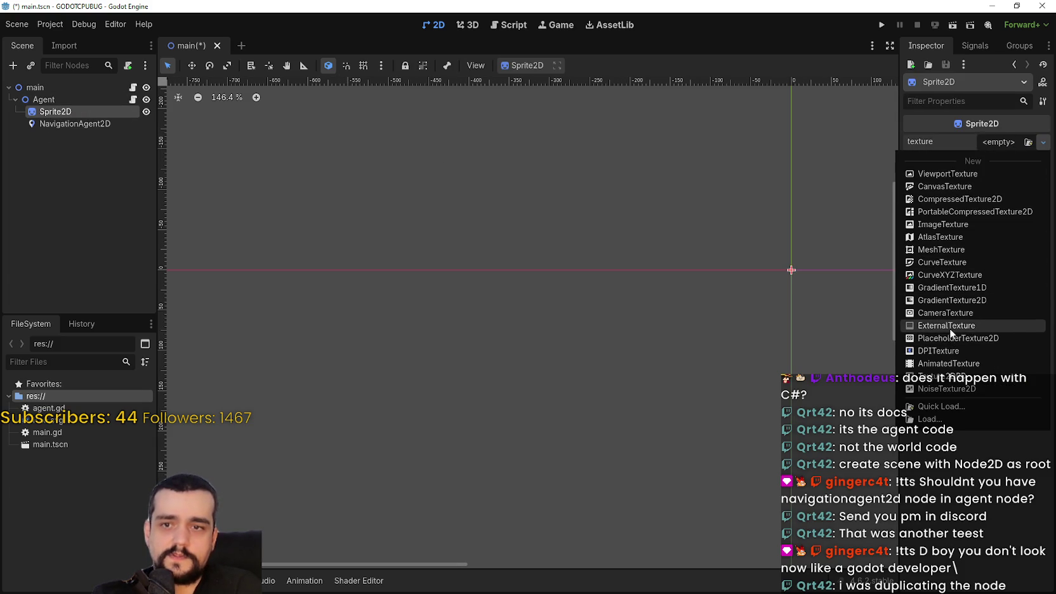
click(973, 336)
- Zoom in on the sprite and move it down and right of the origin
scroll(793, 257, up, 3)
scroll(786, 273, up, 10)
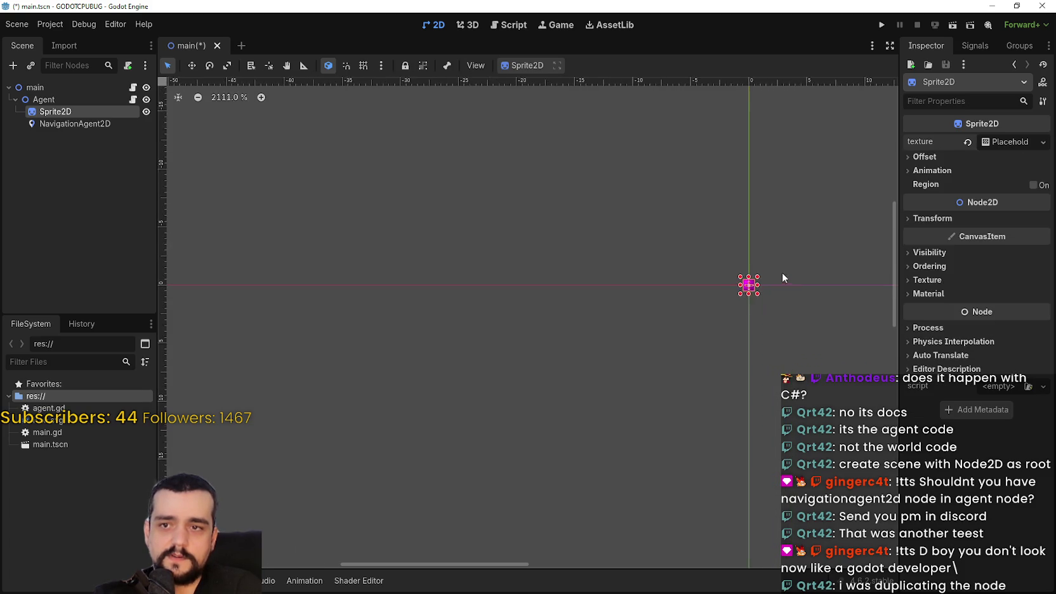
scroll(764, 291, up, 2)
drag(761, 291, 614, 335)
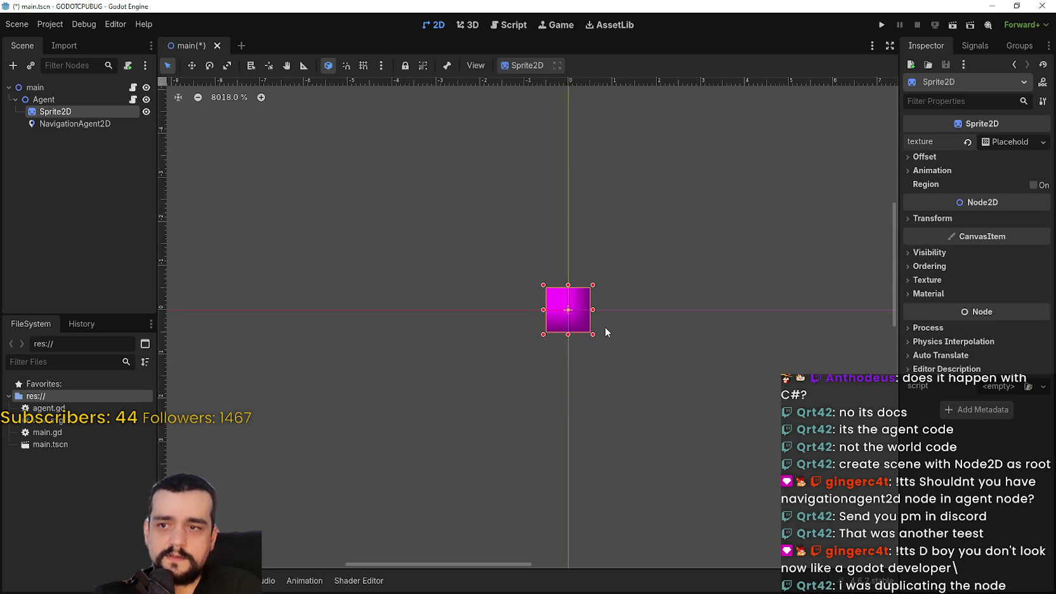
scroll(603, 326, down, 8)
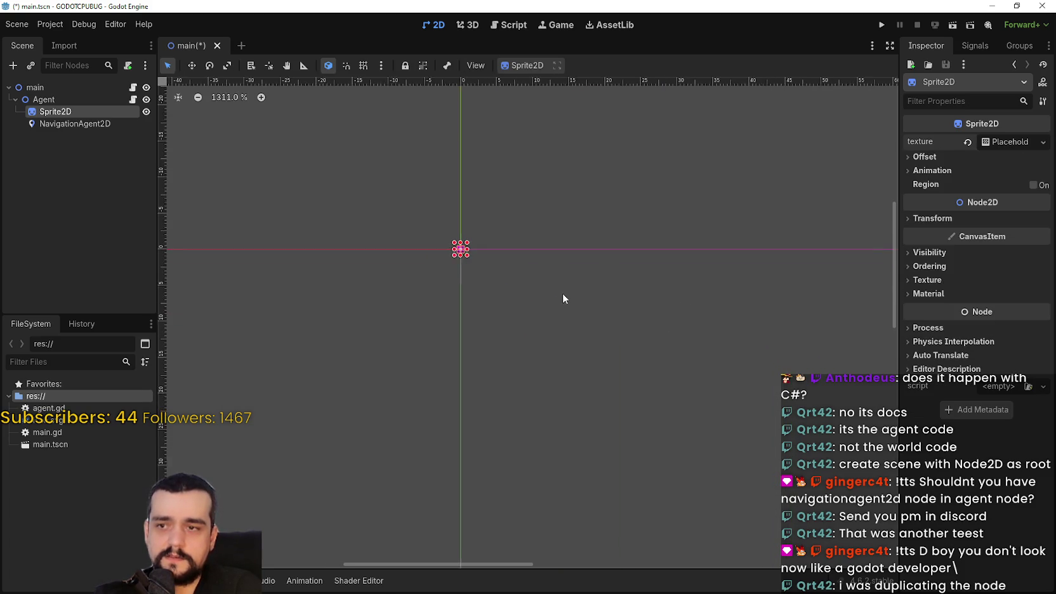
drag(638, 302, 537, 267)
scroll(502, 266, up, 2)
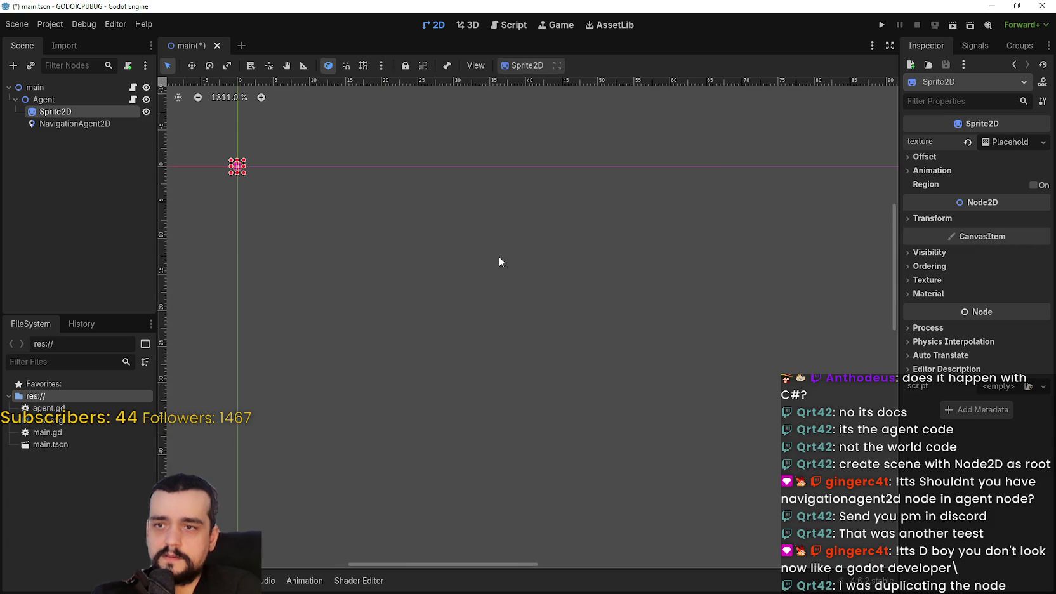
click(191, 68)
mouse_move(252, 158)
mouse_down()
mouse_move(298, 197)
mouse_move(318, 186)
mouse_up()
- Collapse Agent's children and select the Agent node
scroll(337, 217, up, 2)
scroll(338, 216, down, 1)
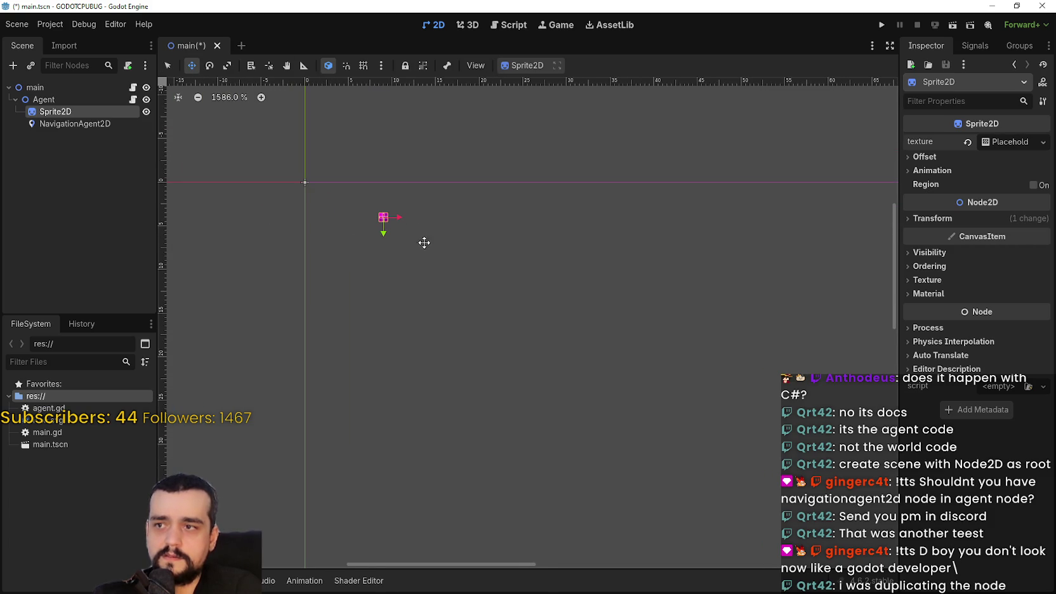
click(70, 123)
click(15, 99)
click(28, 101)
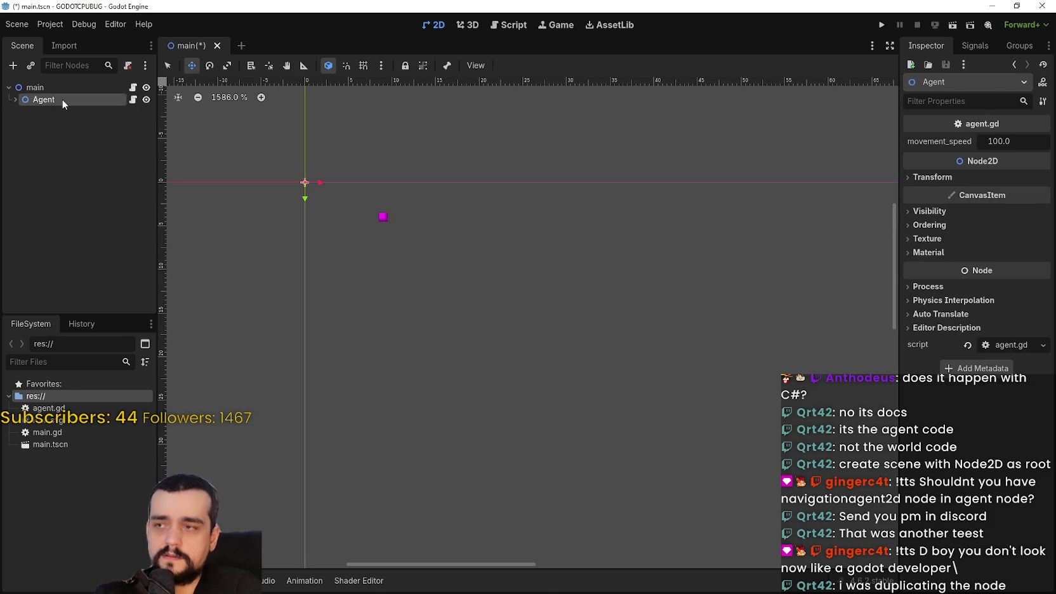
- Save the Agent branch as its own scene, agent.tscn
right_click(62, 100)
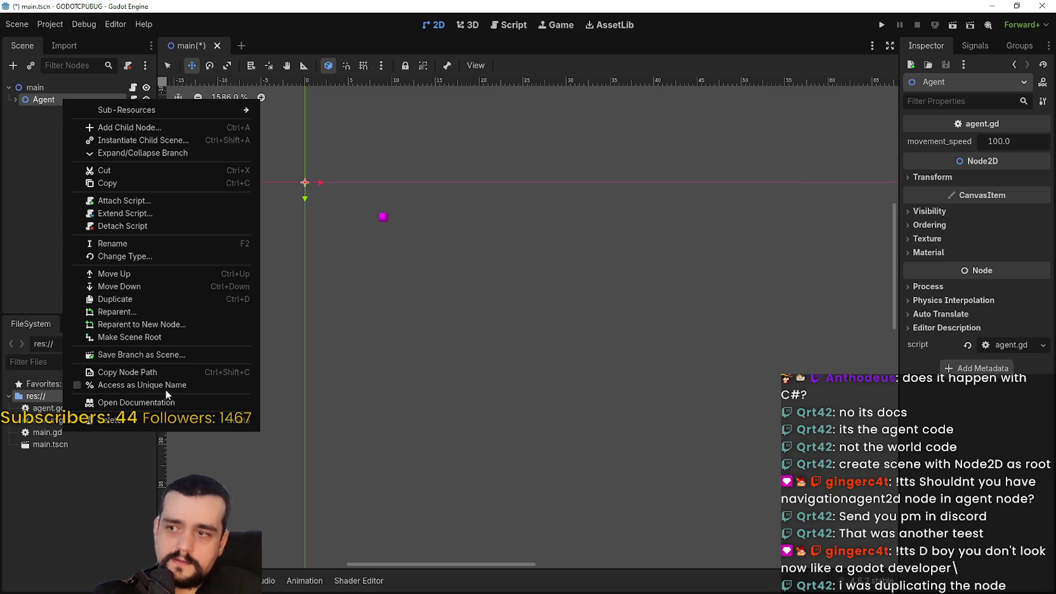
click(152, 357)
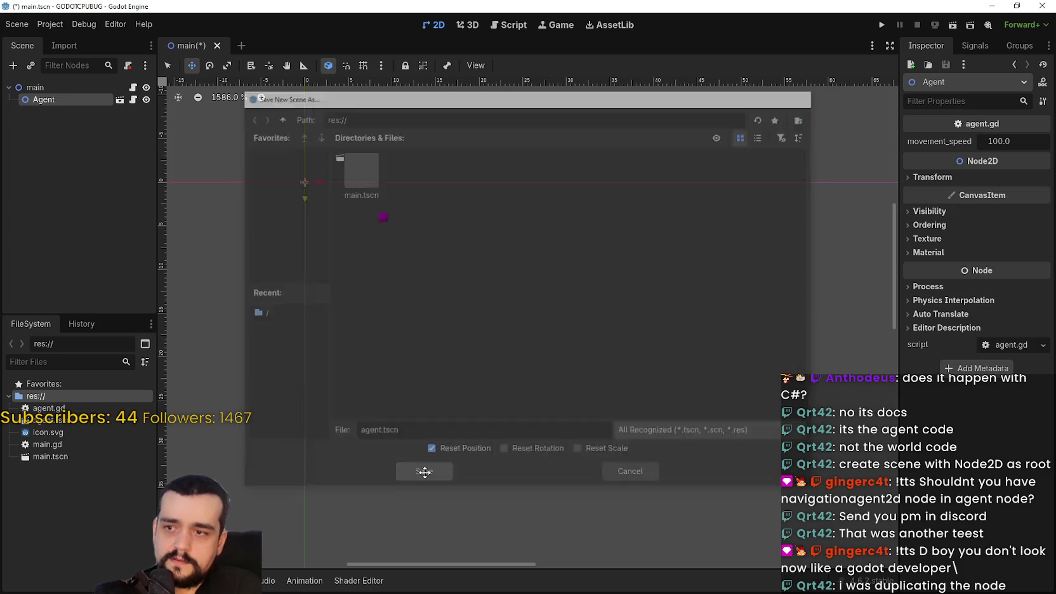
click(422, 472)
scroll(536, 282, down, 1)
scroll(504, 298, up, 4)
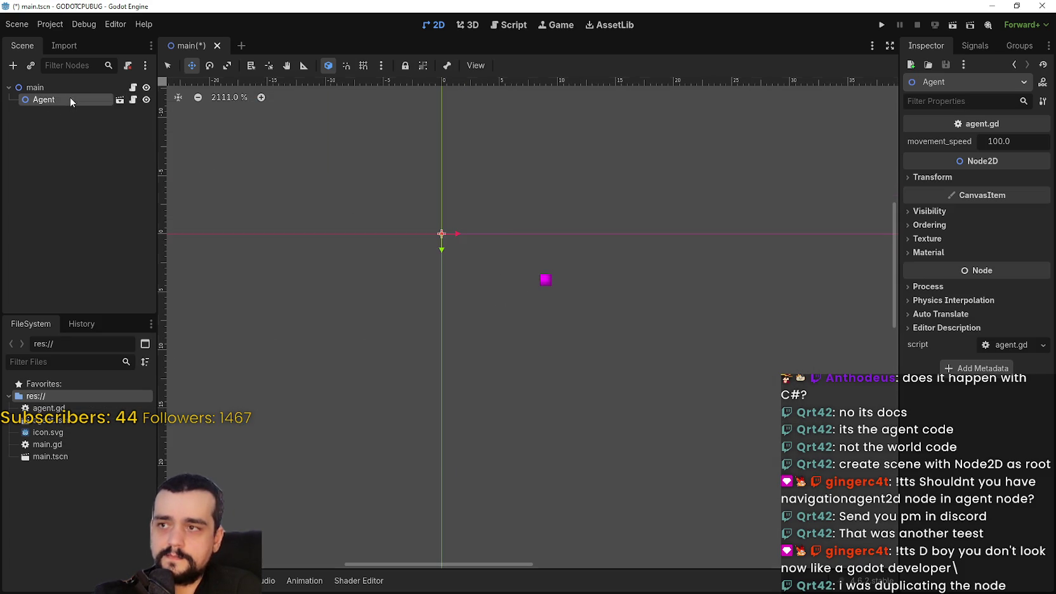
- In agent.tscn, move Sprite2D back onto the origin and save the scene
click(120, 99)
scroll(528, 294, up, 14)
scroll(532, 283, up, 14)
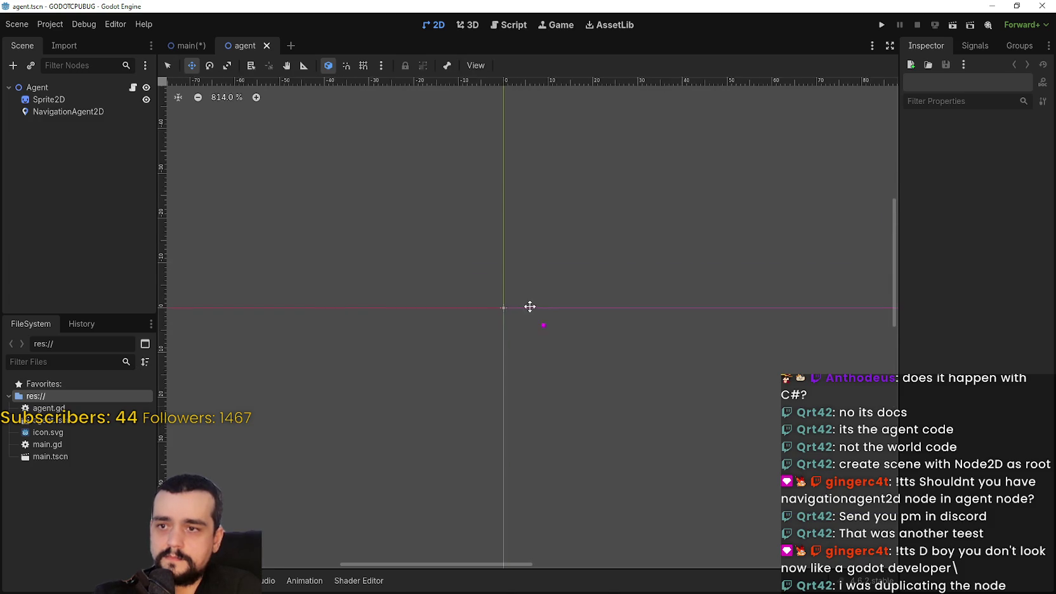
click(46, 99)
scroll(581, 334, up, 3)
scroll(582, 335, up, 8)
mouse_move(582, 334)
mouse_down()
mouse_move(403, 241)
mouse_move(379, 240)
mouse_up()
click(32, 112)
scroll(419, 212, down, 4)
key(ctrl+s)
- Back in main, duplicate the Agent instance up to Agent16
click(182, 45)
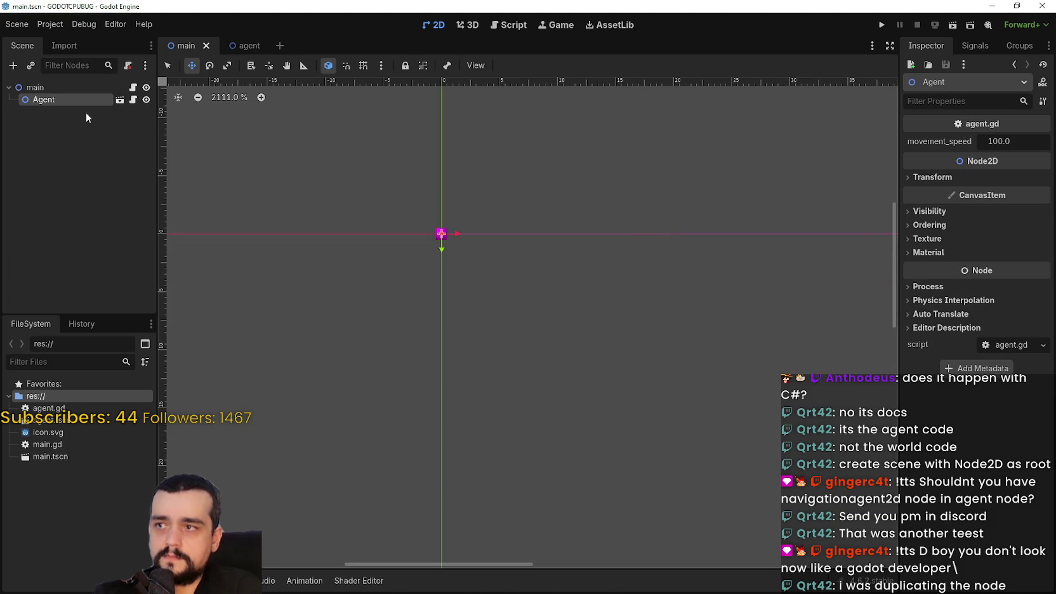
key(ctrl+d)
key(ctrl+d)
key(ctrl+d)
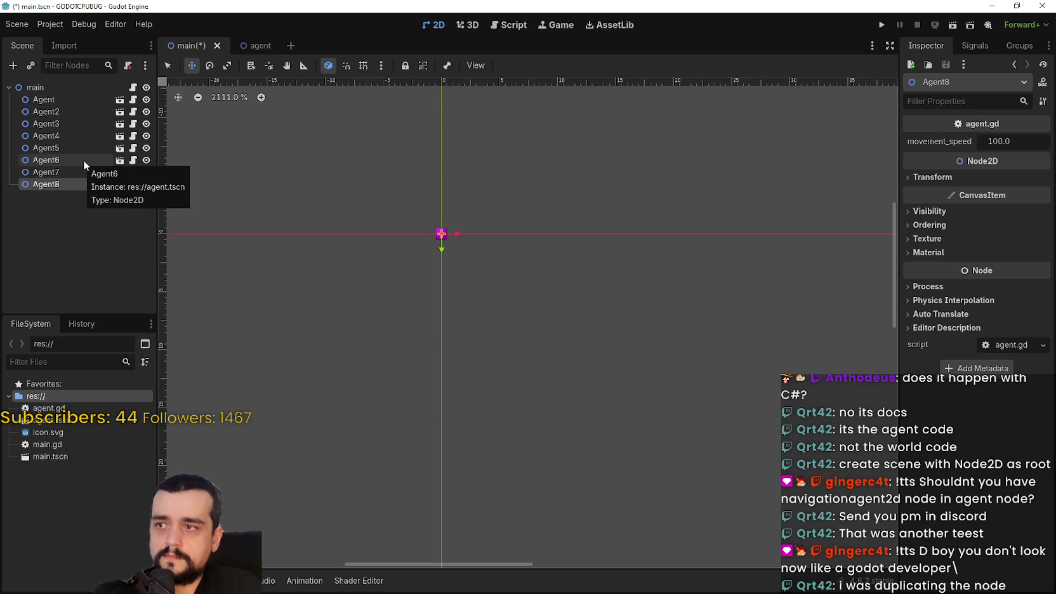
key(ctrl+z)
click(43, 100)
key(ctrl+d)
key(ctrl+d)
key(ctrl+d)
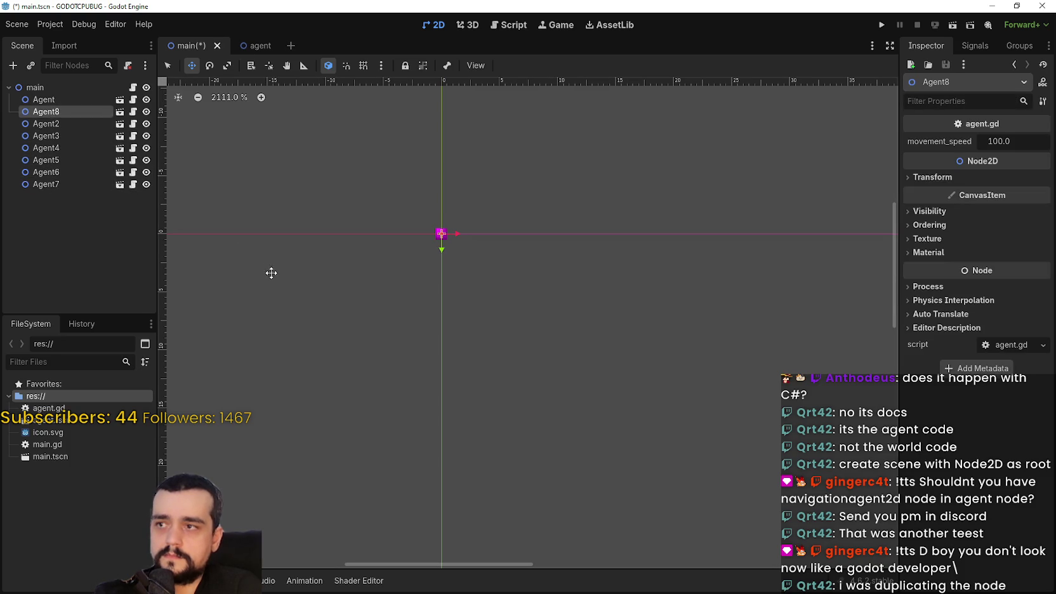
key(ctrl+d)
key(ctrl+d)
key(ctrl+d)
- Run the project, then run the main scene with F6
key(F5)
click(535, 317)
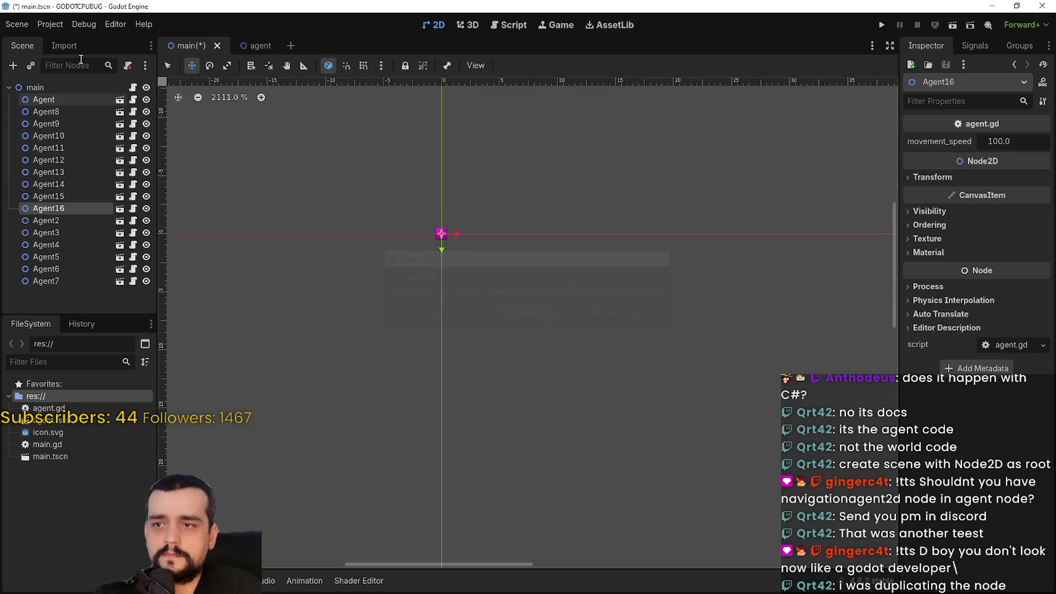
click(74, 87)
key(F6)
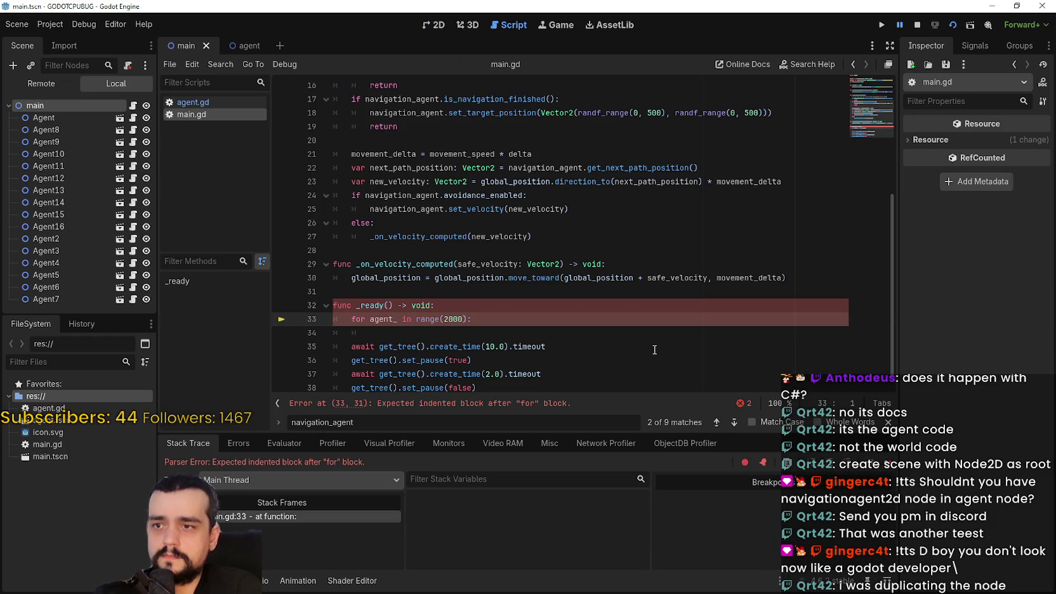
- Replace main.gd from line 2 onward with the pasted _ready pause code and stop the game
scroll(493, 318, down, 1)
drag(513, 375, 486, 367)
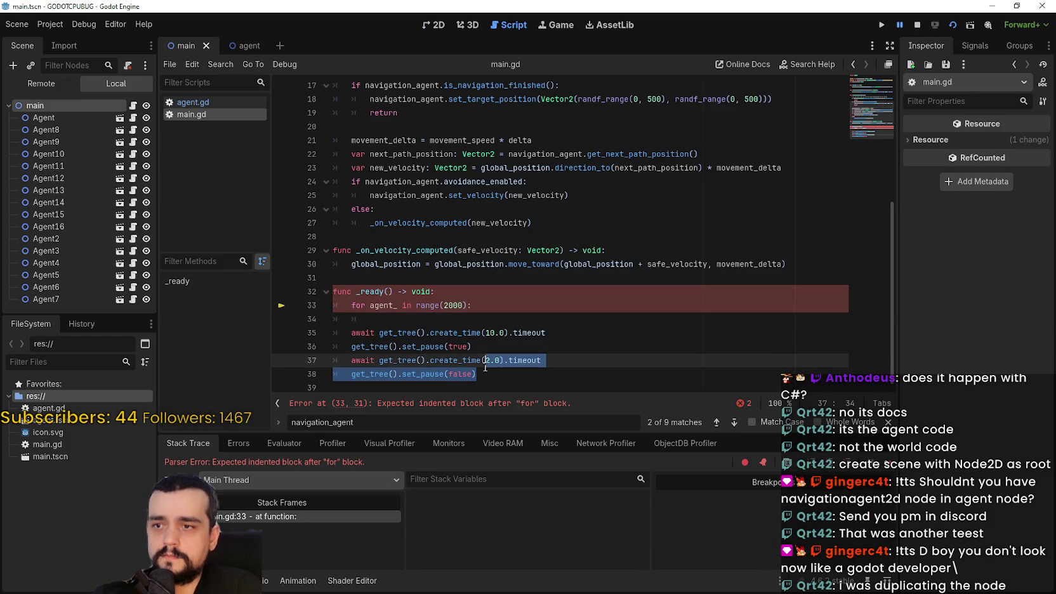
click(406, 324)
mouse_move(405, 324)
mouse_down()
mouse_move(324, 316)
mouse_move(300, 288)
mouse_move(307, 305)
mouse_up()
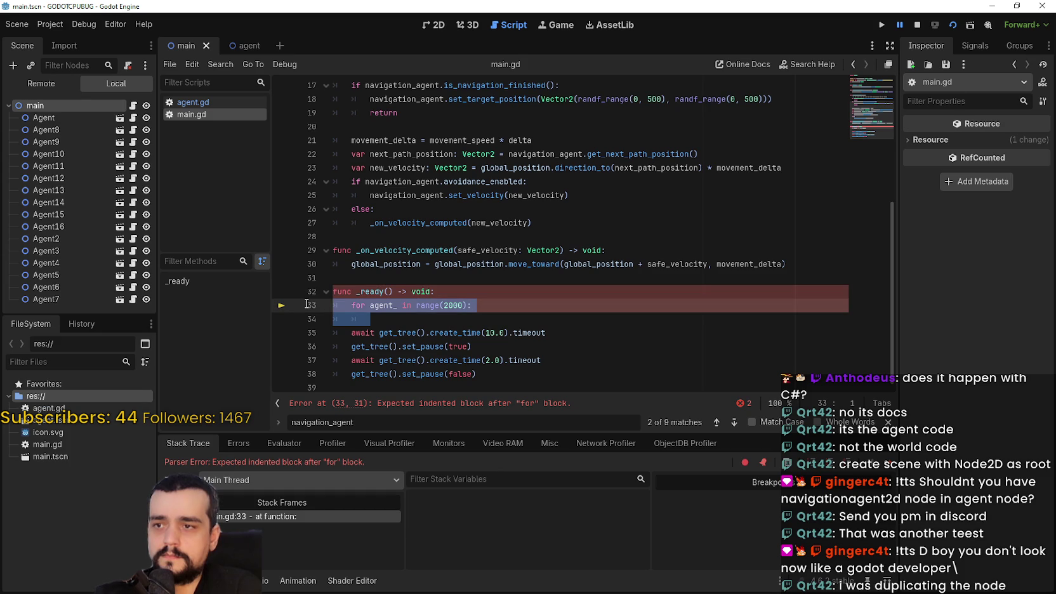
scroll(336, 286, up, 3)
scroll(346, 272, down, 3)
drag(350, 270, 328, 103)
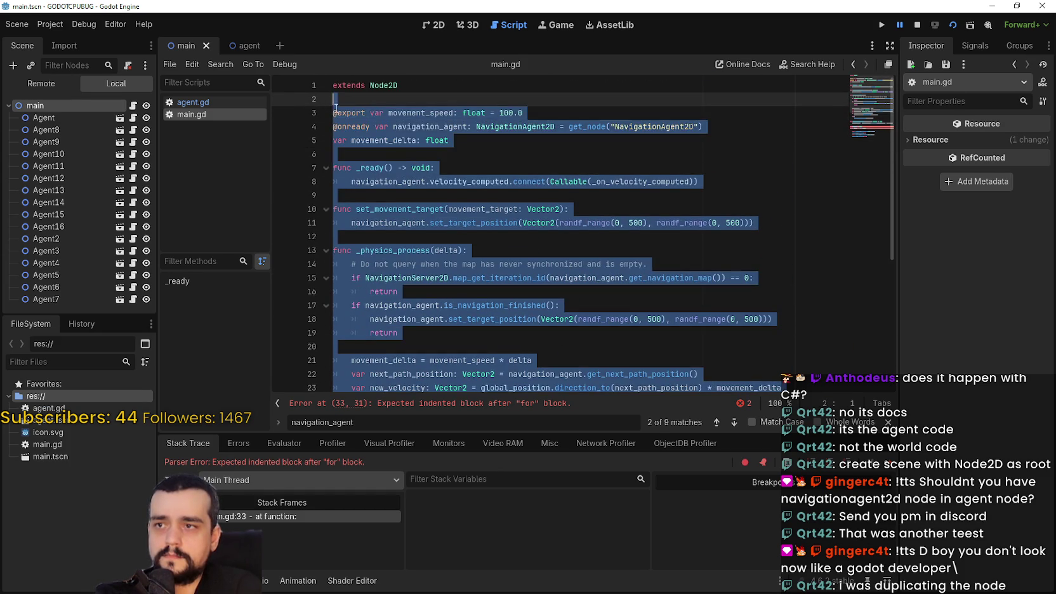
key(ctrl+v)
key(shift+Up)
key(BackSpace)
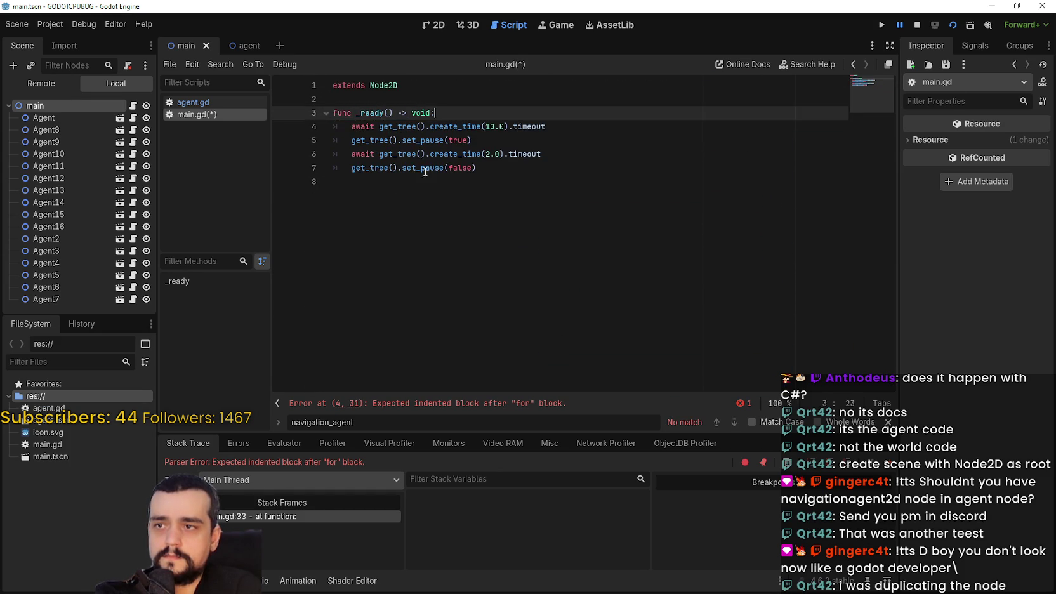
click(525, 182)
click(916, 25)
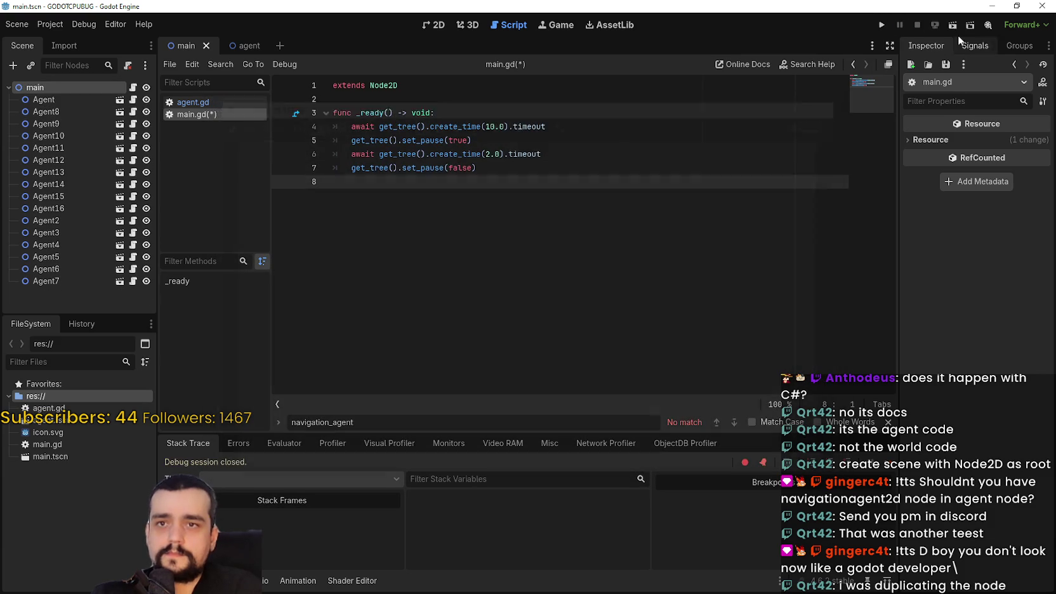
- Run the main scene and glance at its remote scene tree
click(952, 26)
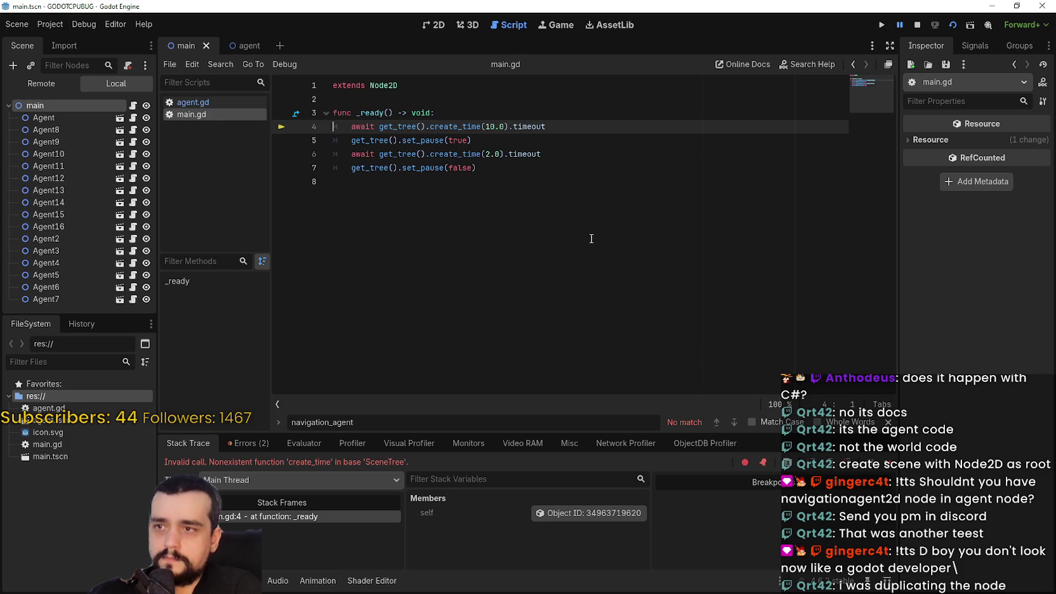
click(40, 81)
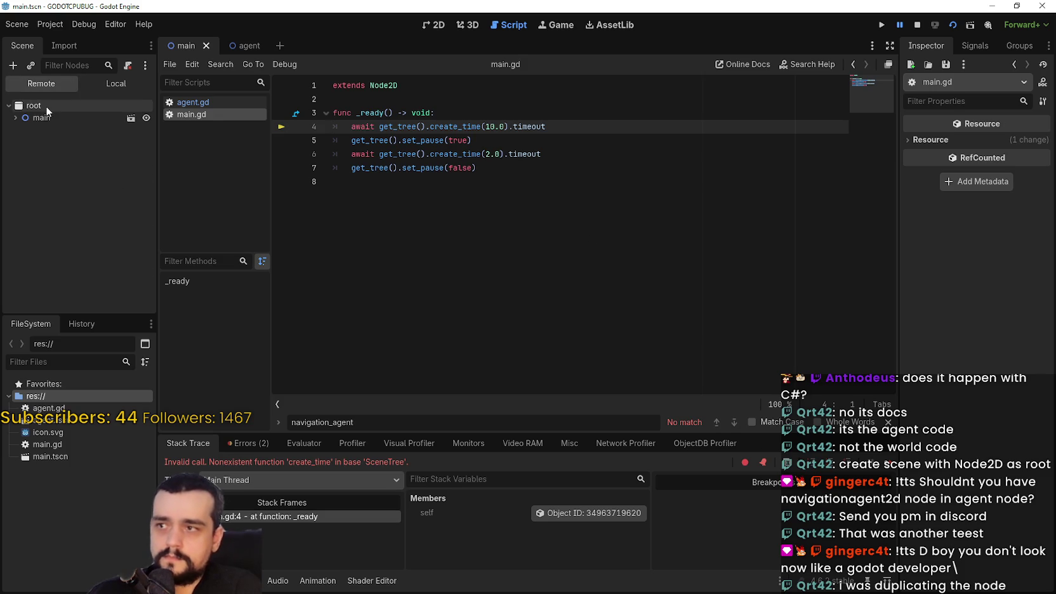
click(124, 83)
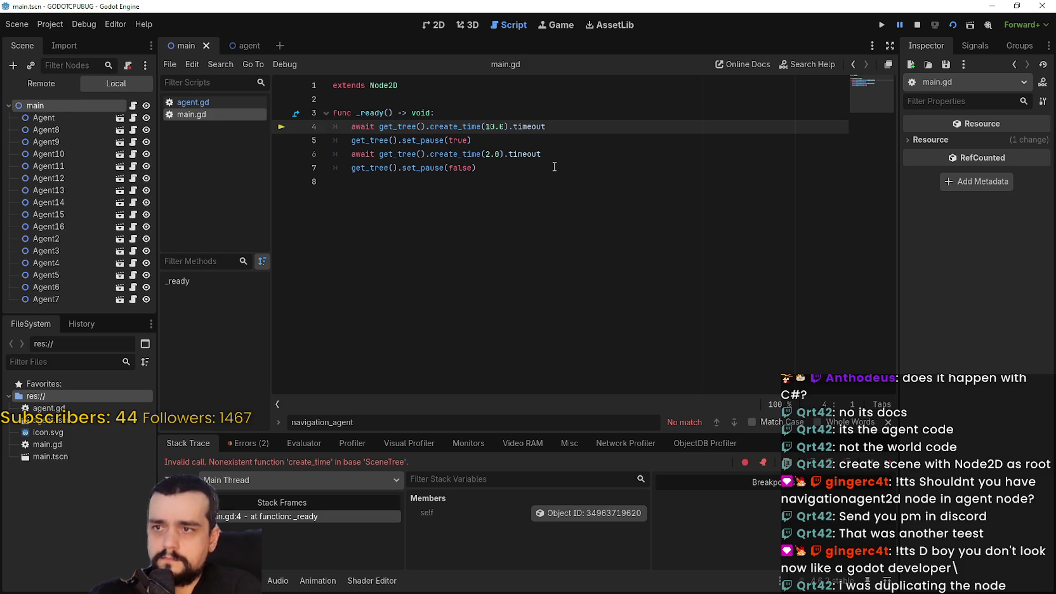
- Correct create_time to create_timer on lines 4 and 6, then rerun the main scene
double_click(469, 126)
text(cre)
key(Return)
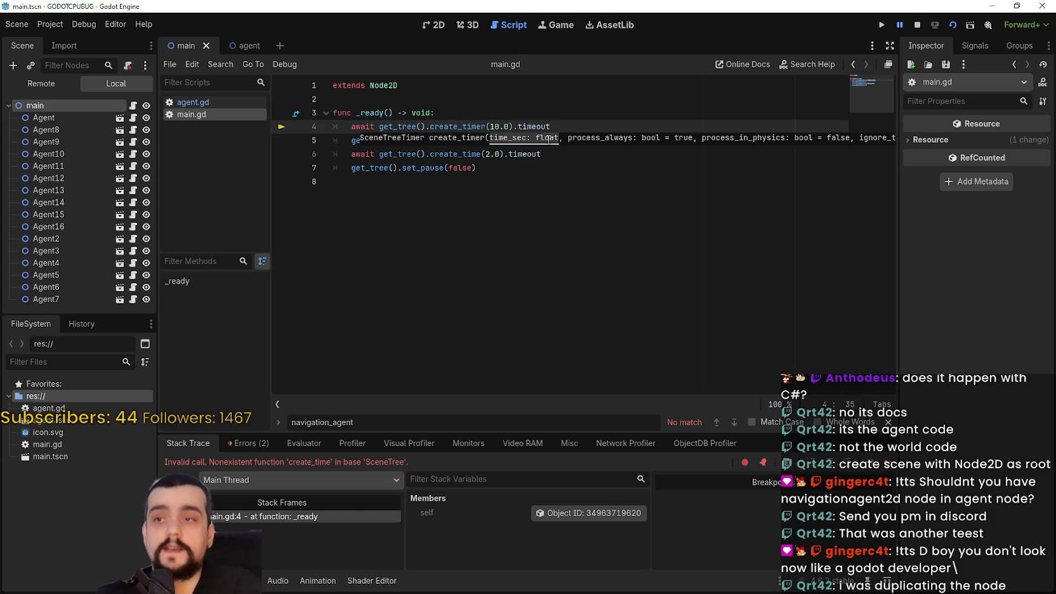
double_click(469, 127)
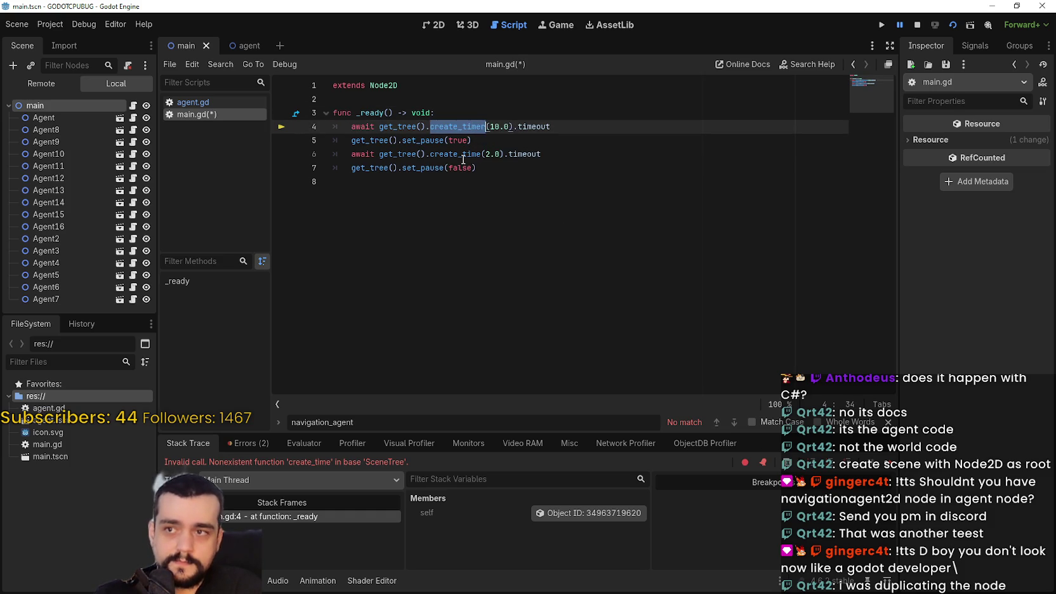
click(481, 154)
text(r)
click(598, 181)
key(F5)
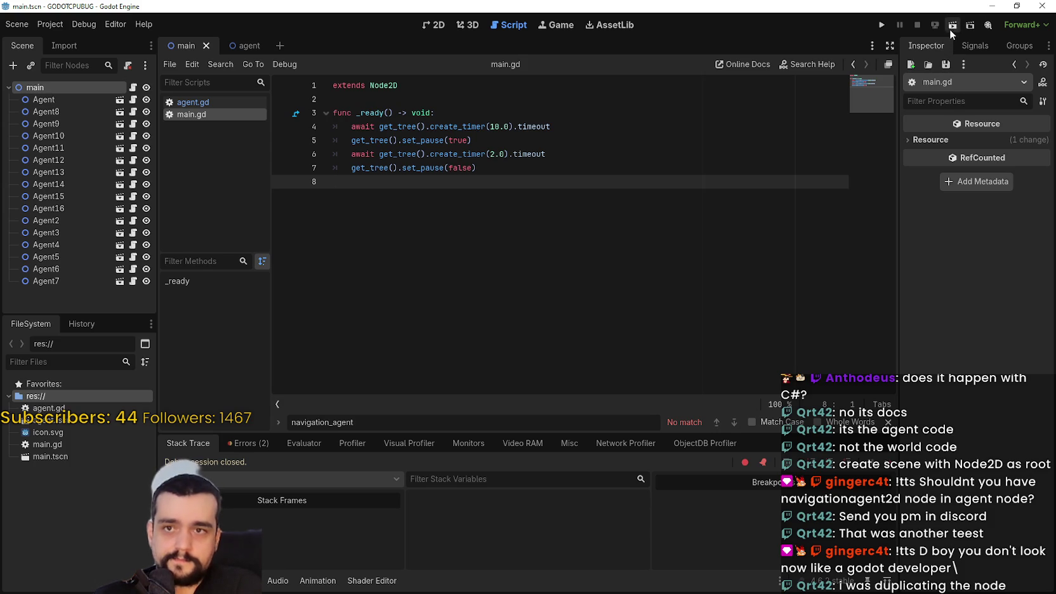
click(950, 28)
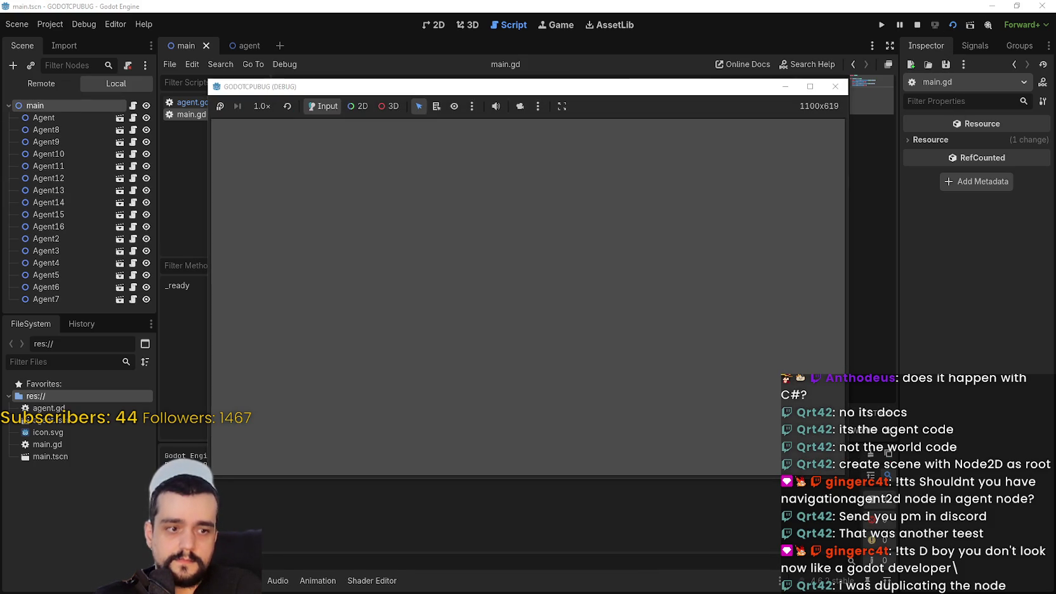
key(ctrl+shift+Escape)
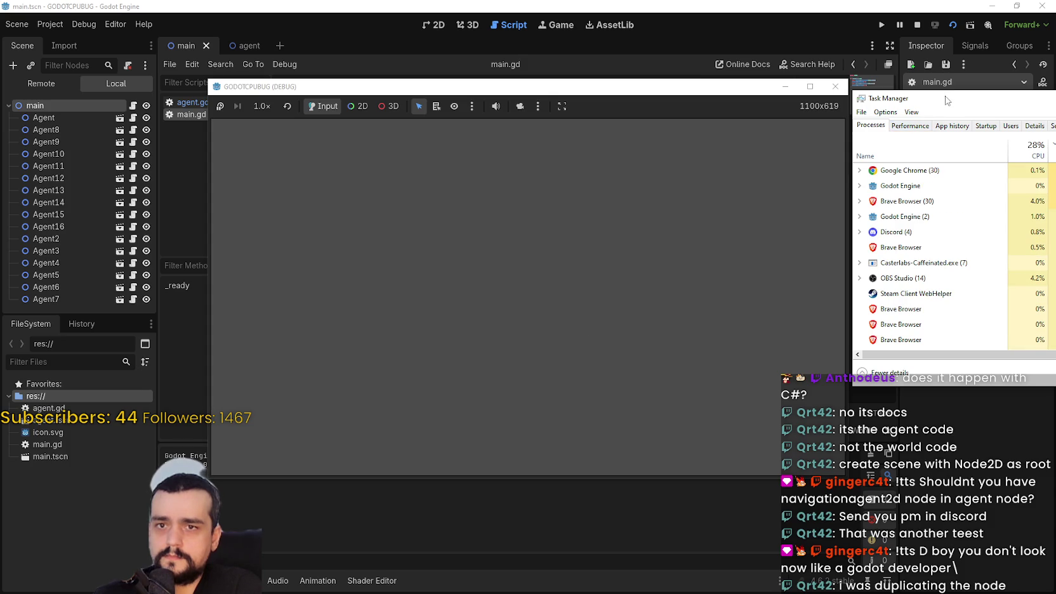
- Expand Task Manager's Godot Engine group into its two subprocesses, then stop the debug game
drag(944, 97, 867, 103)
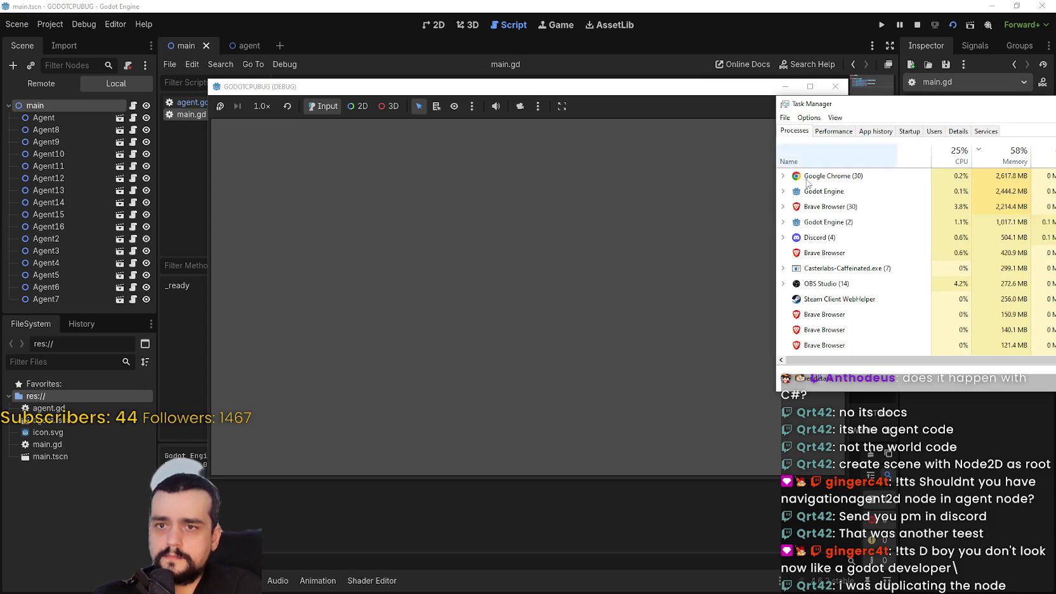
click(783, 222)
click(828, 247)
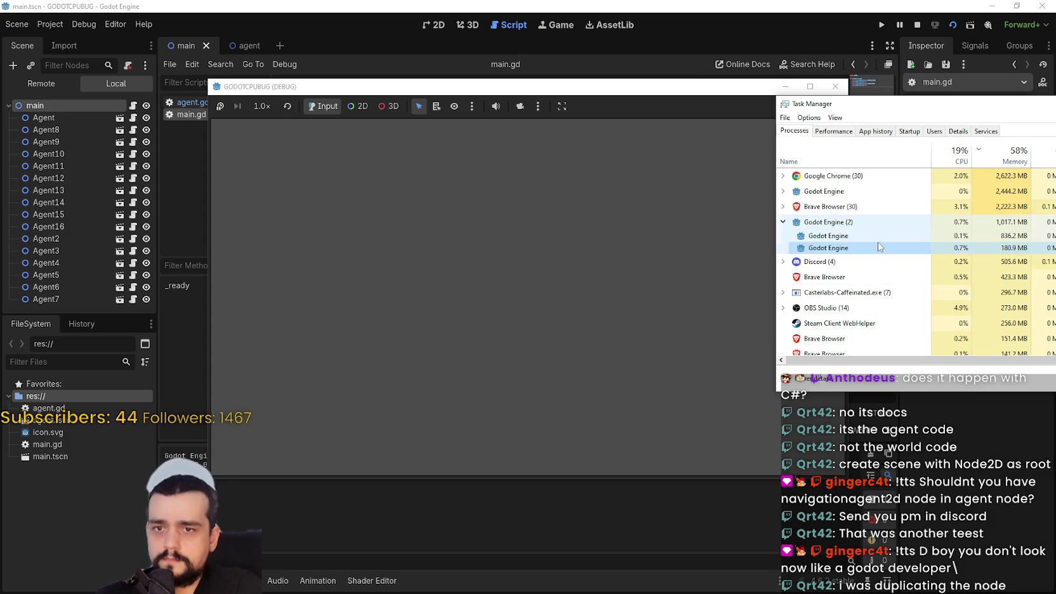
double_click(957, 249)
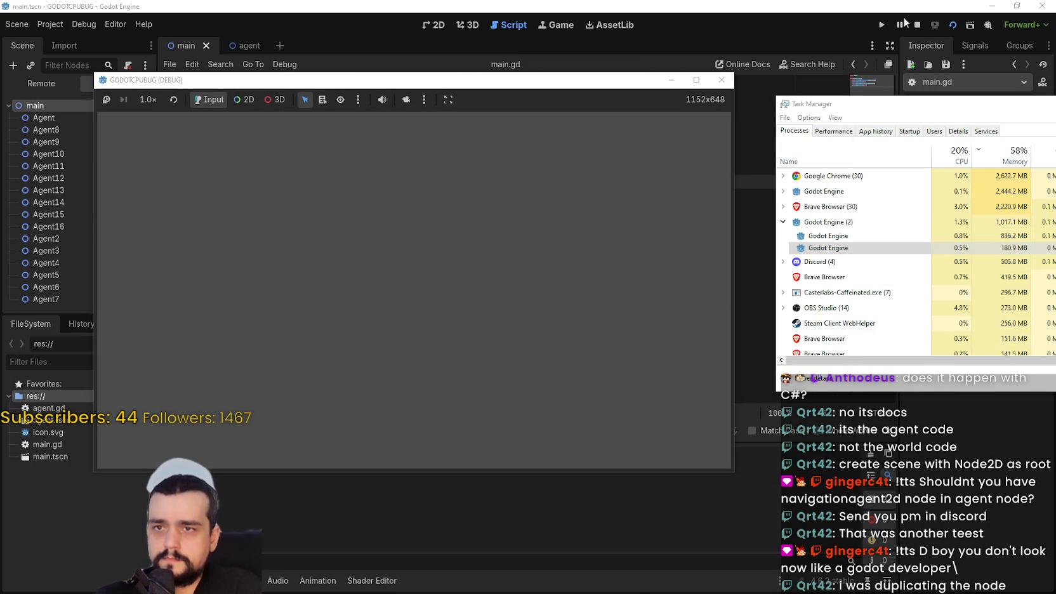
click(917, 25)
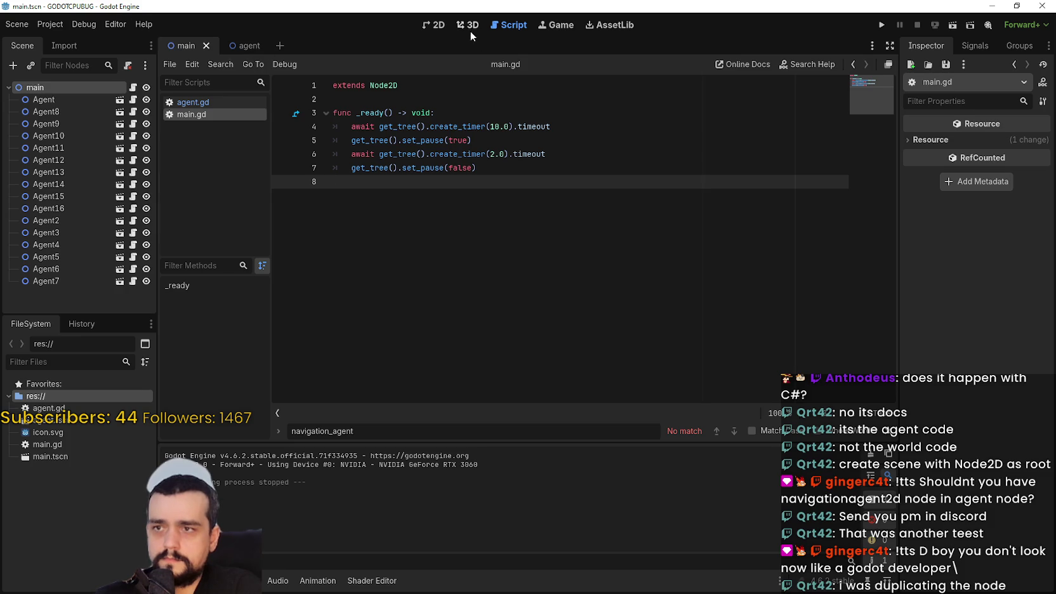
- Review the Agent node and its agent.gd script, then the main.gd script
click(434, 25)
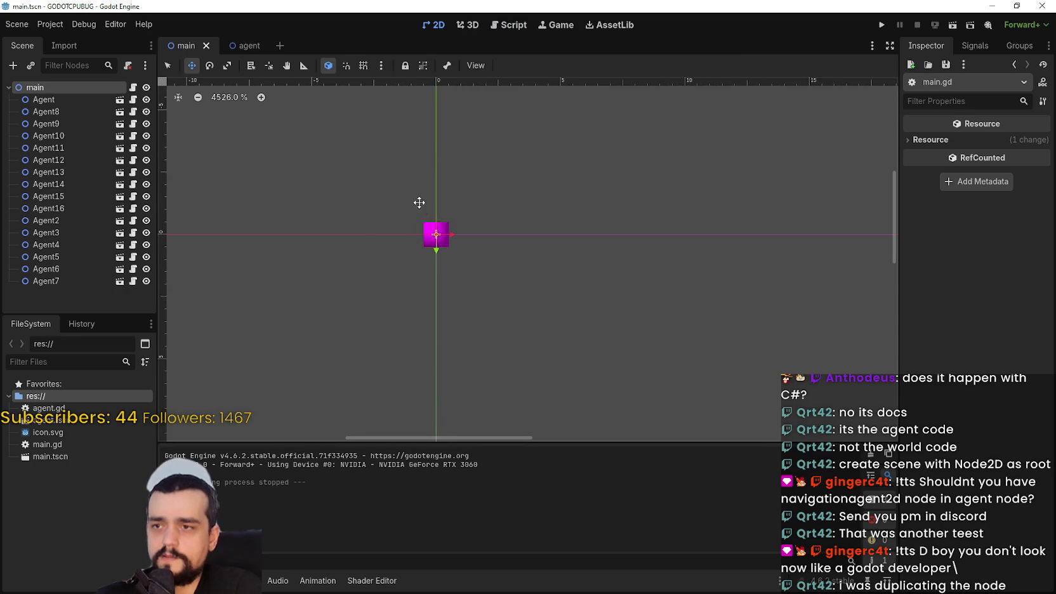
scroll(438, 241, down, 2)
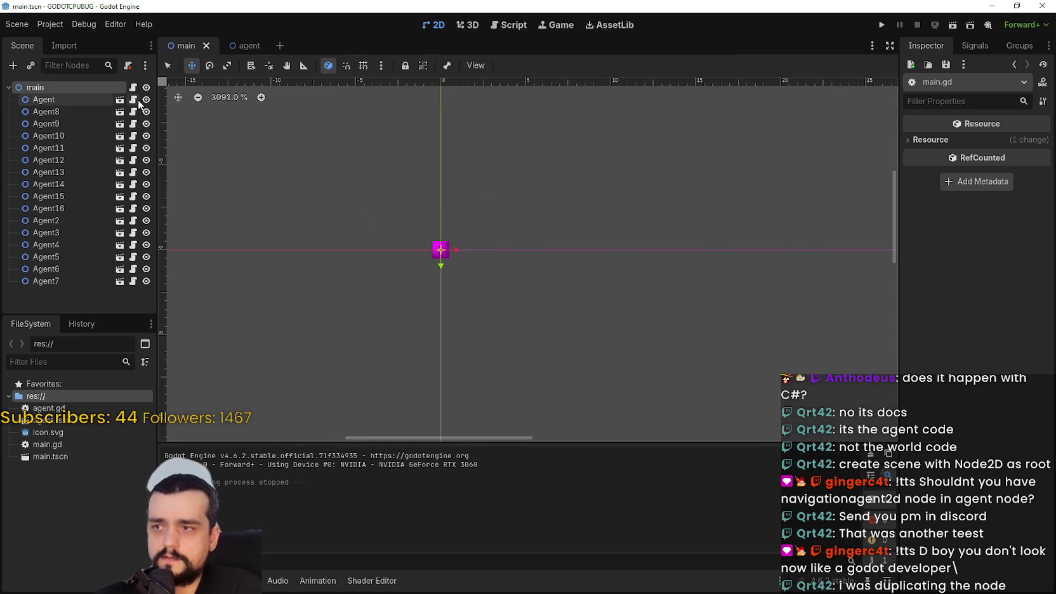
click(133, 100)
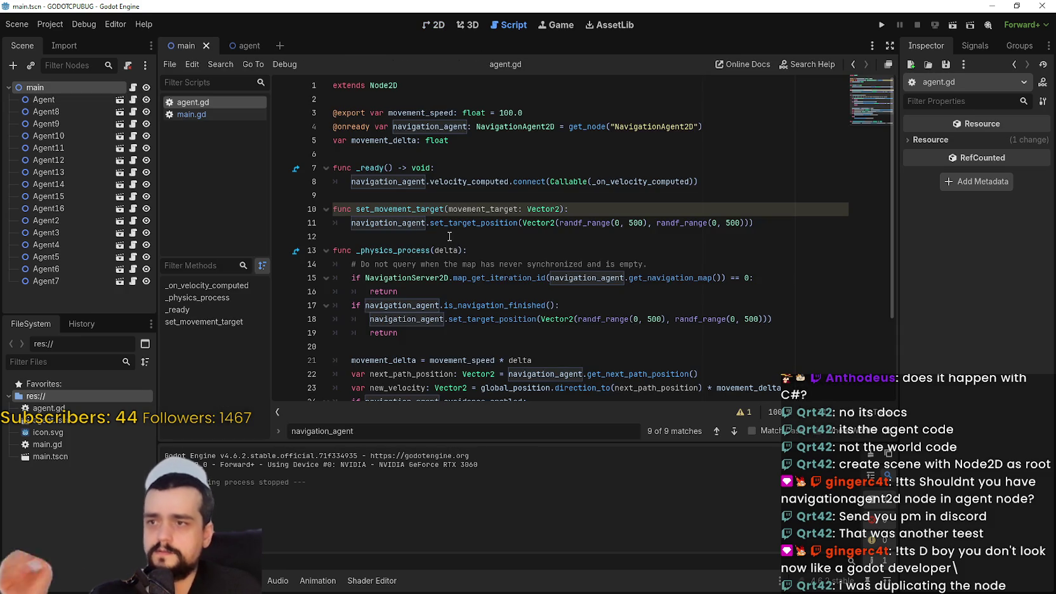
scroll(469, 202, down, 2)
click(75, 98)
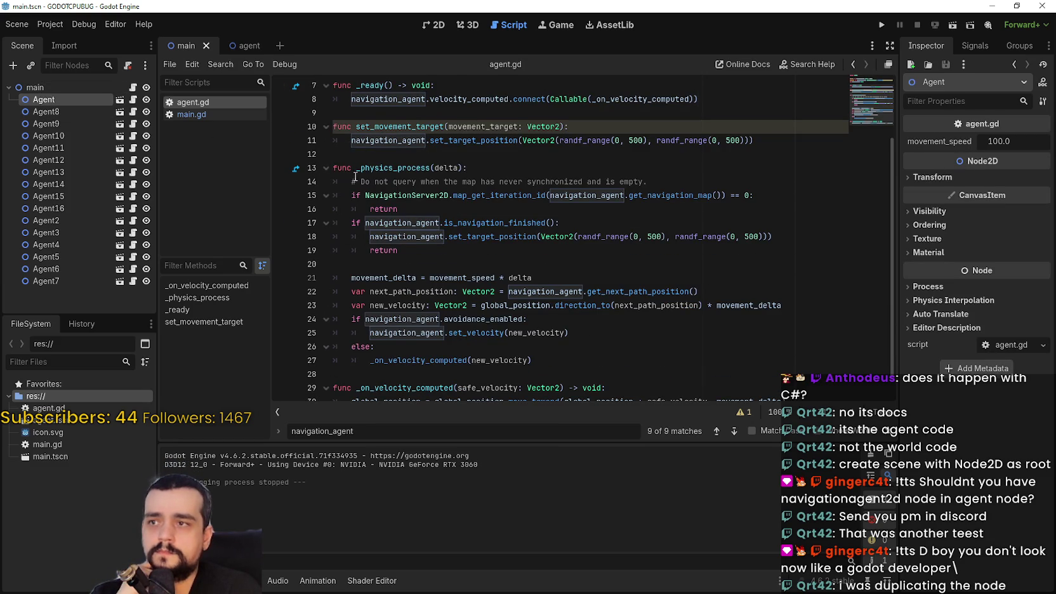
scroll(460, 235, down, 1)
scroll(460, 235, up, 2)
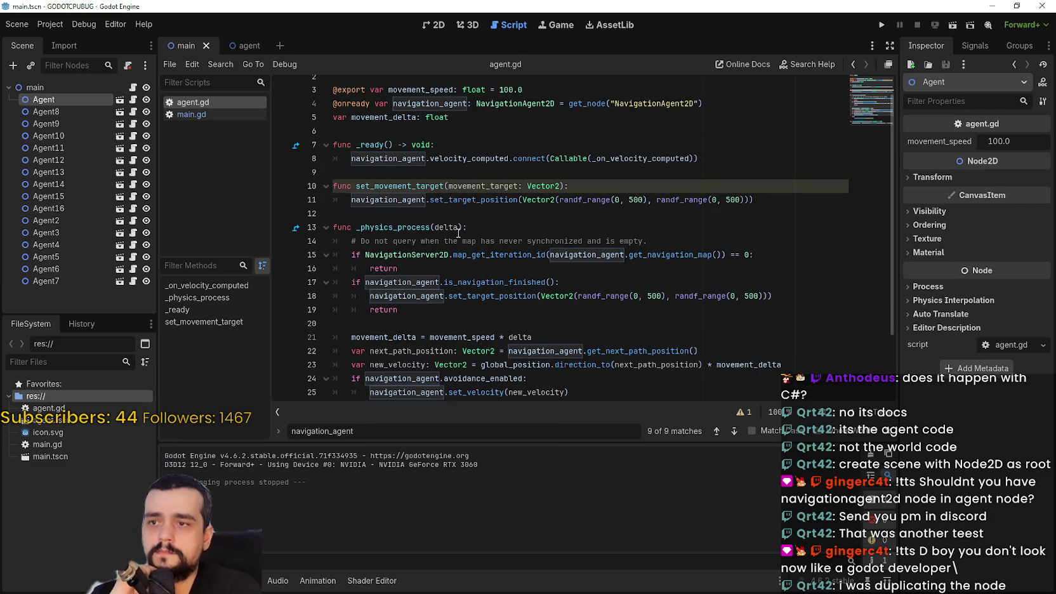
scroll(581, 282, down, 2)
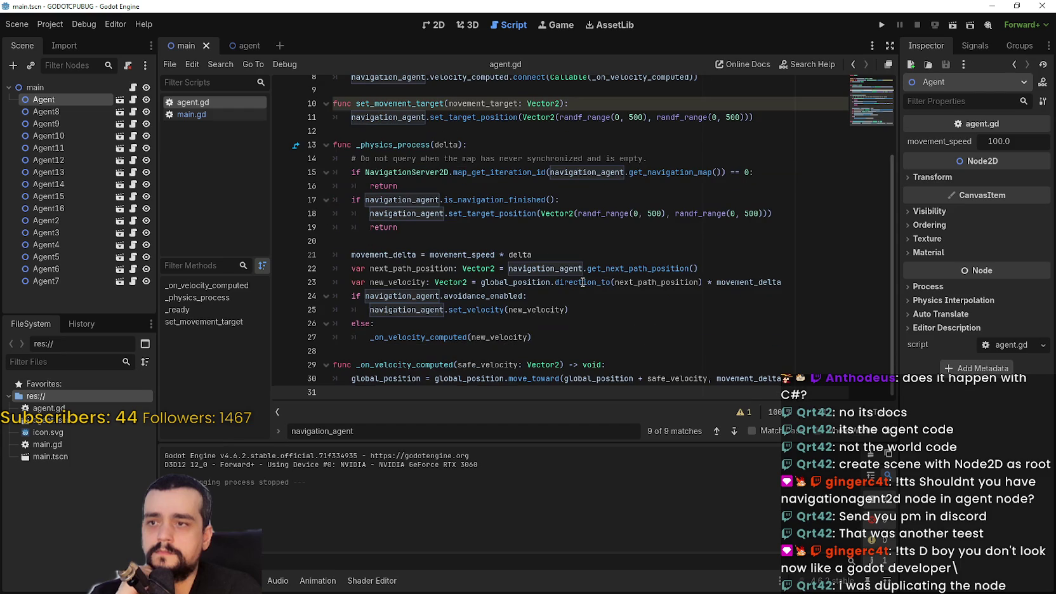
mouse_move(579, 280)
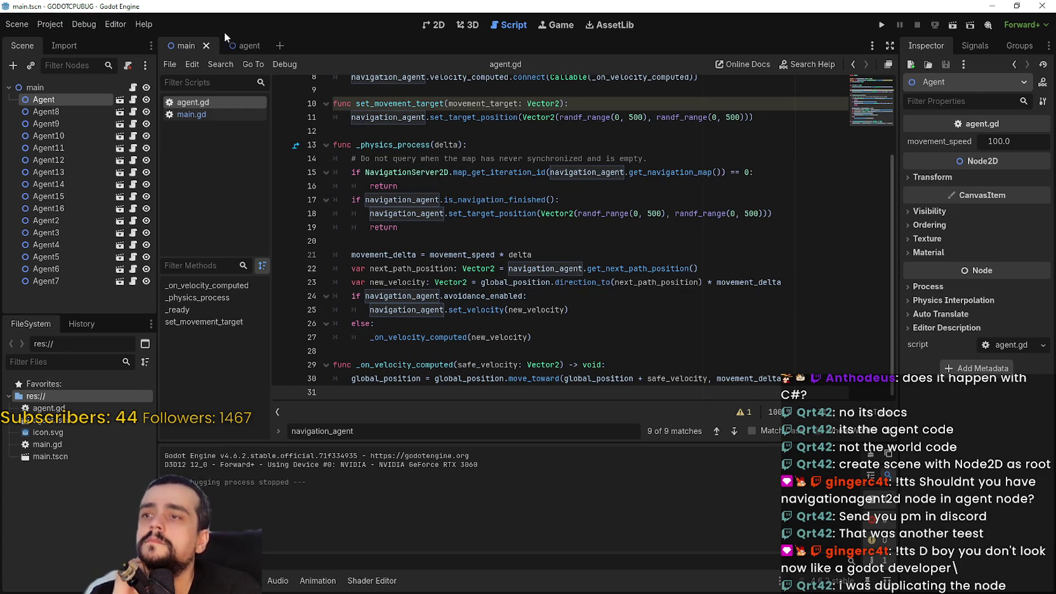
click(198, 114)
- On the 2D canvas, select all 16 Agent nodes and drag them down-right off the origin
click(434, 25)
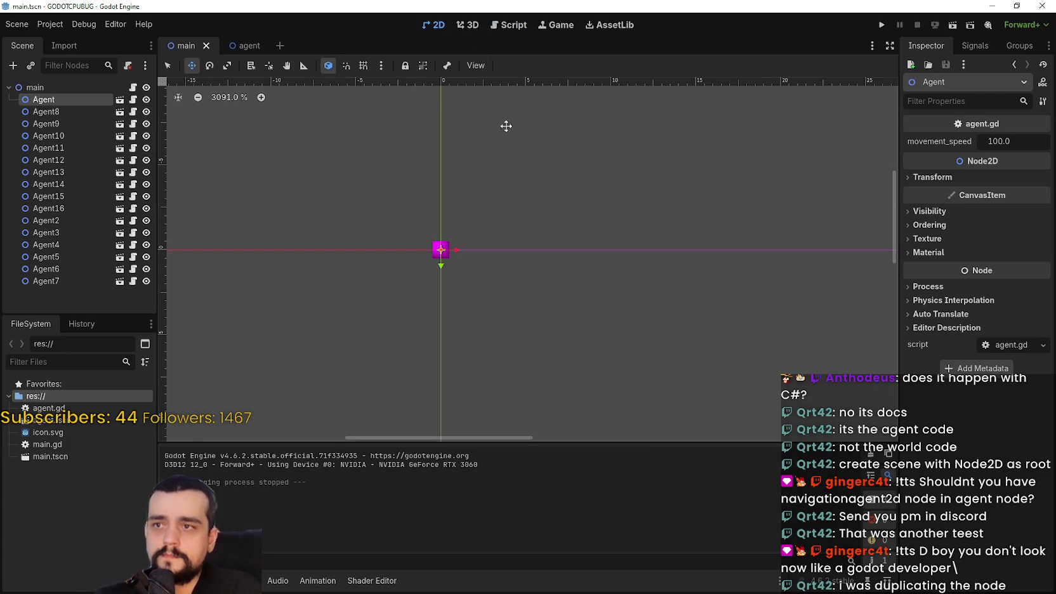
scroll(470, 241, up, 3)
scroll(495, 236, down, 1)
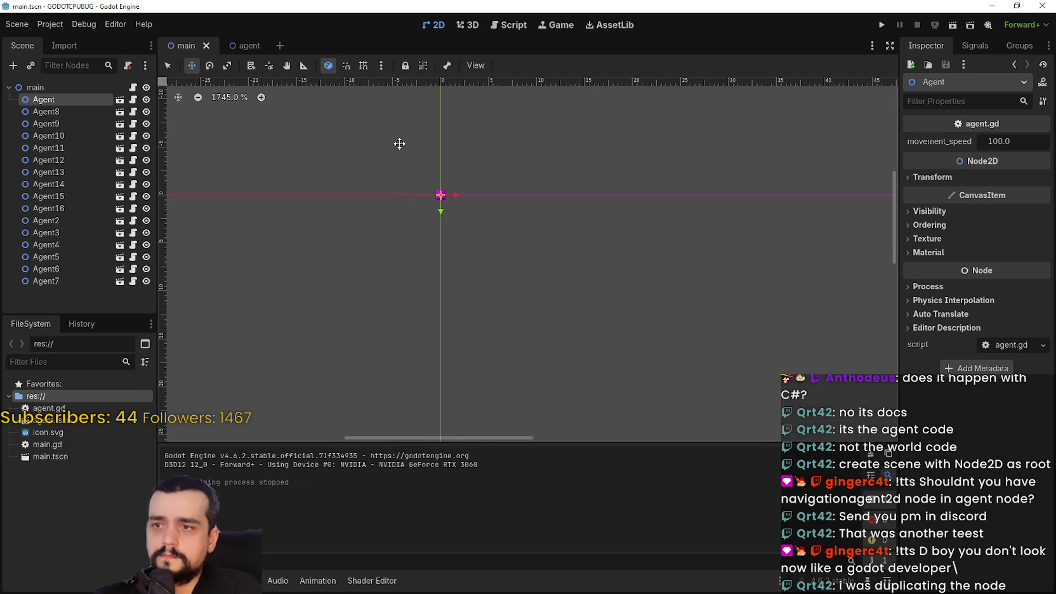
shift+click(46, 281)
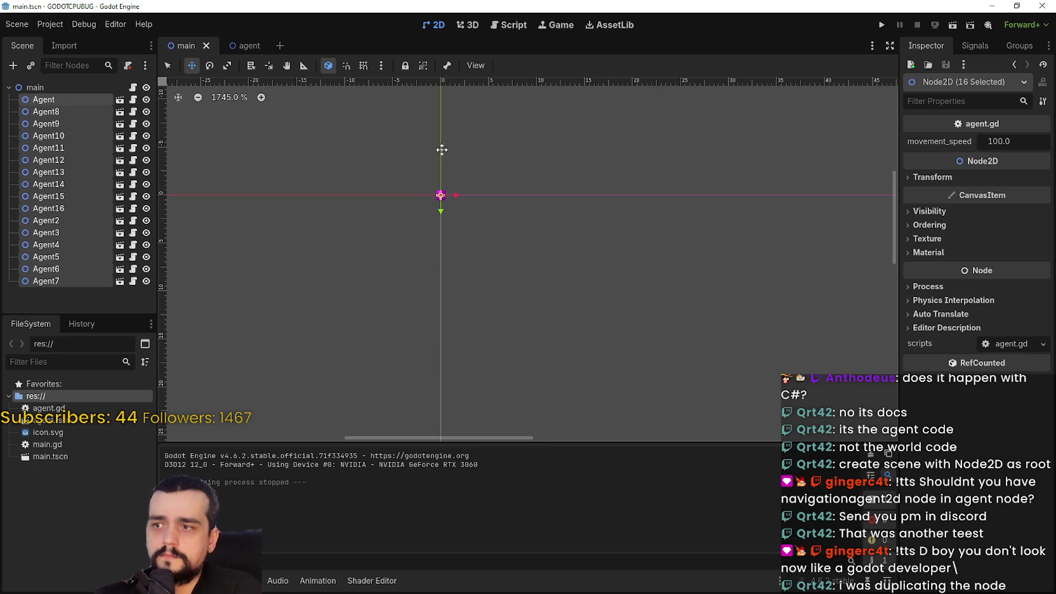
mouse_move(442, 200)
mouse_down()
mouse_move(520, 259)
mouse_move(510, 287)
mouse_up()
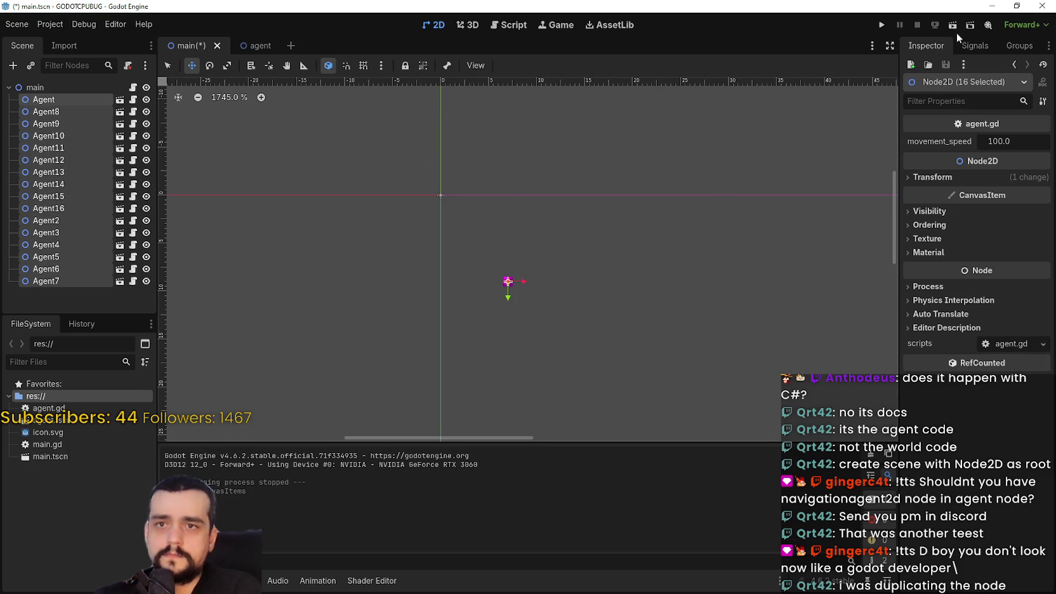
- Test-run the main scene, then check the unused movement_target warning in agent.gd
click(954, 27)
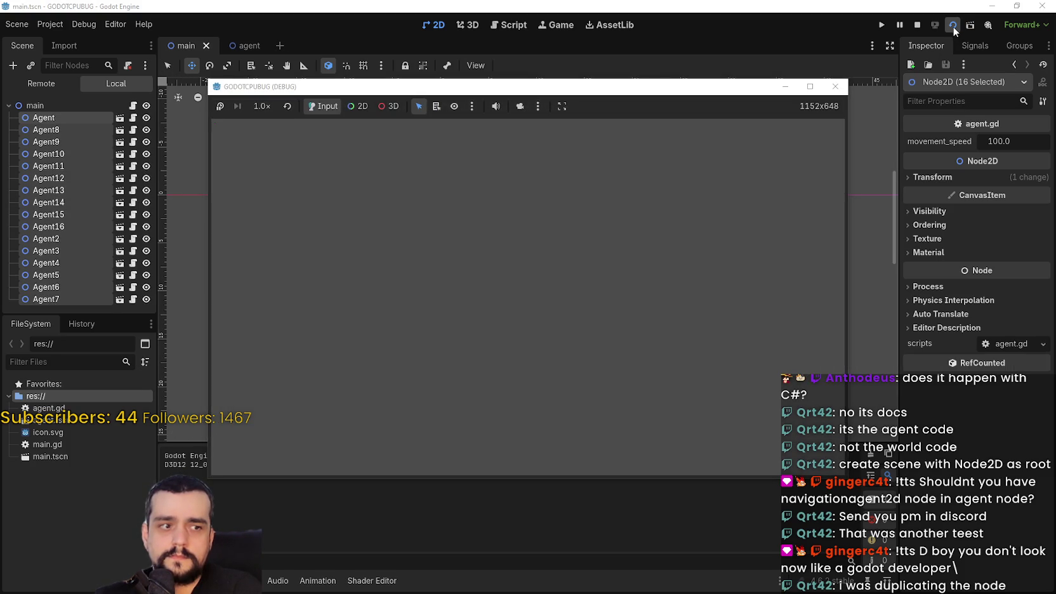
click(836, 86)
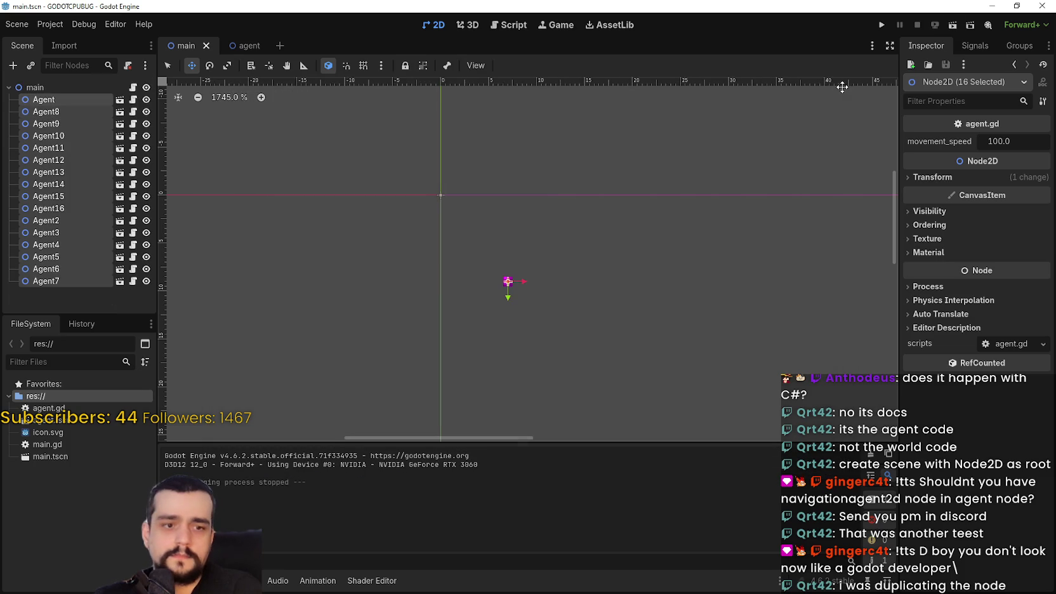
scroll(590, 292, up, 1)
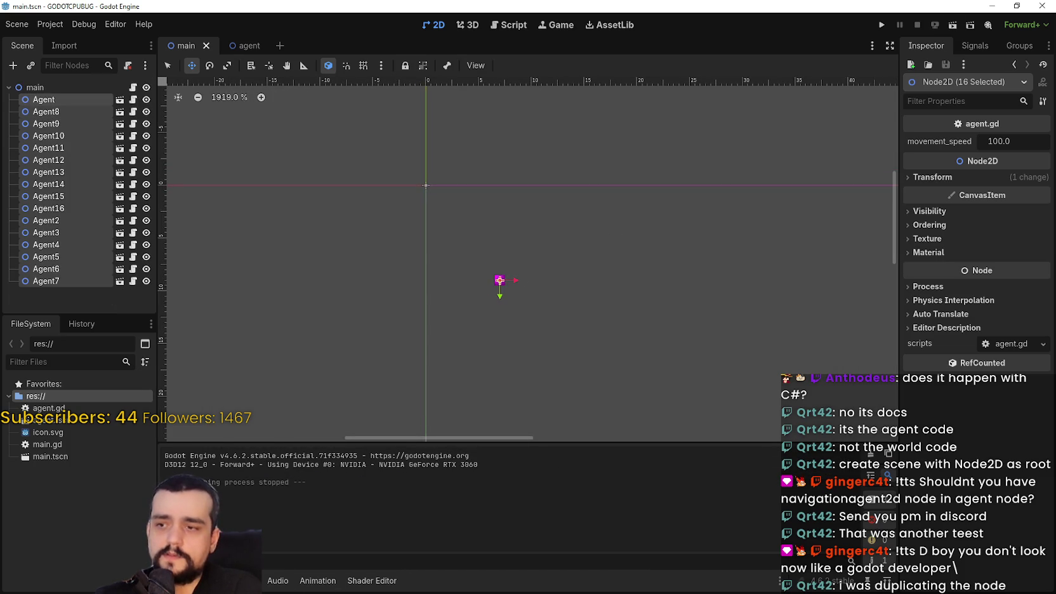
click(249, 442)
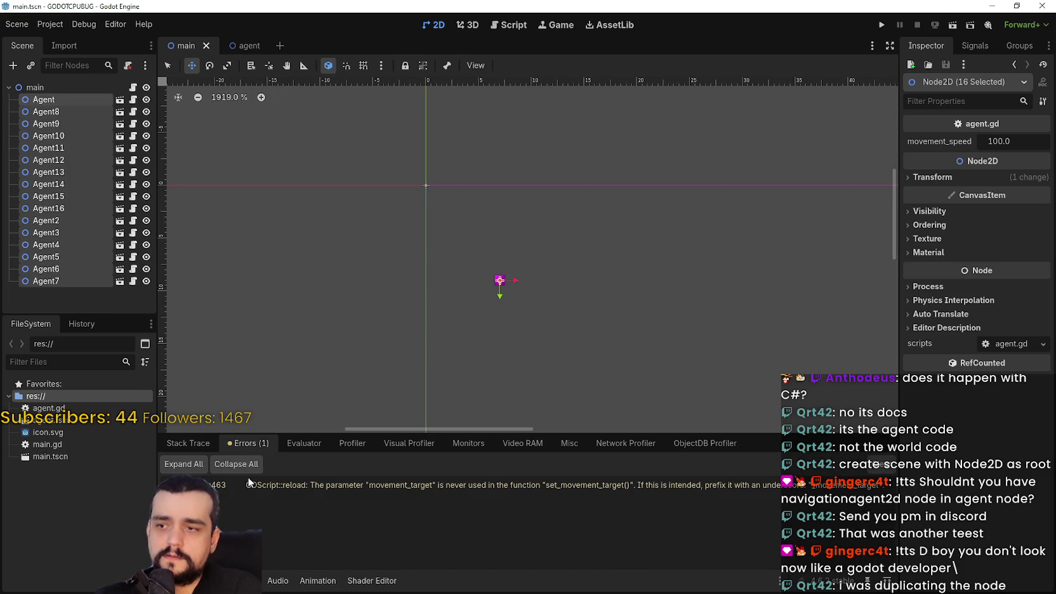
double_click(365, 481)
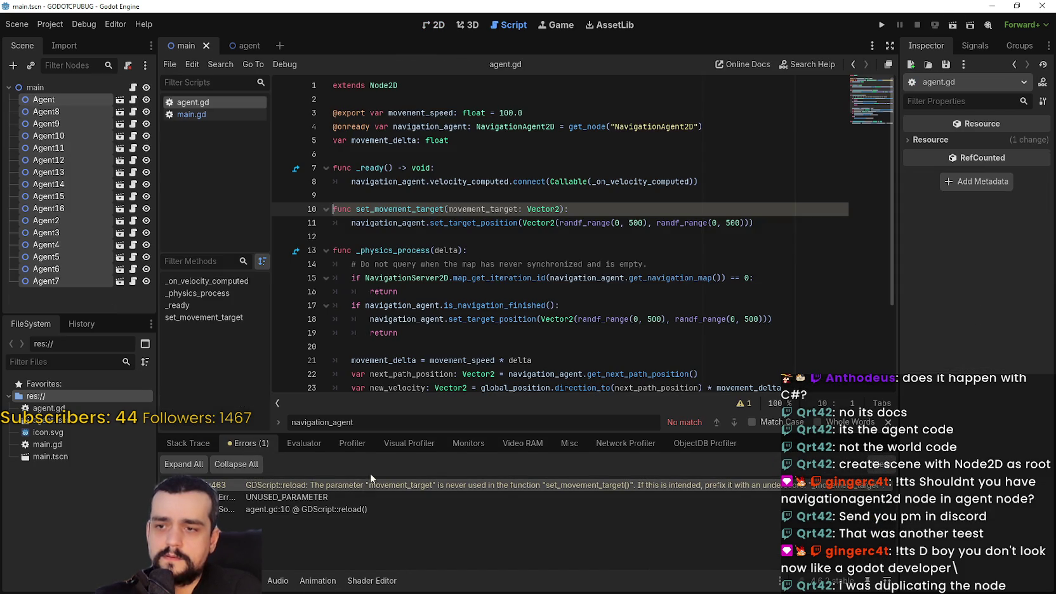
click(554, 231)
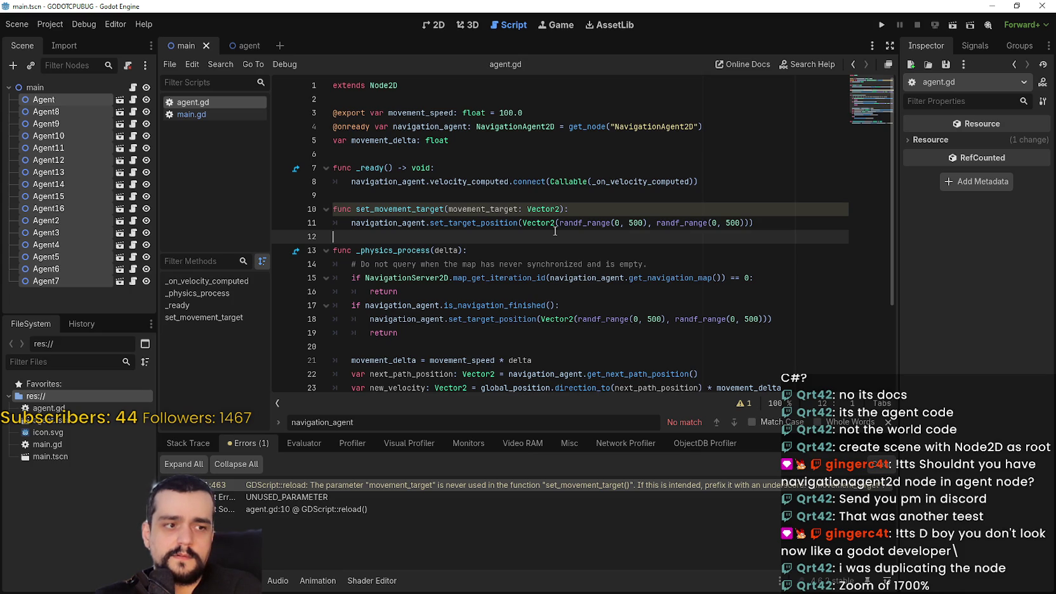
- Open main.gd, run the scene again with 2D mode and camera override, then stop it
click(433, 26)
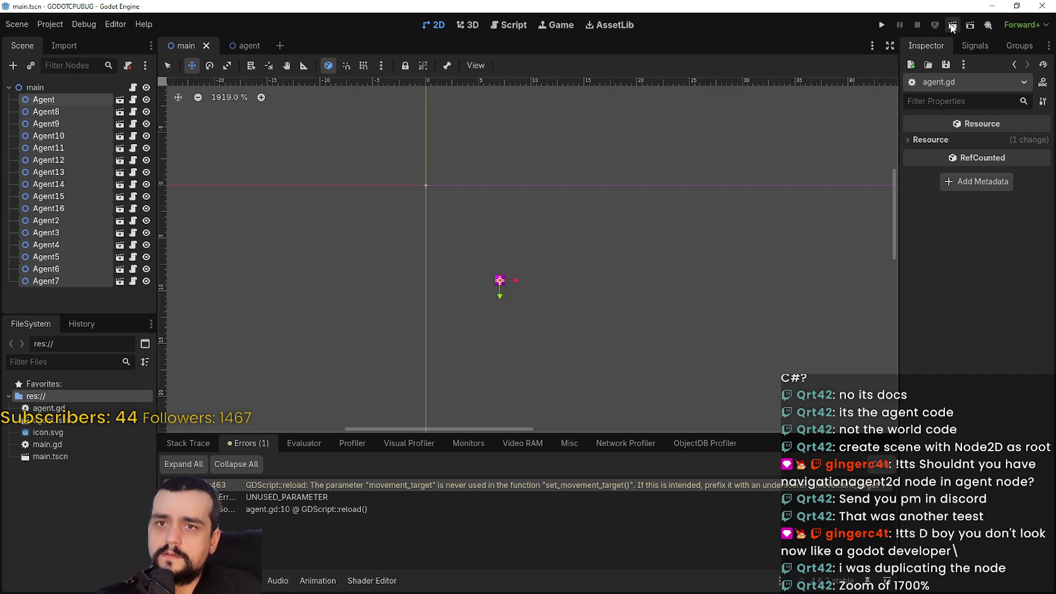
click(133, 88)
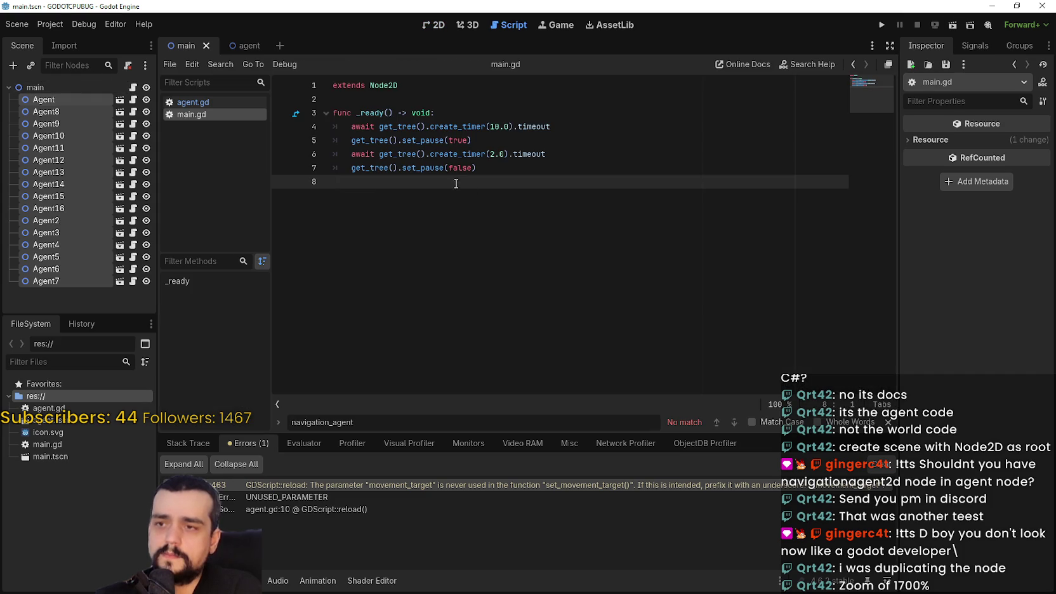
click(957, 26)
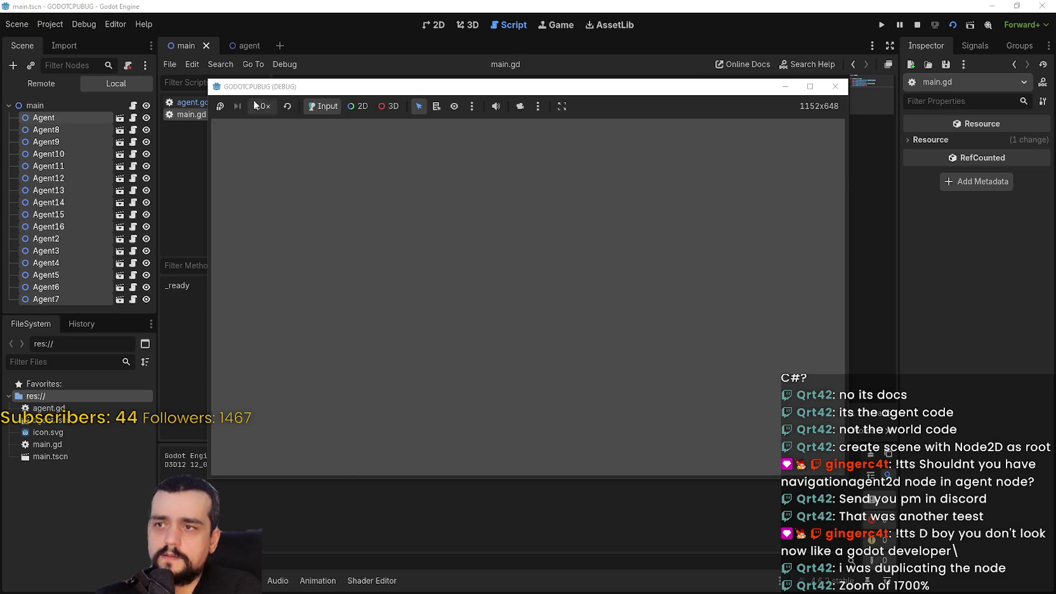
click(357, 106)
click(521, 106)
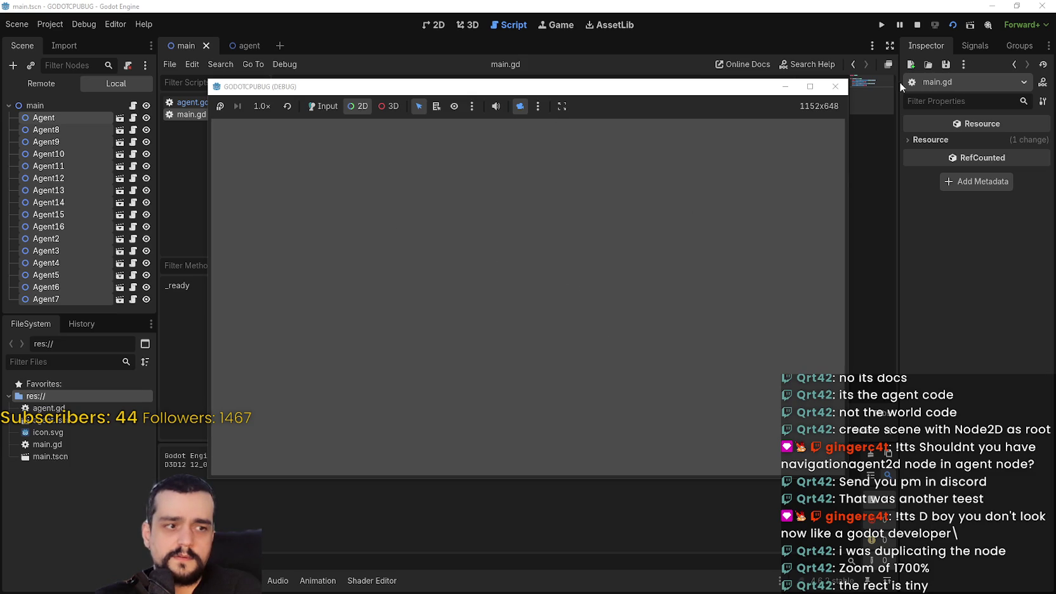
click(917, 25)
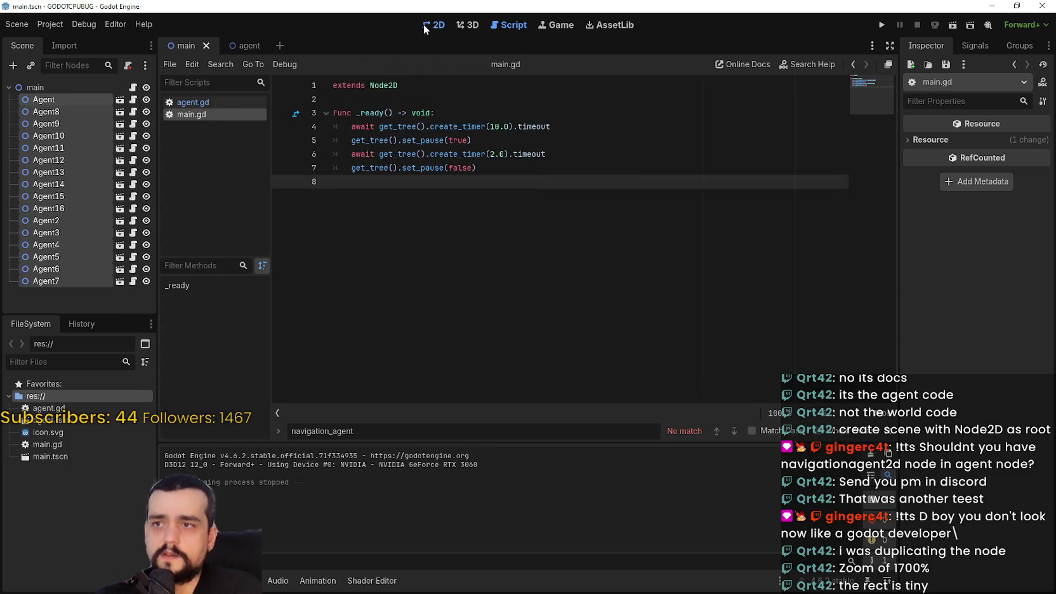
- Open the agent scene and expand its Sprite2D's PlaceholderTexture2D settings
click(424, 28)
scroll(507, 317, up, 5)
scroll(479, 291, down, 3)
click(89, 100)
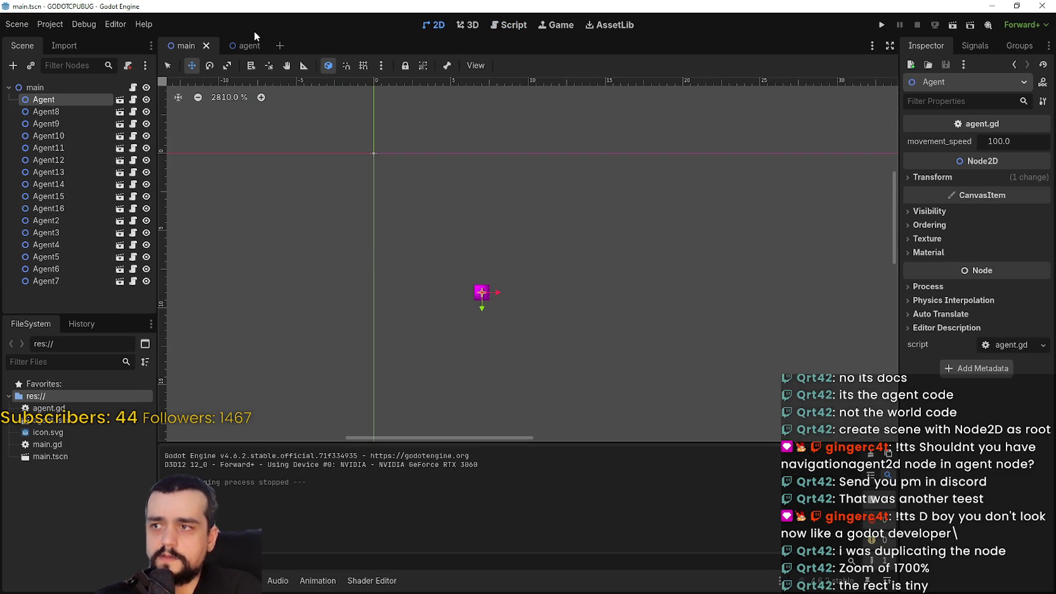
click(244, 45)
click(80, 100)
scroll(368, 216, up, 4)
scroll(520, 247, down, 2)
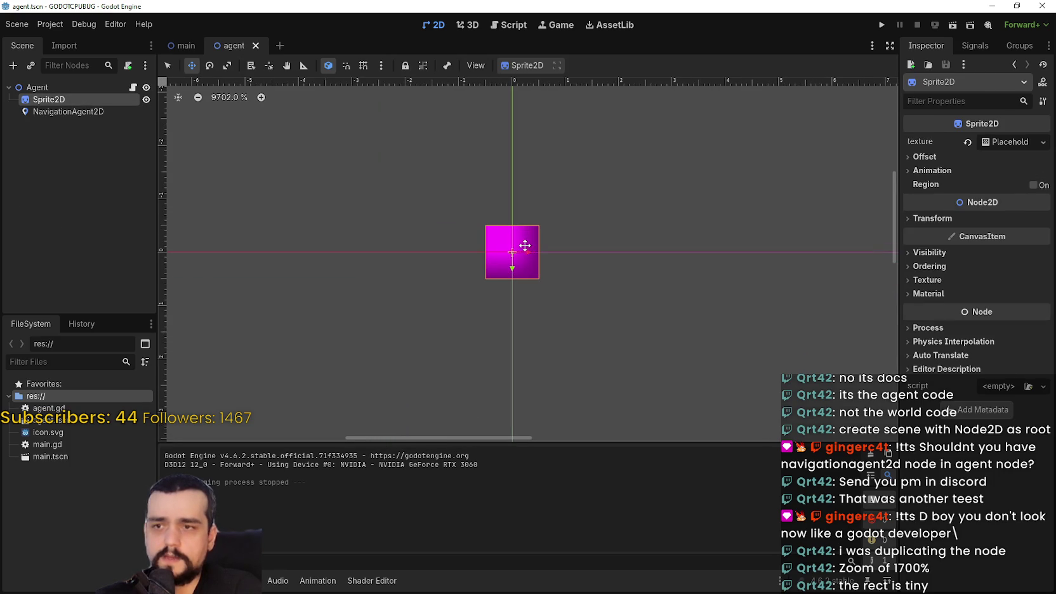
click(1009, 142)
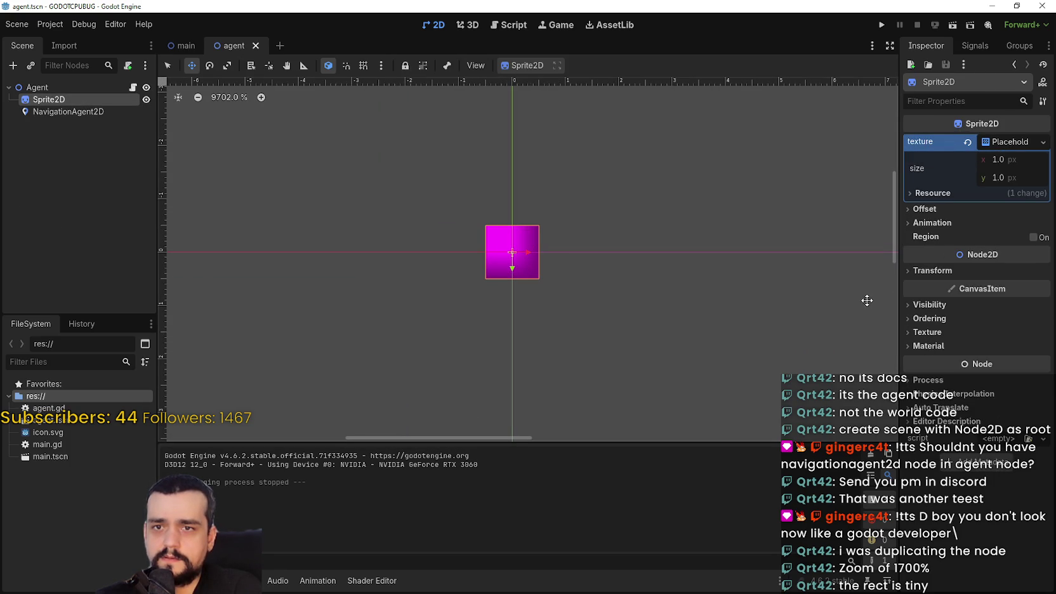
- Set the placeholder texture size to 16 × 16 px, save agent.tscn, and return to main
scroll(470, 292, up, 1)
scroll(489, 269, down, 10)
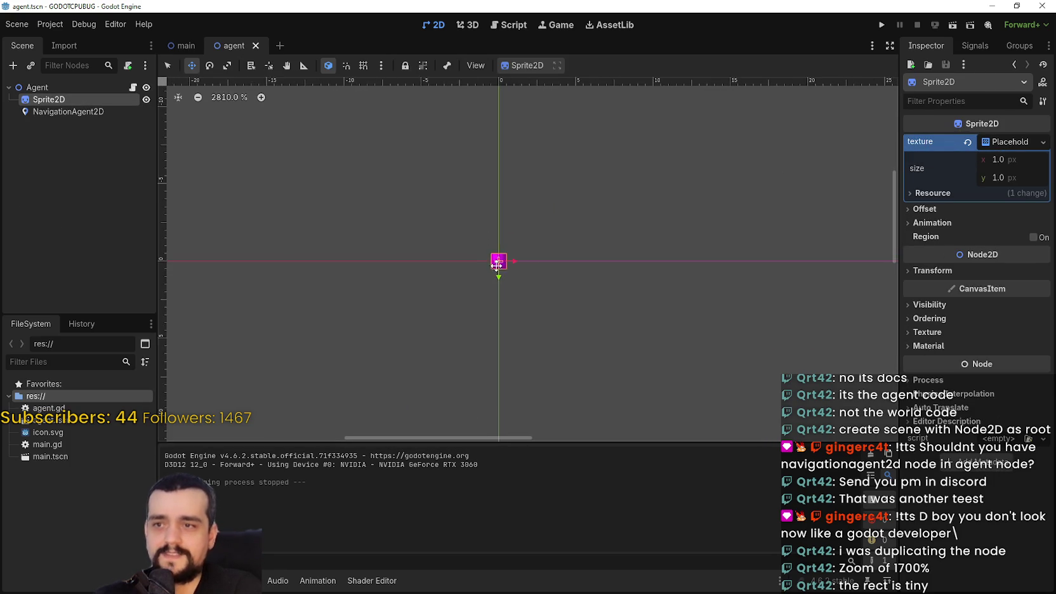
scroll(702, 298, down, 2)
click(1014, 159)
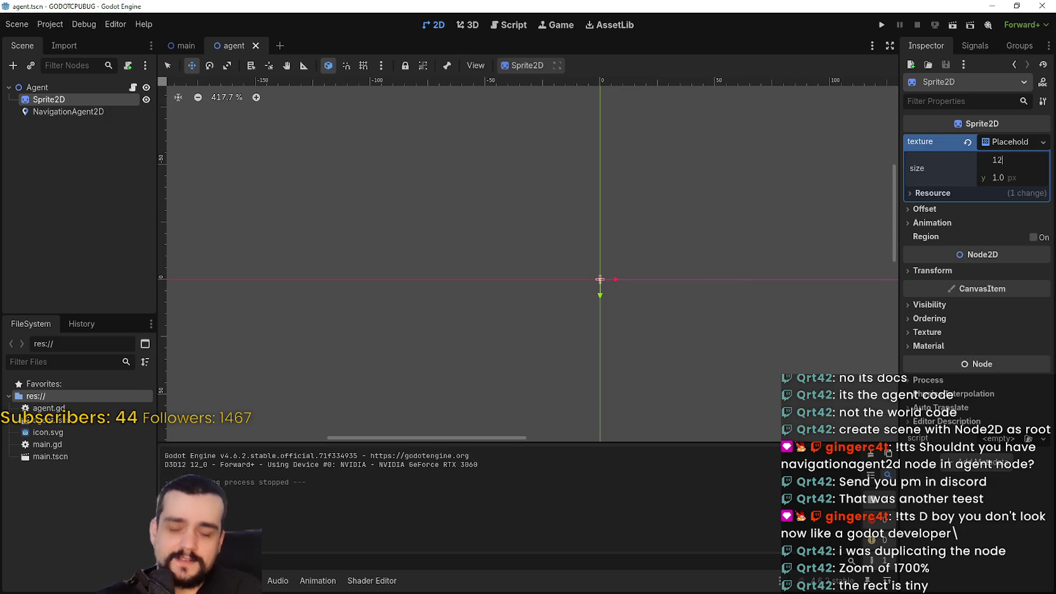
key(Return)
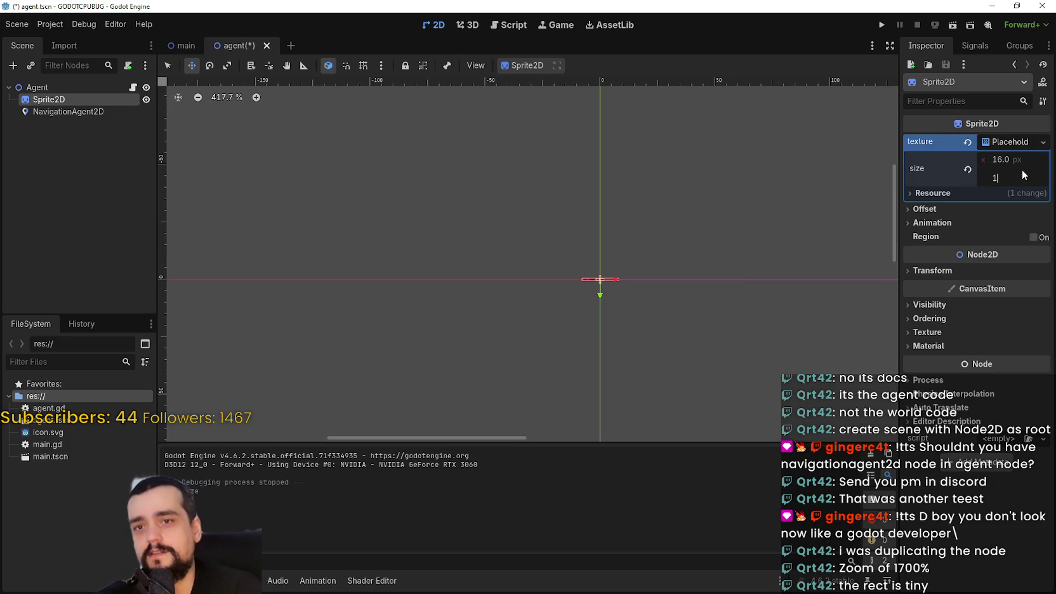
text(16)
key(Return)
key(ctrl+s)
scroll(631, 330, up, 5)
scroll(581, 204, down, 7)
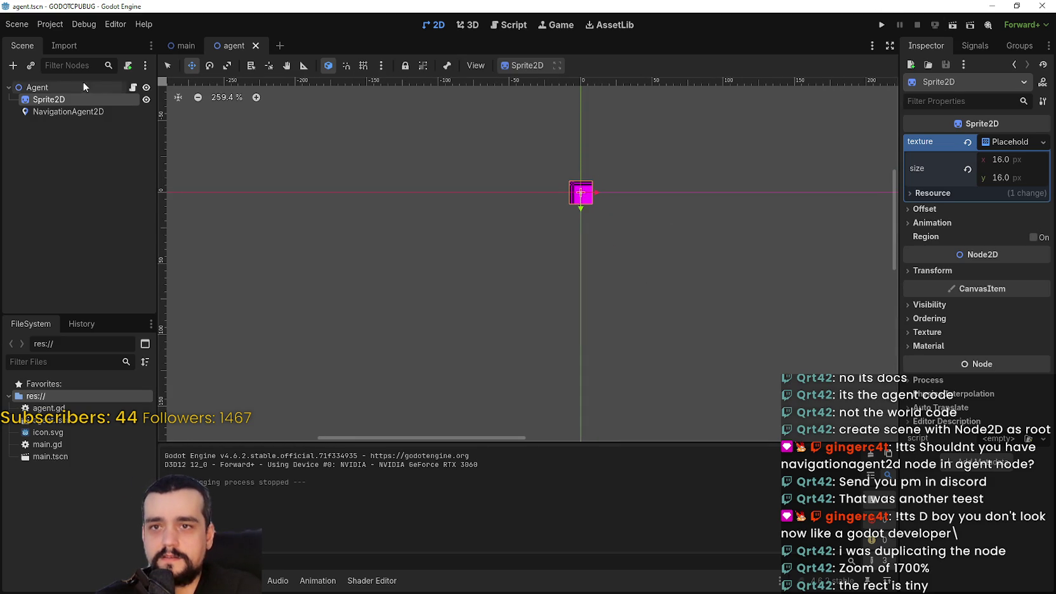
click(185, 46)
scroll(570, 256, down, 4)
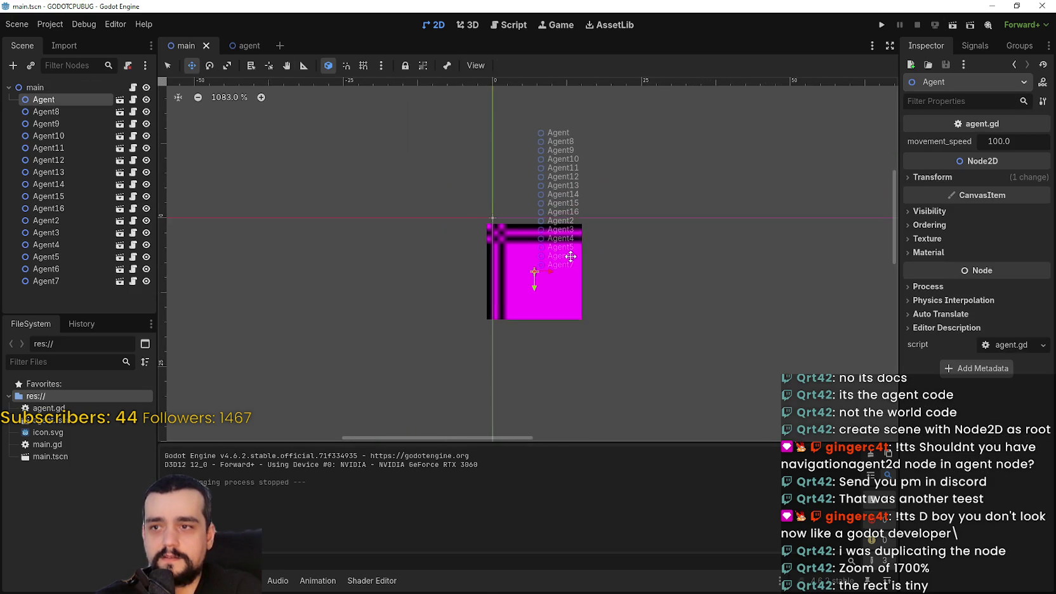
- Zoom out to show the game area and select all 16 Agent nodes
scroll(571, 256, down, 10)
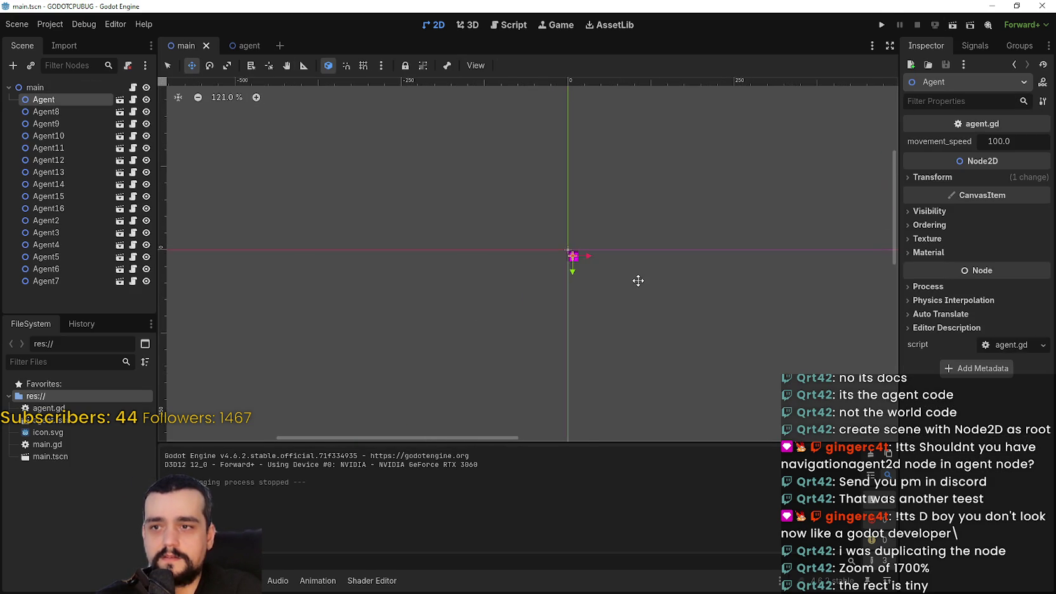
scroll(718, 291, down, 2)
mouse_move(718, 291)
mouse_down()
mouse_move(433, 208)
mouse_move(382, 182)
mouse_move(471, 232)
mouse_up()
shift+click(59, 287)
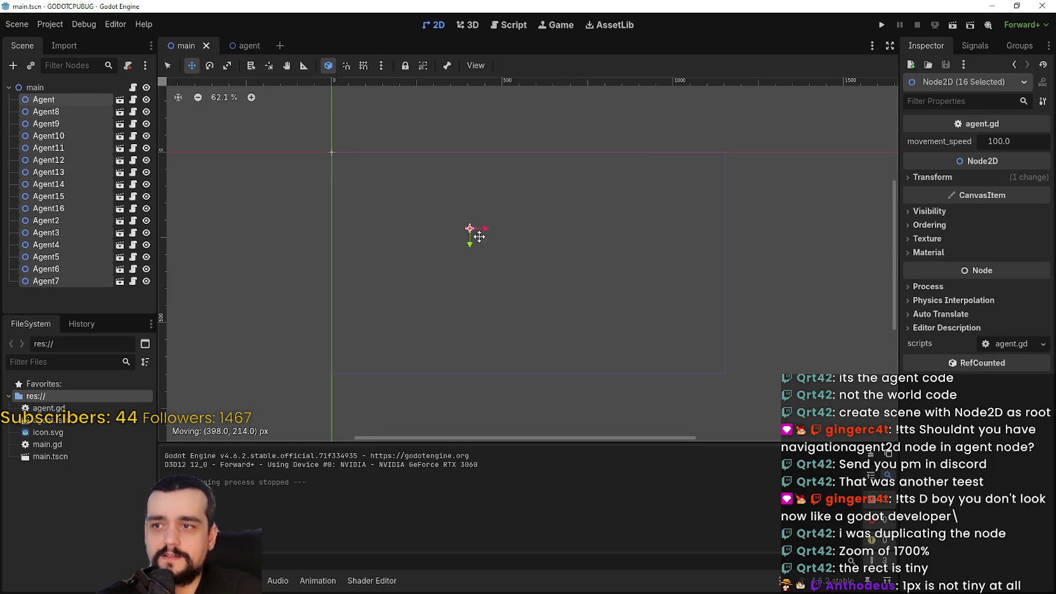
- Cancel the Run Specific Scene dialog, deselect the agents, and run main.tscn
click(969, 25)
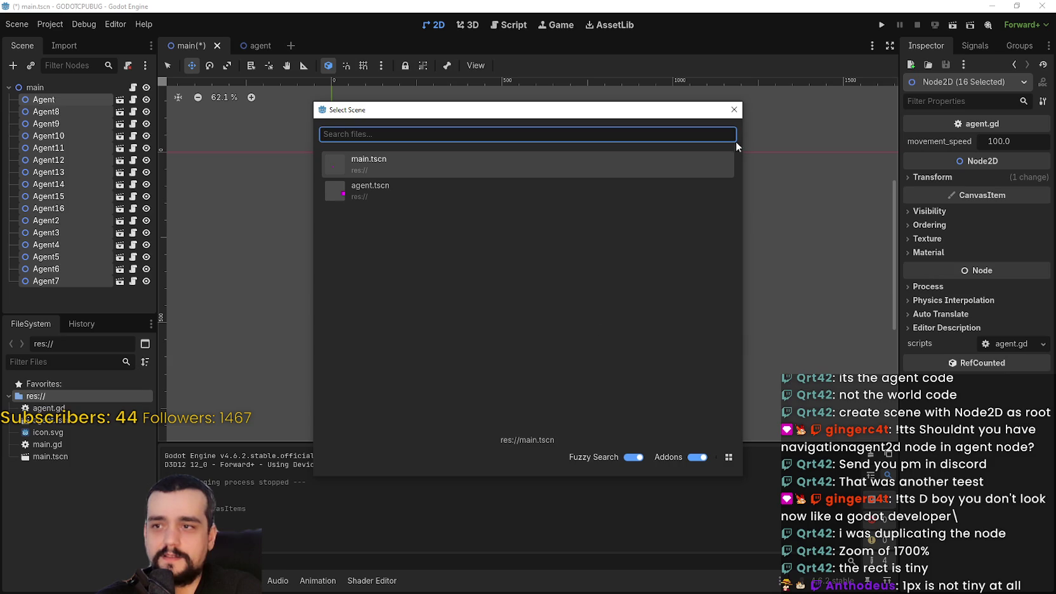
click(734, 109)
key(Escape)
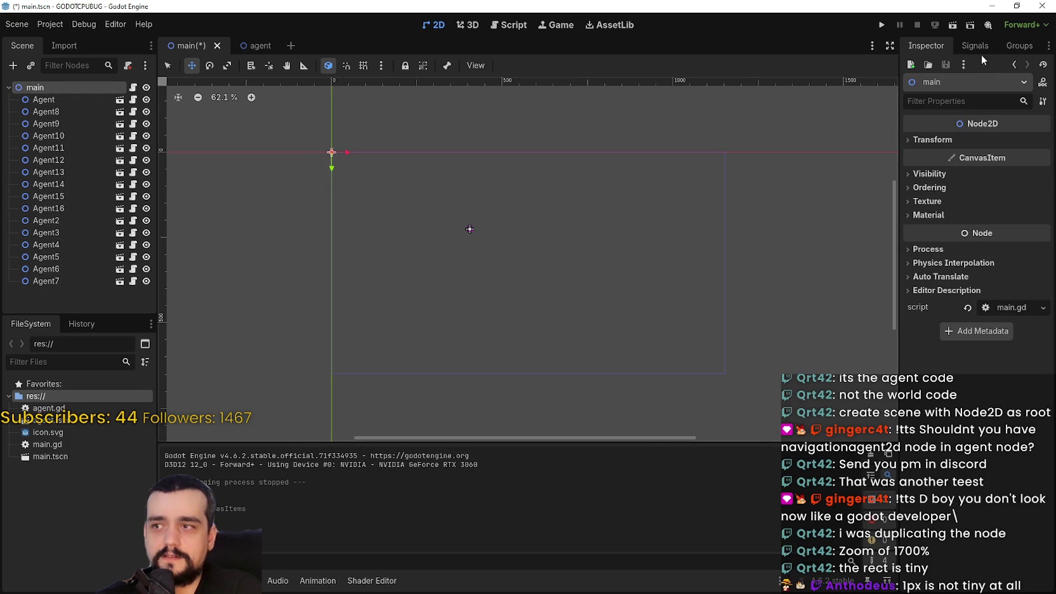
click(959, 24)
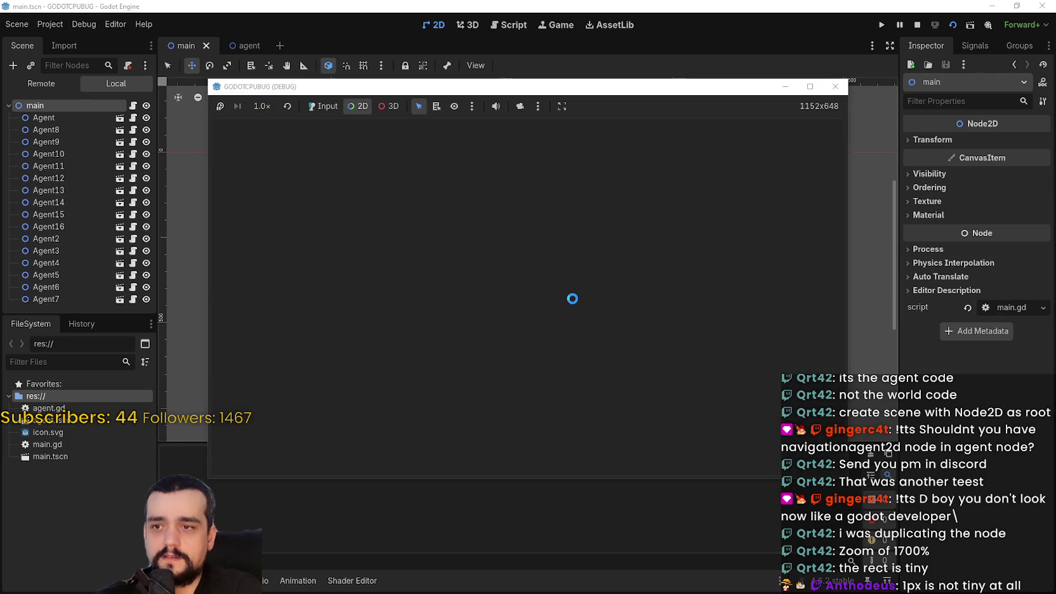
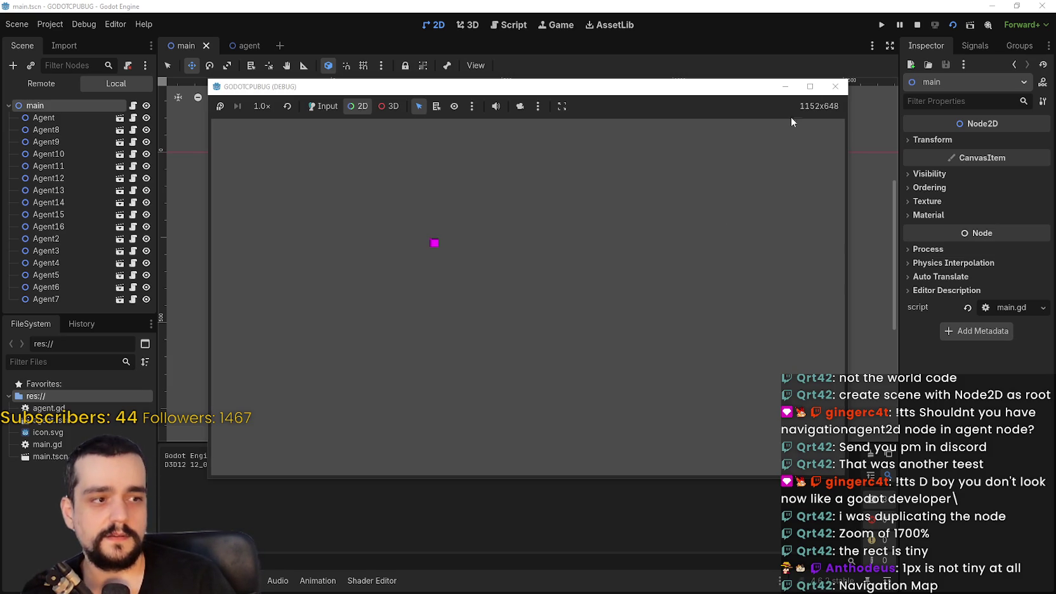
- Stop the running game and add a NavigationRegion2D child node under main
click(834, 87)
right_click(71, 87)
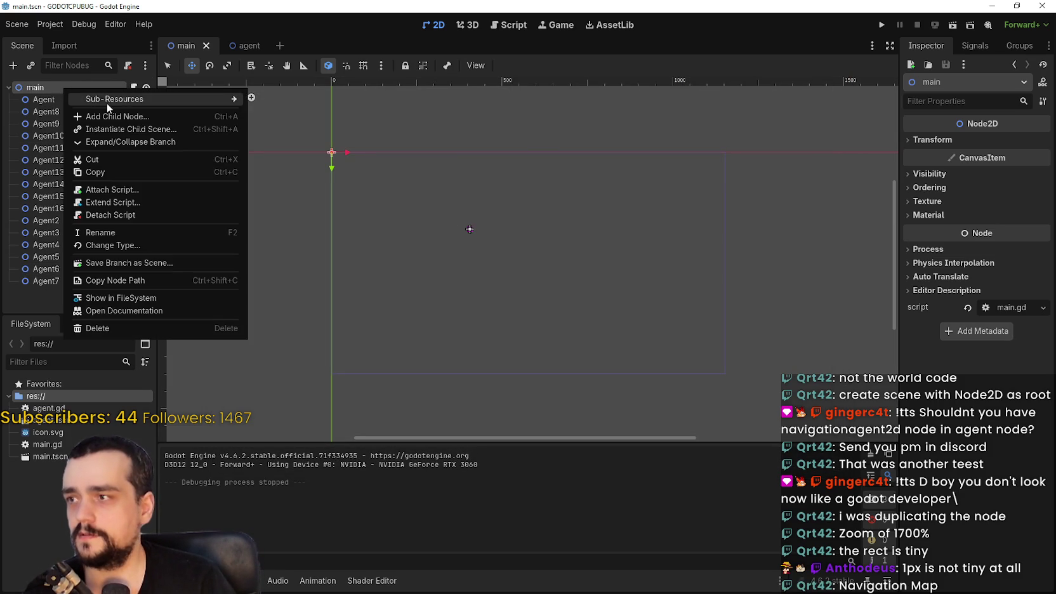
click(117, 116)
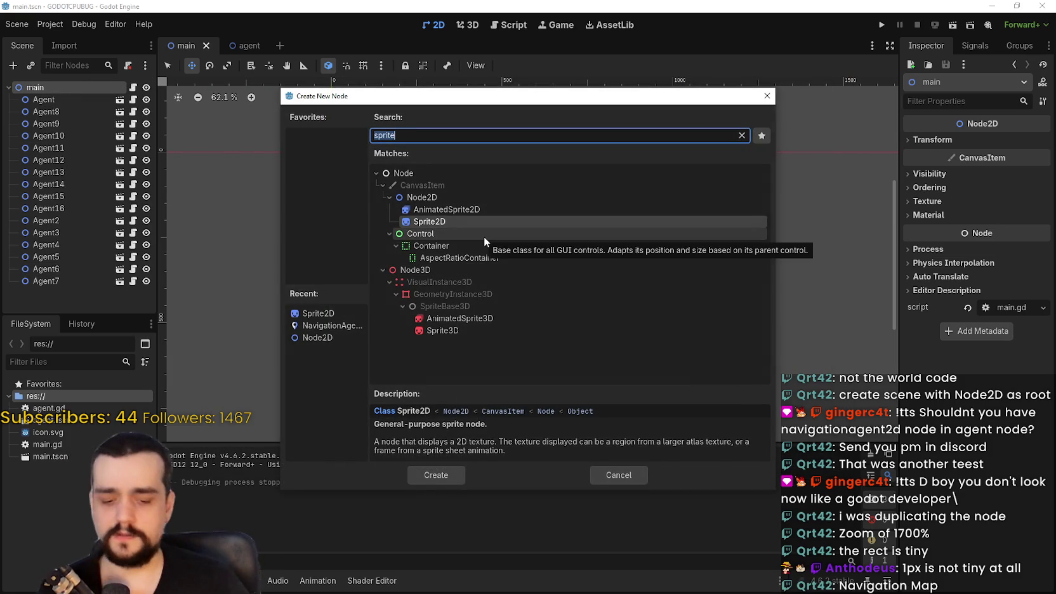
text(navigation)
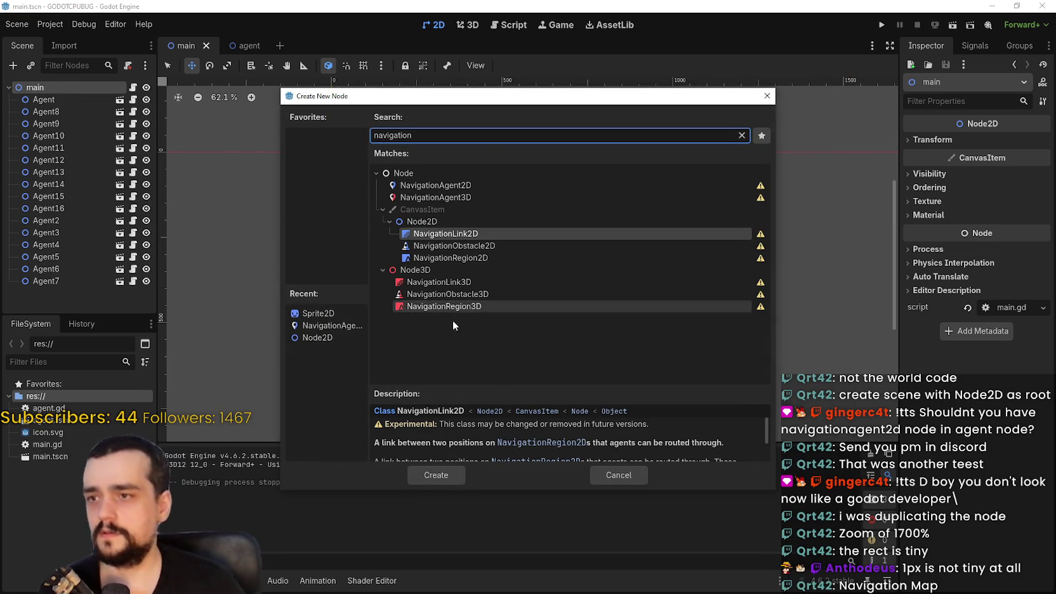
click(482, 258)
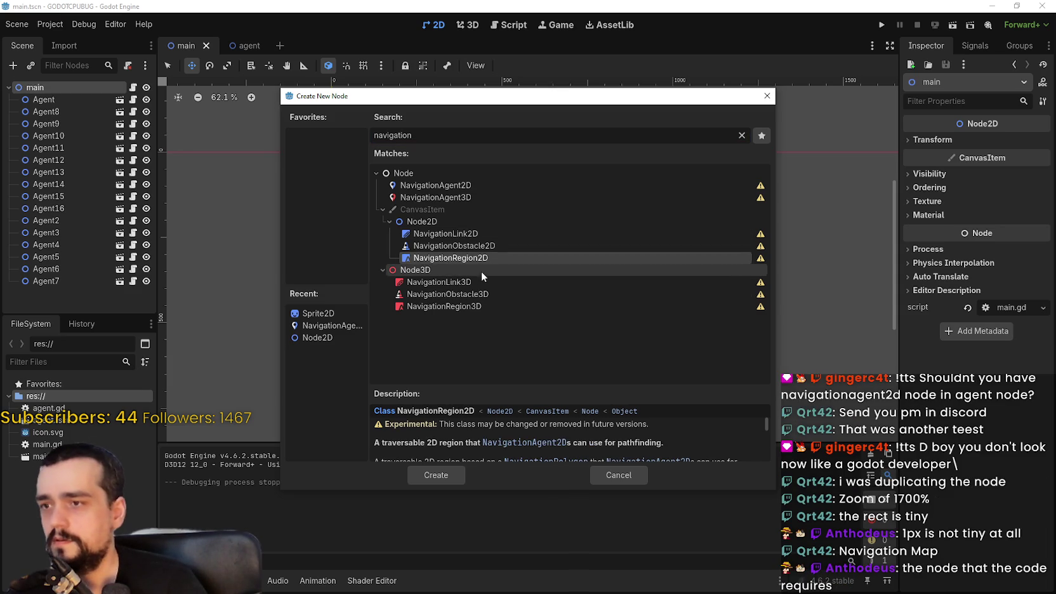
click(441, 476)
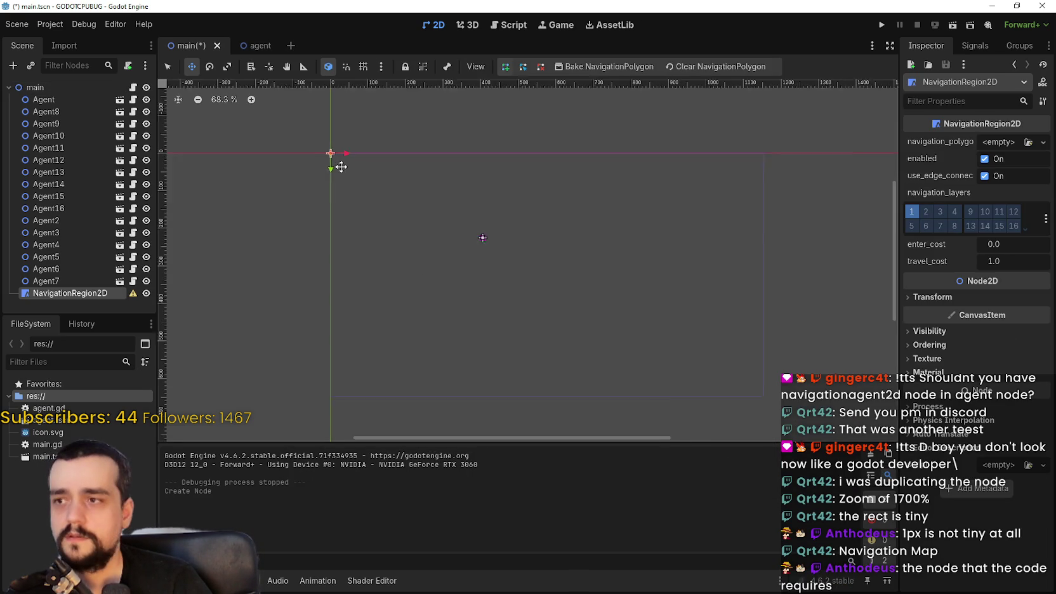
- Move NavigationRegion2D to be main's first child, above the agents, and widen the Inspector
drag(85, 294, 88, 95)
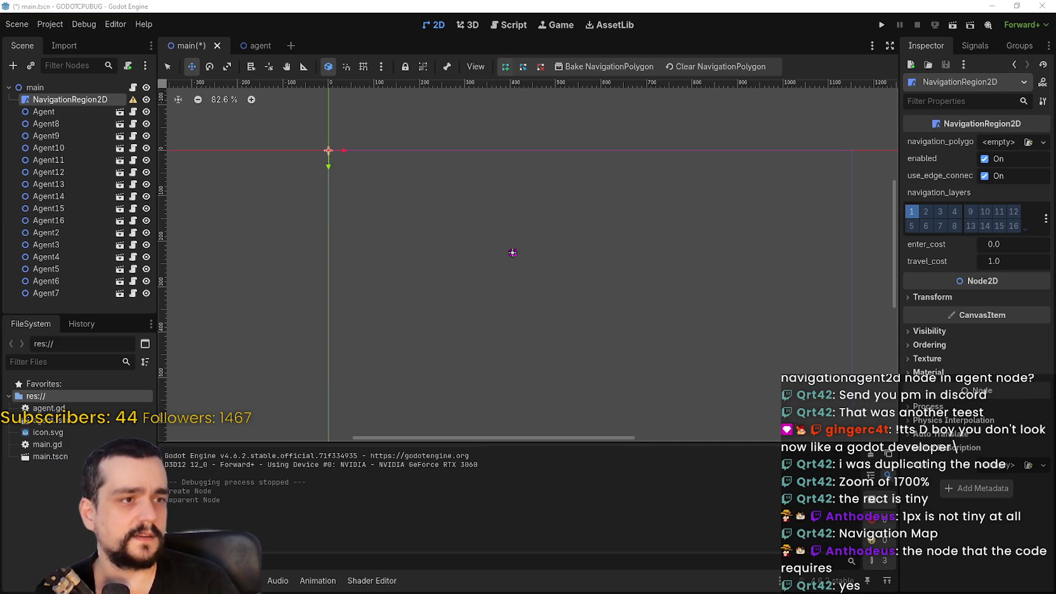
scroll(354, 184, down, 2)
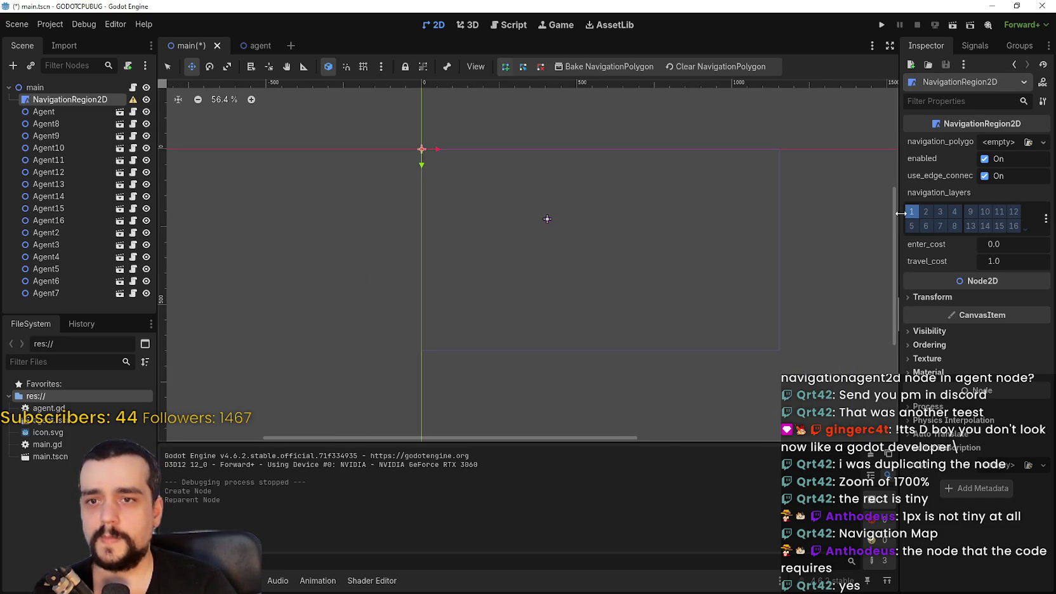
drag(899, 254, 677, 222)
- Assign a new NavigationPolygon to navigation_polygon and switch the viewport to select mode
click(946, 145)
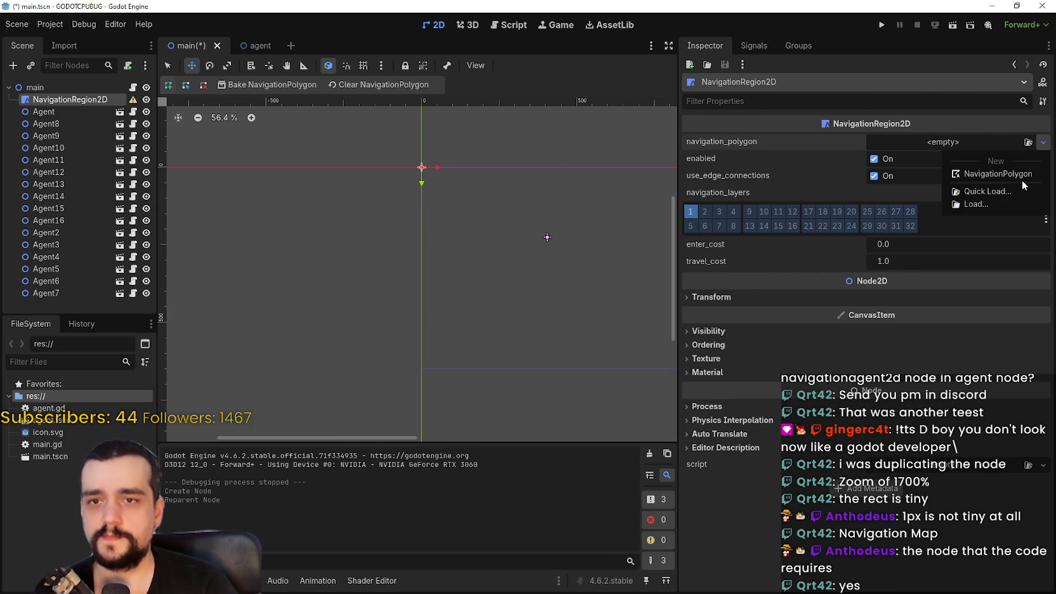
click(998, 173)
click(927, 145)
scroll(520, 331, right, 5)
scroll(564, 197, down, 2)
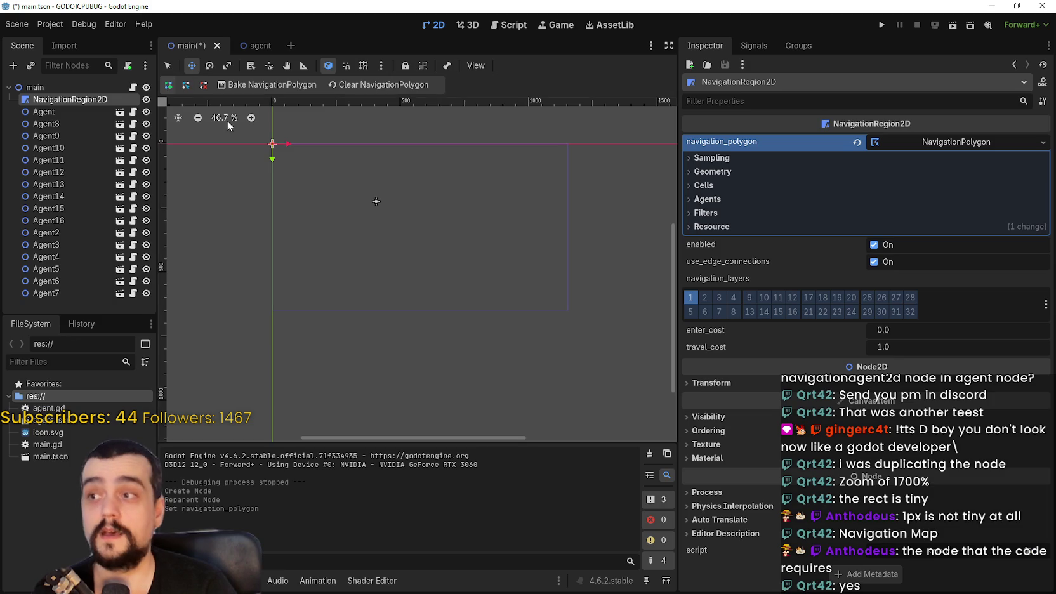
scroll(295, 157, up, 4)
click(168, 67)
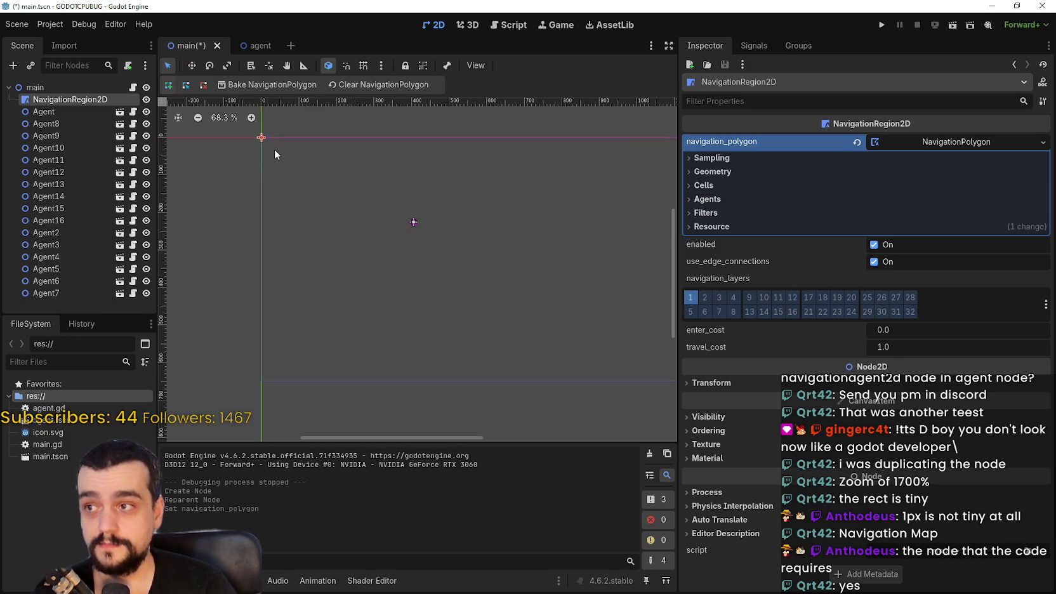
scroll(376, 171, right, 3)
scroll(553, 185, up, 1)
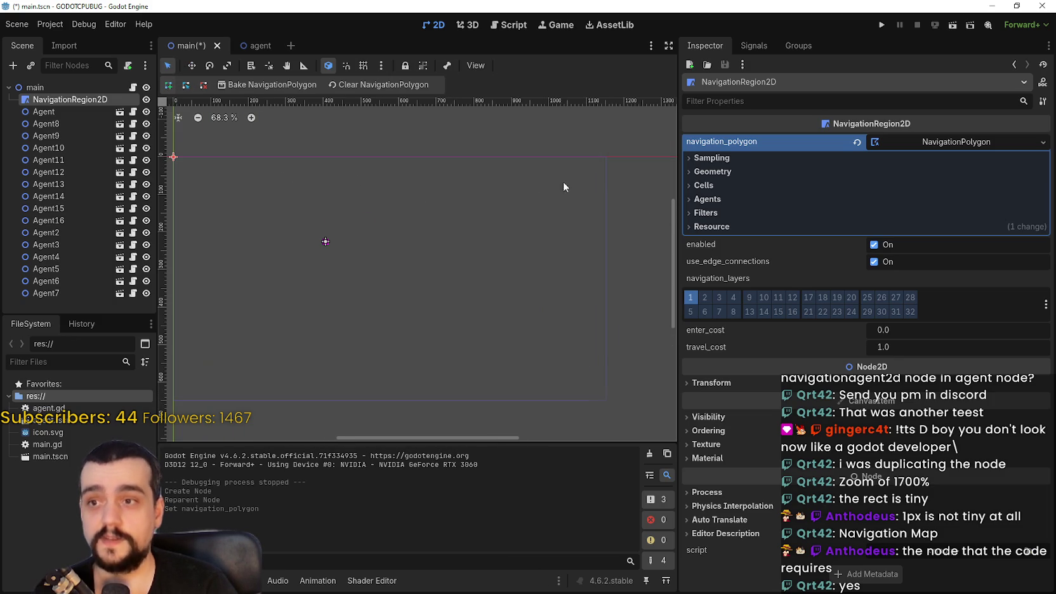
- Draw a closed four-corner rectangular navigation polygon around the game area
click(602, 398)
click(189, 406)
click(207, 158)
click(603, 159)
scroll(512, 201, up, 1)
scroll(566, 194, up, 1)
click(611, 154)
scroll(427, 253, down, 1)
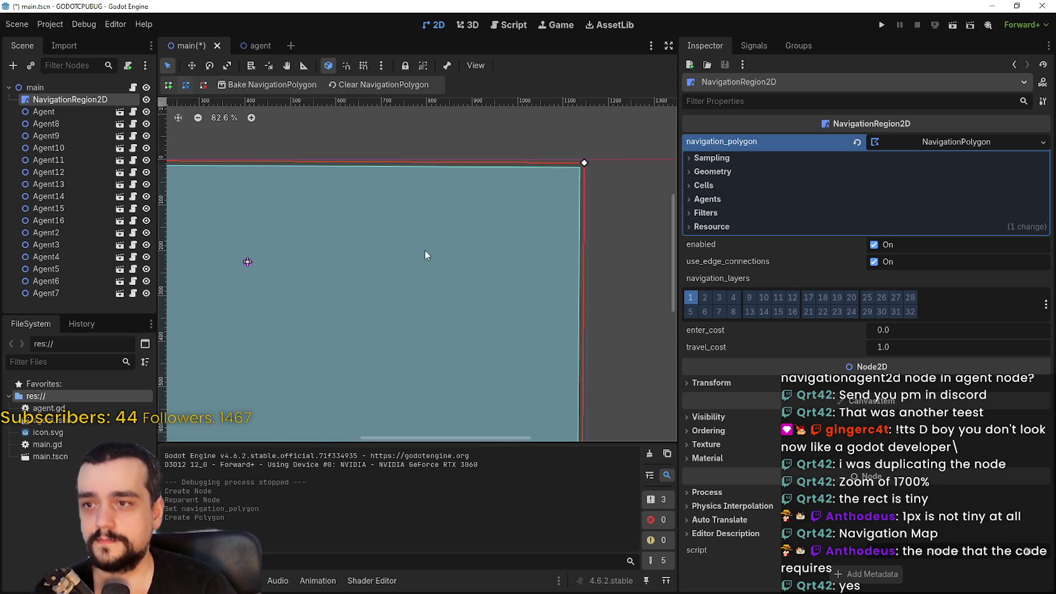
scroll(399, 229, left, 5)
scroll(380, 209, up, 1)
- Move the top-left corner onto the origin and turn on grid snapping
drag(351, 178, 309, 177)
click(360, 65)
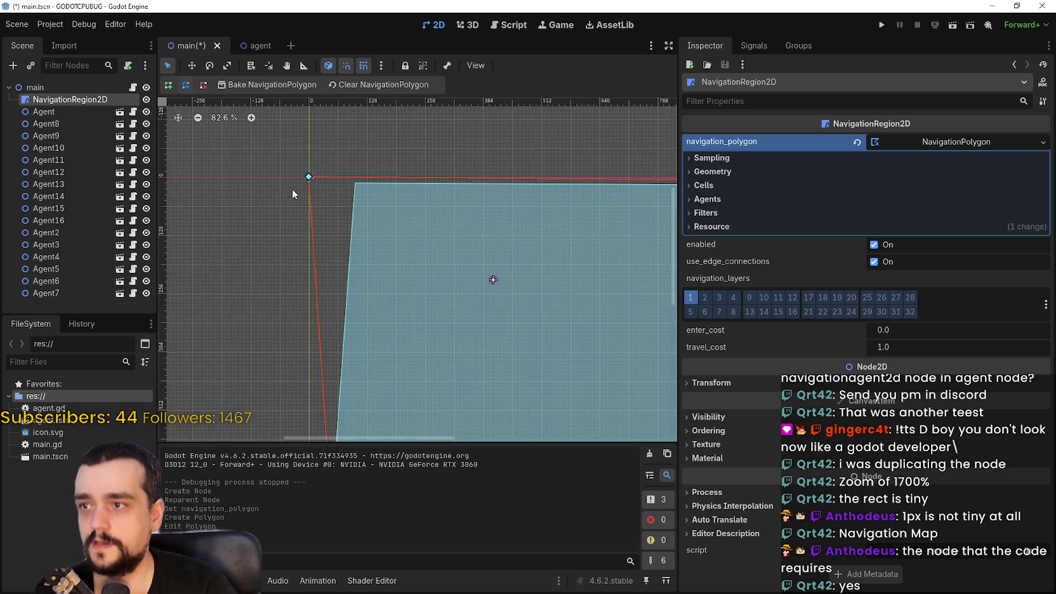
scroll(319, 170, up, 6)
scroll(322, 171, up, 2)
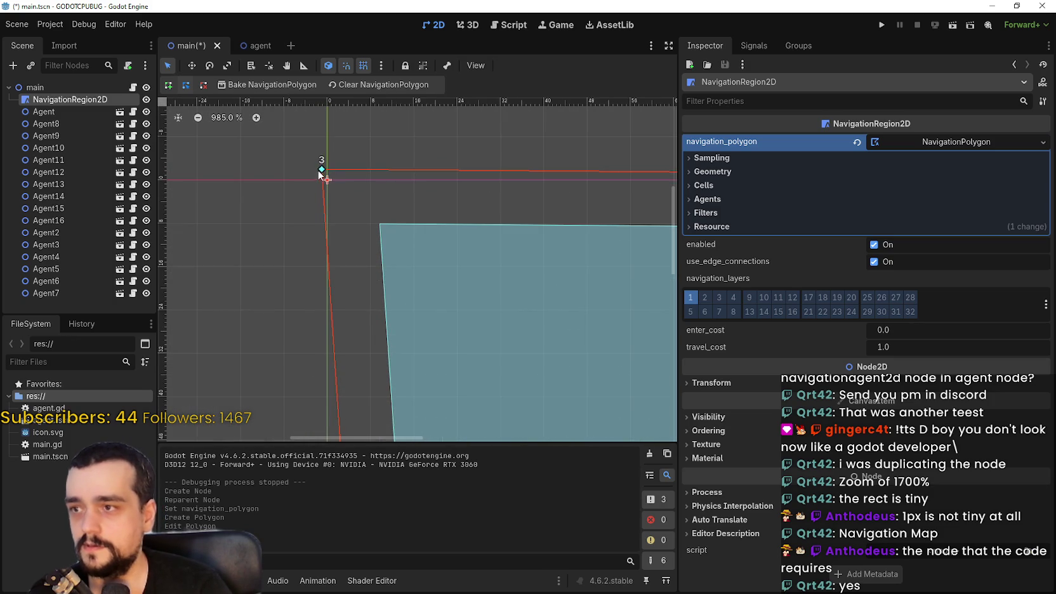
scroll(393, 266, down, 4)
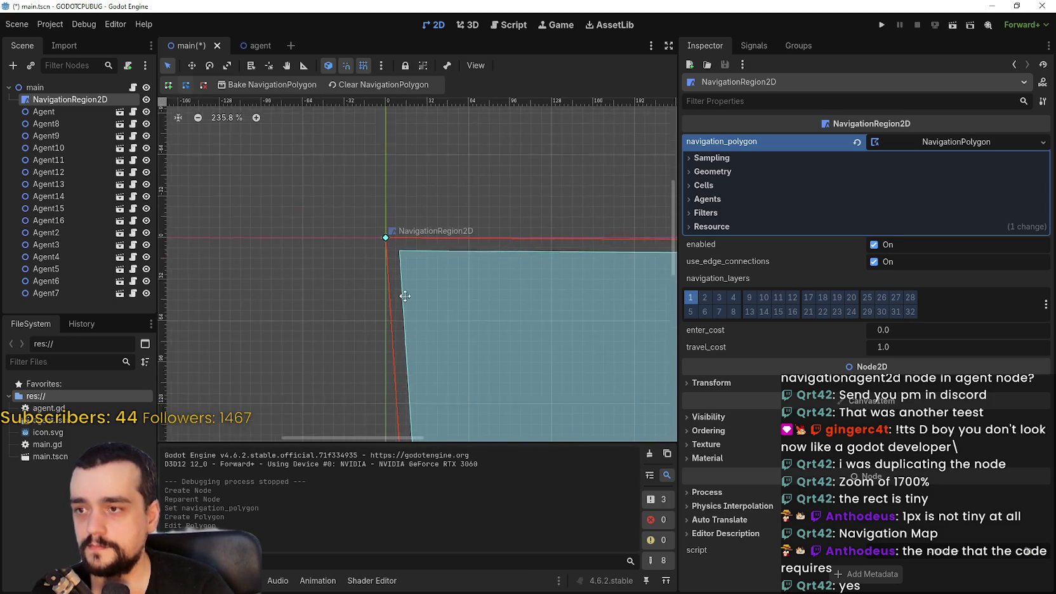
scroll(423, 326, down, 10)
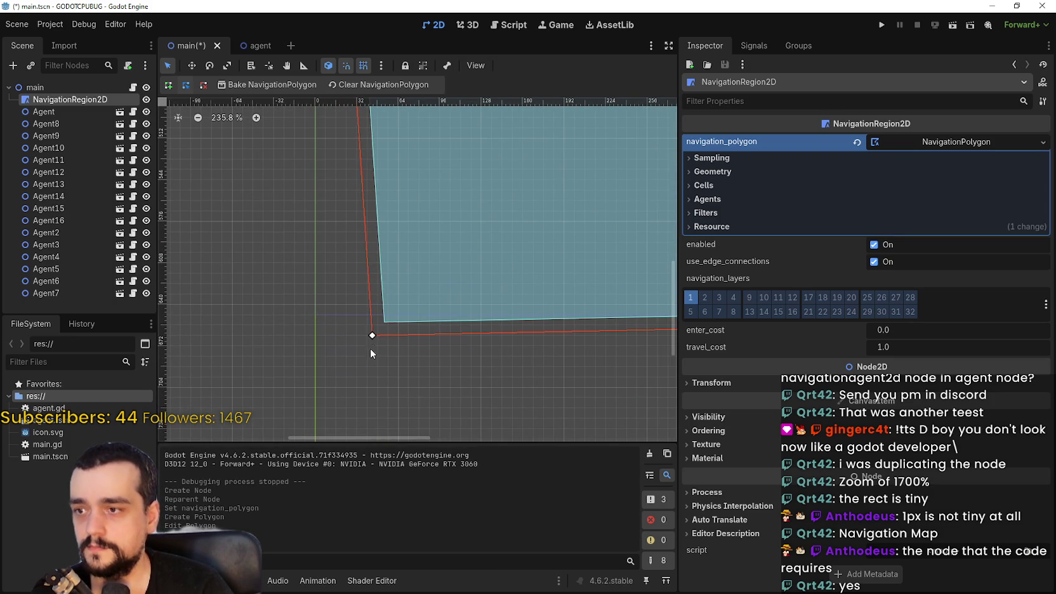
- Snap the bottom-left, bottom-right and top-right corners into place, then save main.tscn
drag(373, 335, 319, 316)
scroll(451, 268, down, 5)
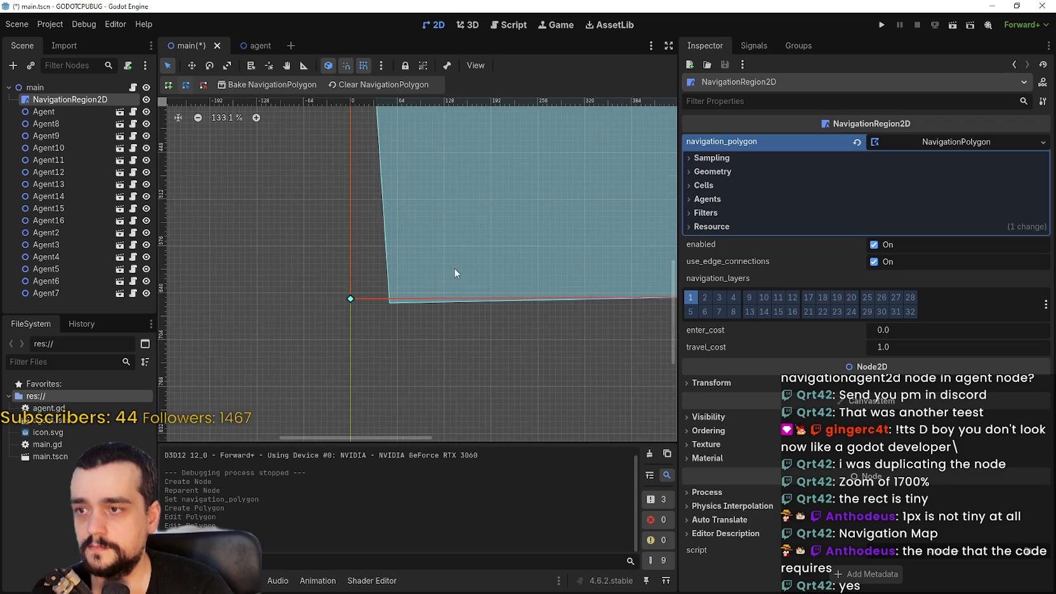
scroll(497, 276, up, 4)
drag(441, 292, 474, 310)
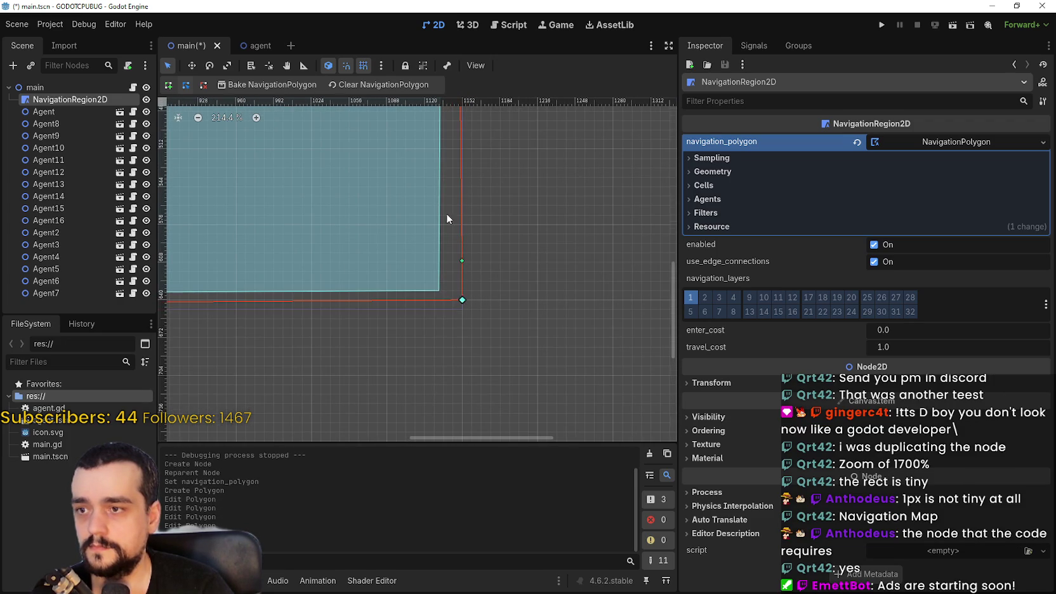
scroll(452, 254, down, 4)
scroll(442, 226, up, 2)
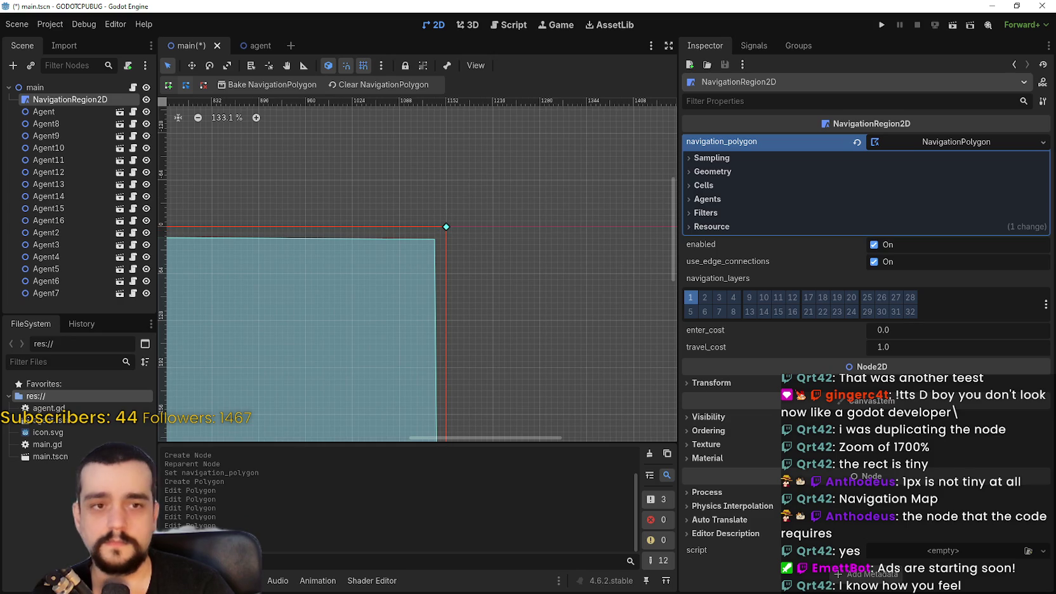
drag(435, 238, 439, 233)
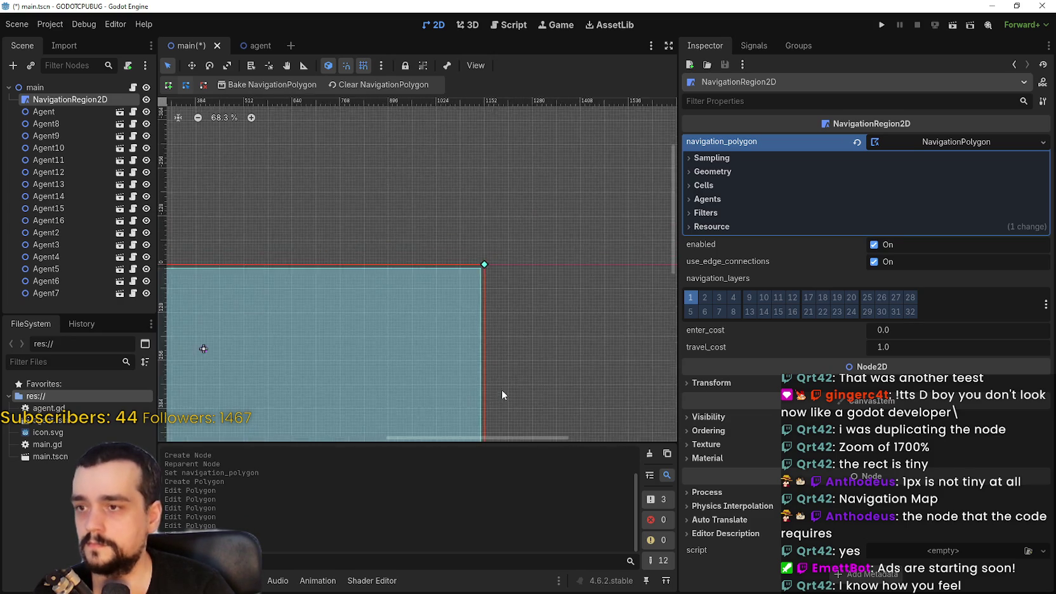
scroll(380, 273, down, 6)
scroll(381, 272, up, 4)
key(ctrl+s)
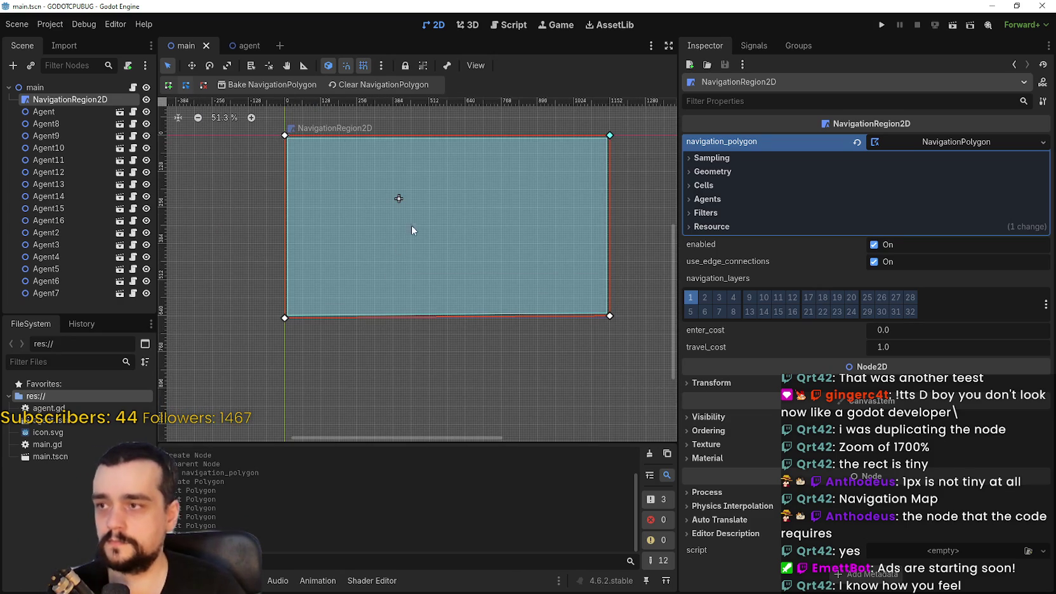
- Run the main scene with its 16 agents
click(881, 30)
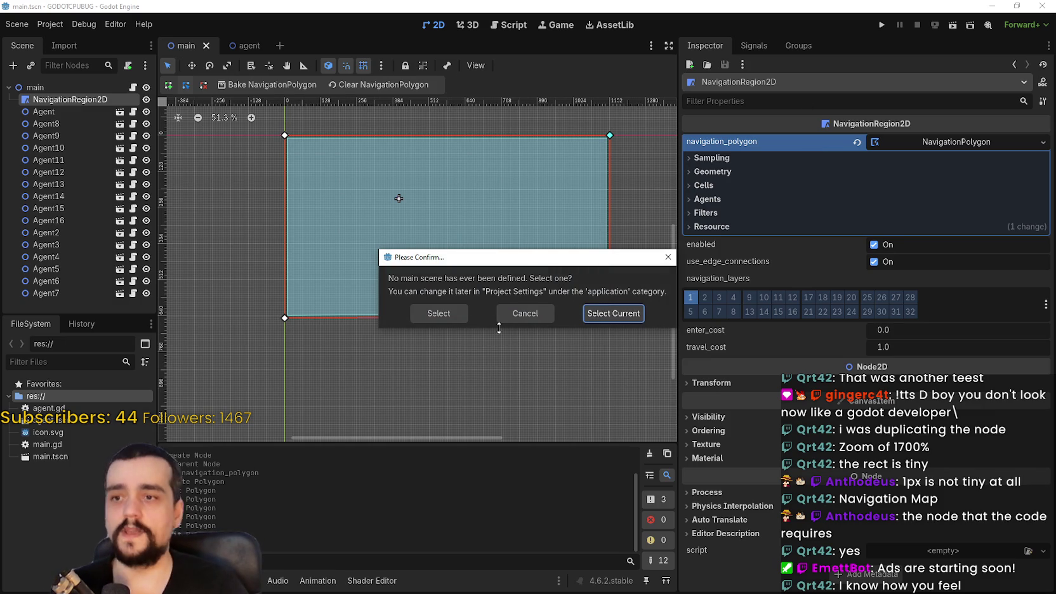
click(525, 313)
click(95, 87)
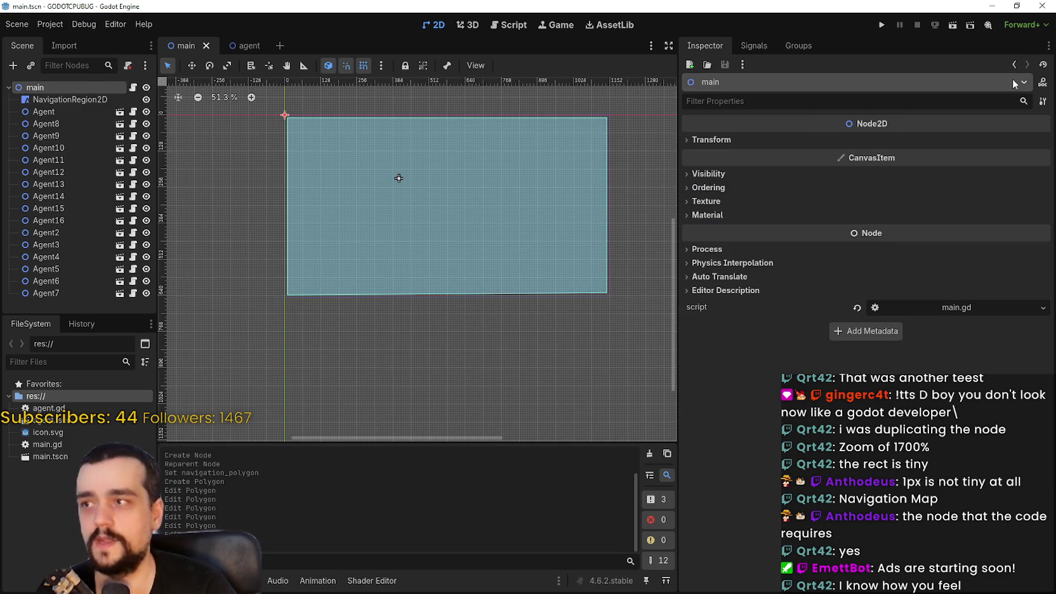
click(937, 26)
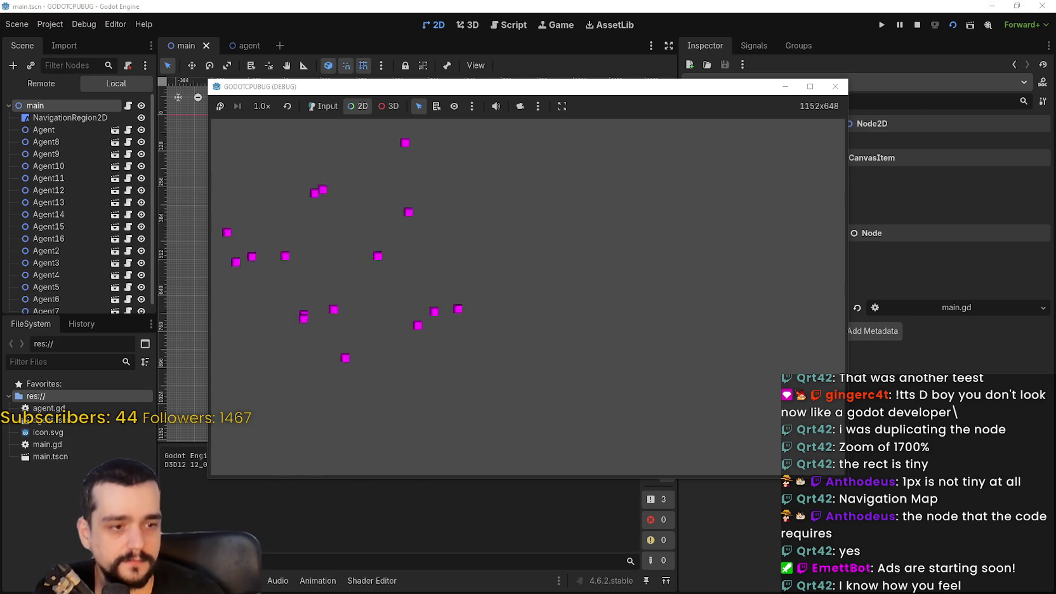
- Check the Godot Engine processes' CPU use in Task Manager beside the game, then stop the run
key(ctrl+shift+Escape)
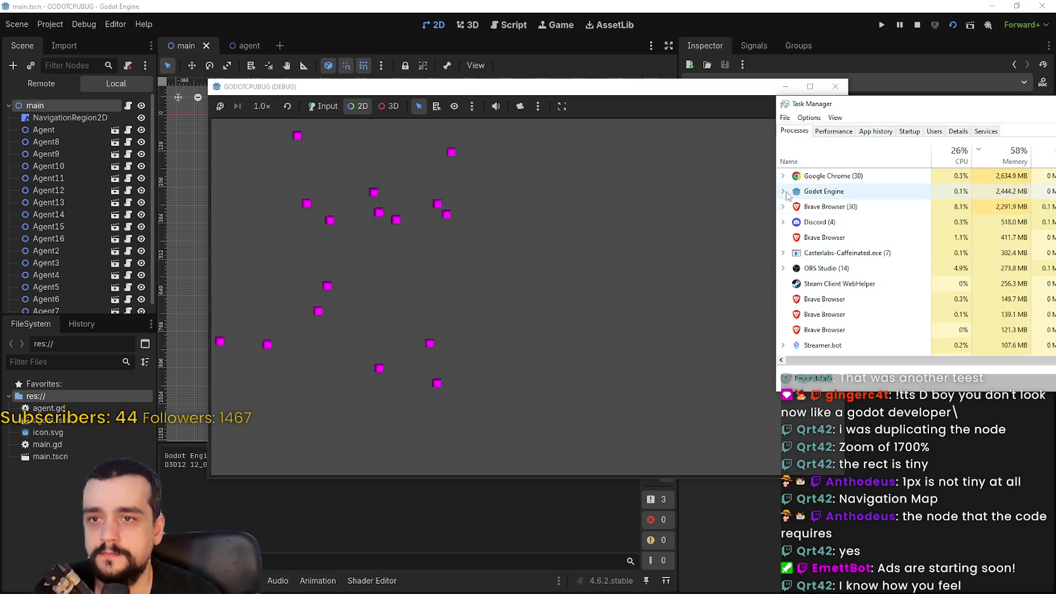
click(783, 191)
click(783, 191)
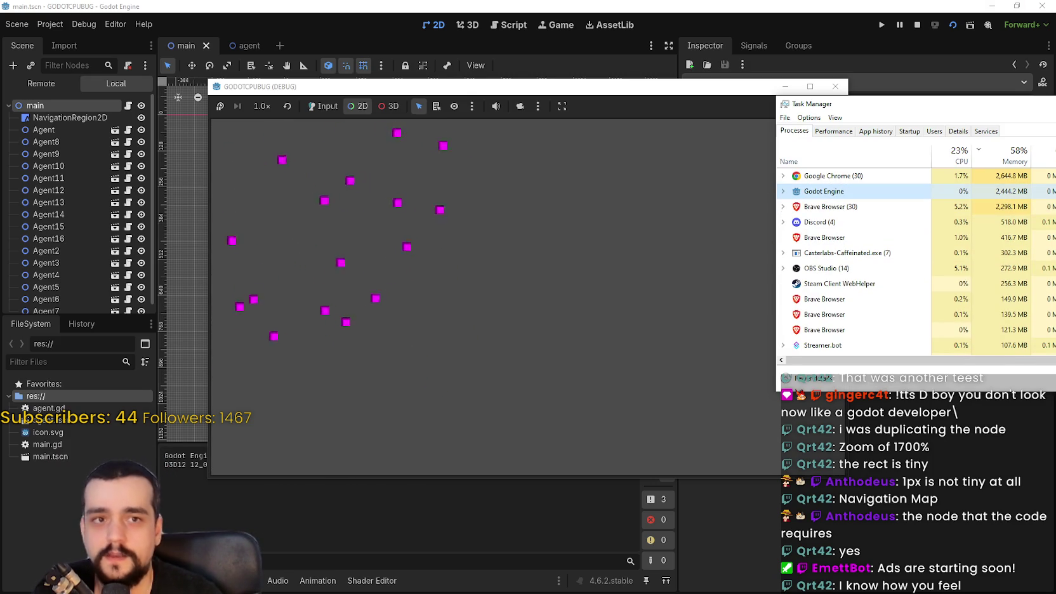
key(alt+Tab)
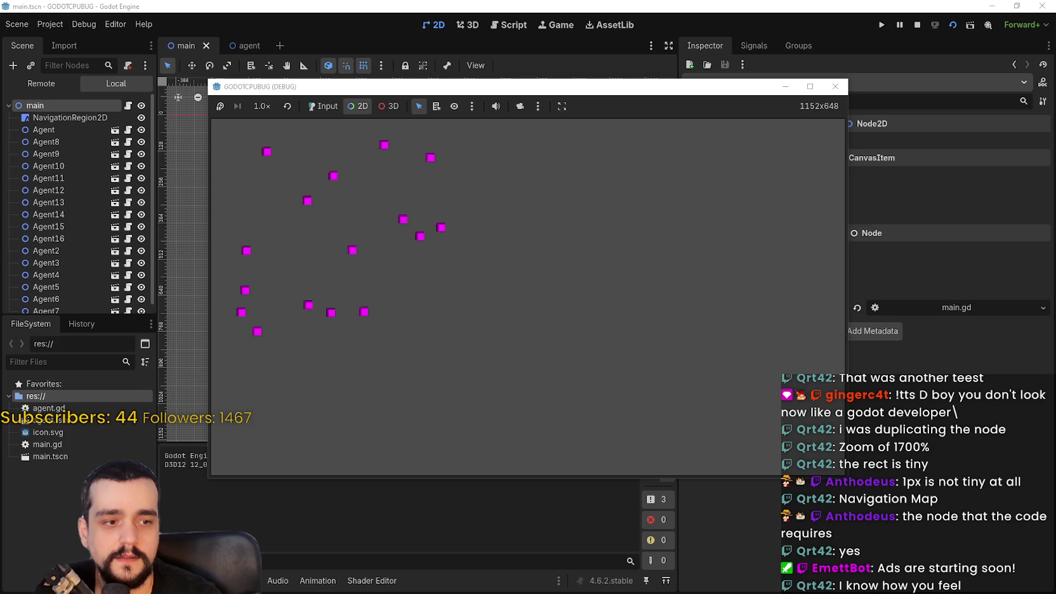
key(ctrl+shift+Escape)
drag(625, 117, 836, 113)
click(801, 226)
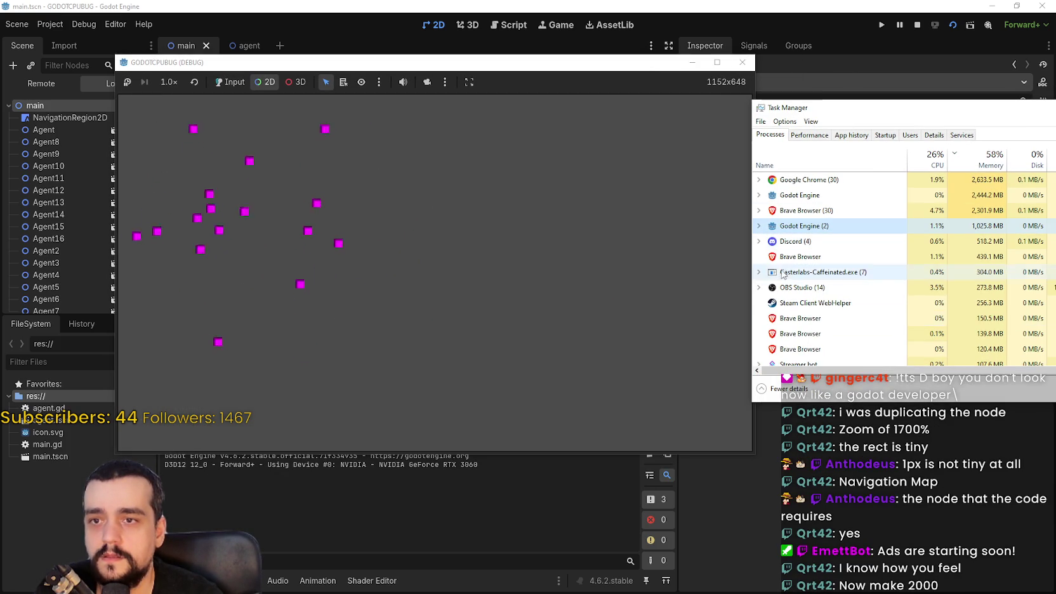
click(759, 226)
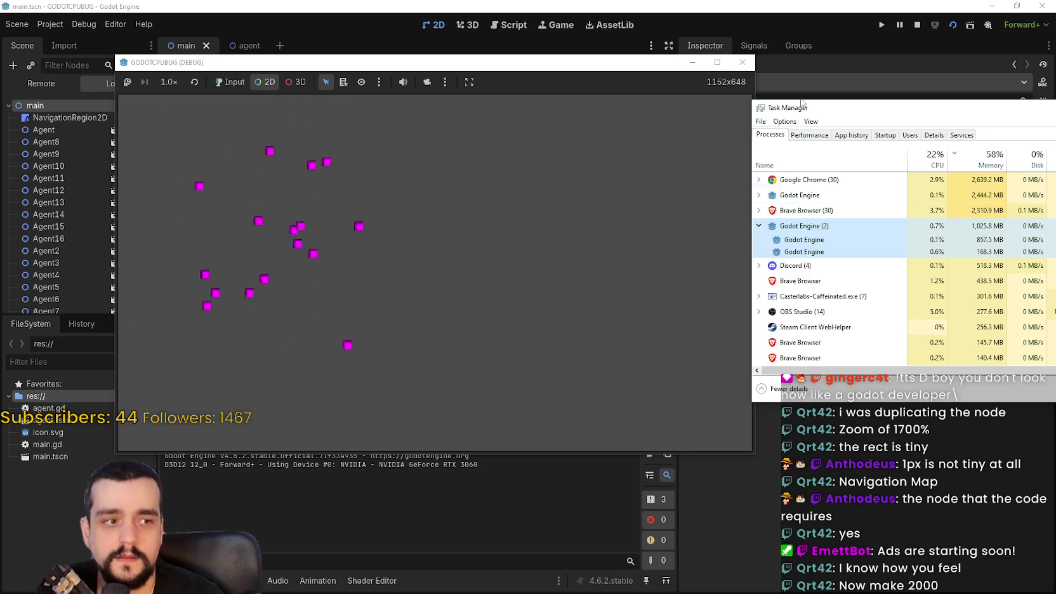
click(916, 25)
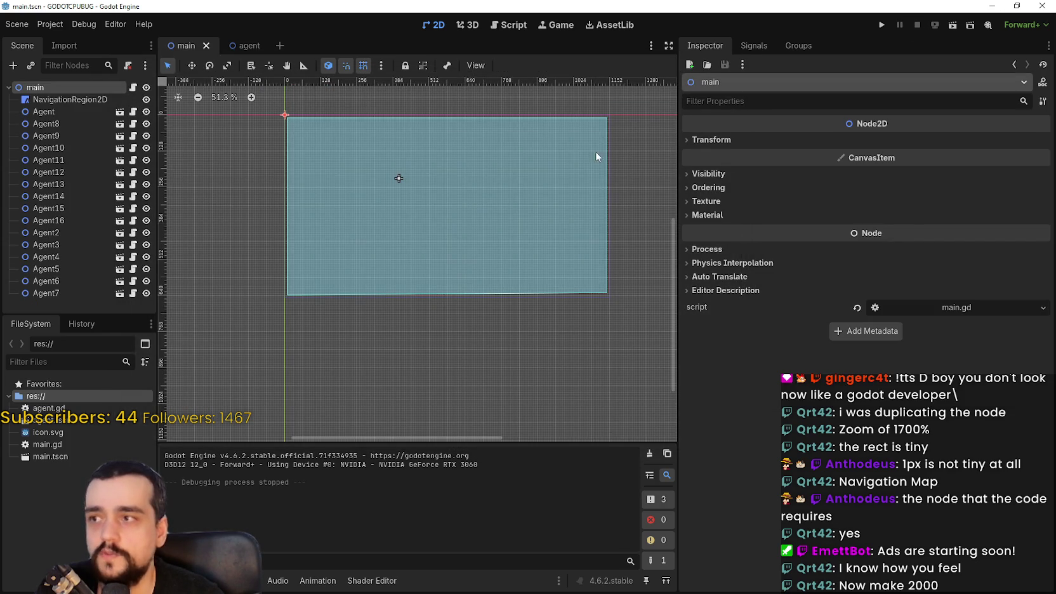
- Select all 16 agents and duplicate them repeatedly with Ctrl+D until Agent2000 exists
click(39, 111)
shift+click(45, 294)
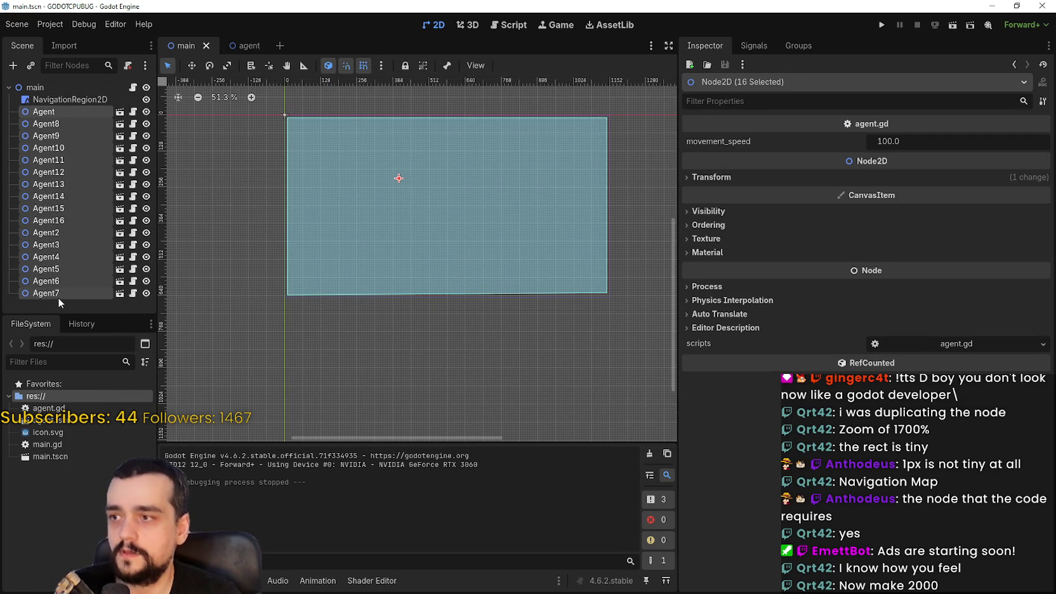
key(ctrl+d)
key(ctrl+d)
key(ctrl+d)
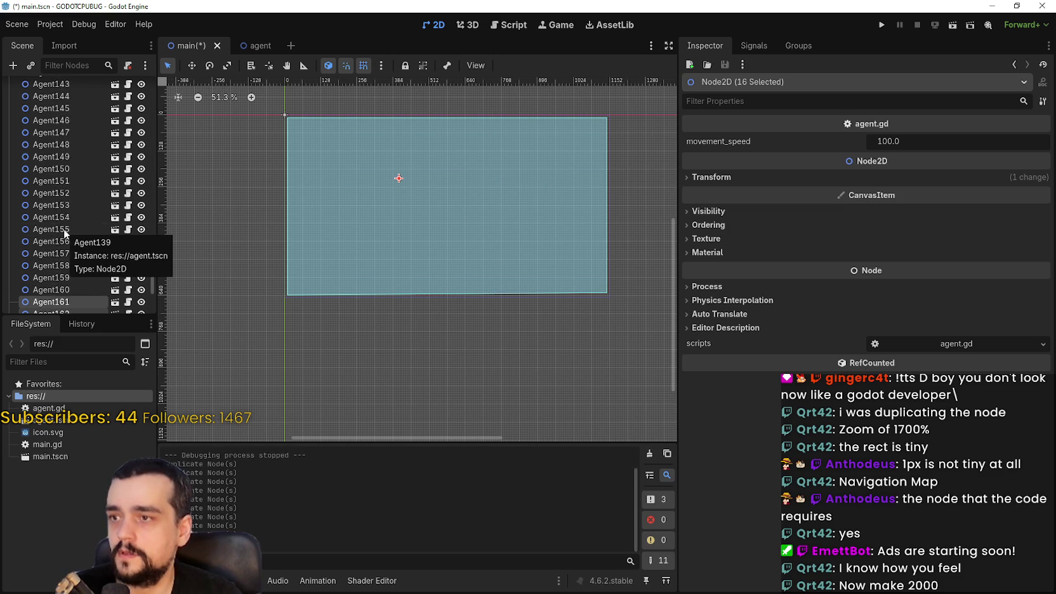
key(ctrl+d)
key(ctrl+d)
key(ctrl+d)
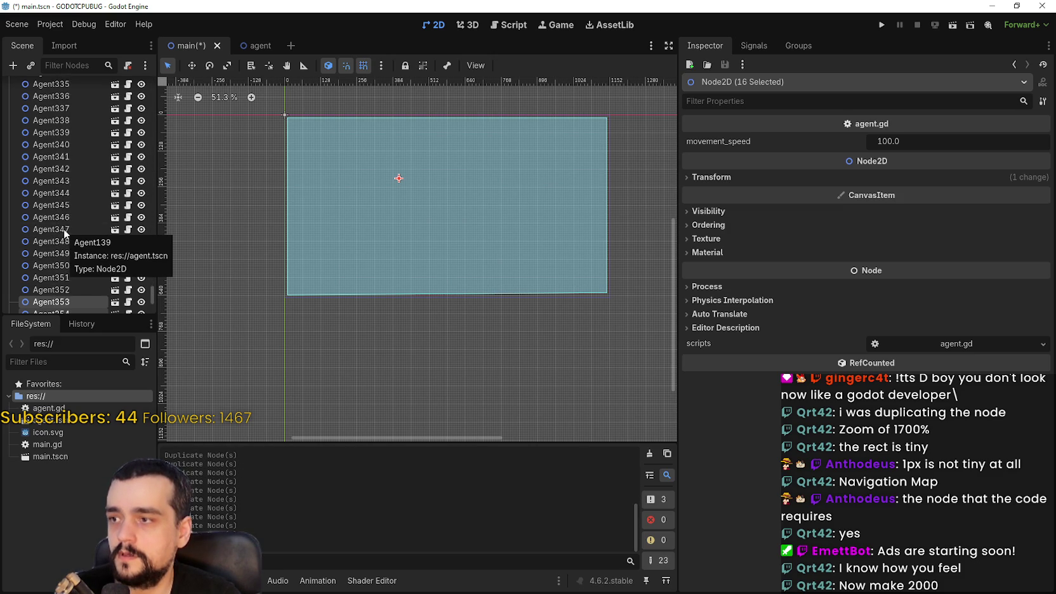
key(ctrl+d)
key(ctrl+d)
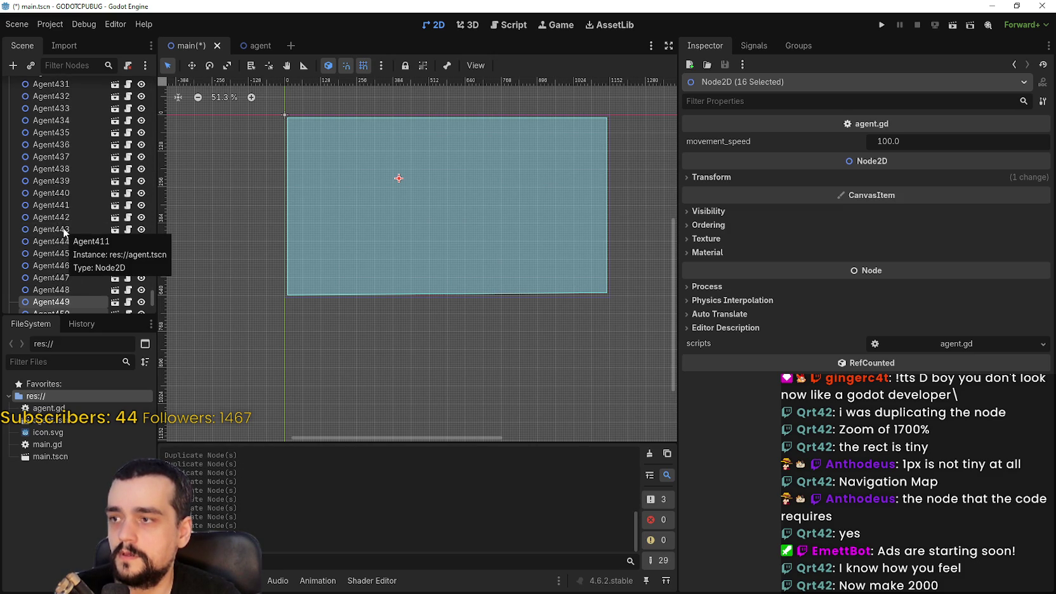
key(ctrl+d)
key(ctrl+d)
key(ctrl+d)
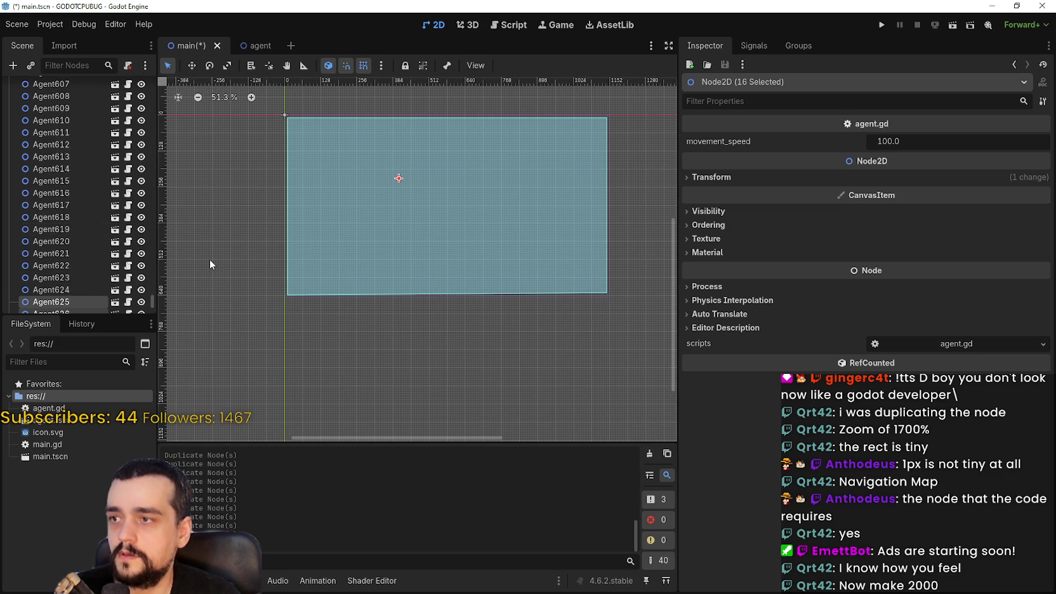
key(ctrl+d)
key(ctrl+d)
key(ctrl+d)
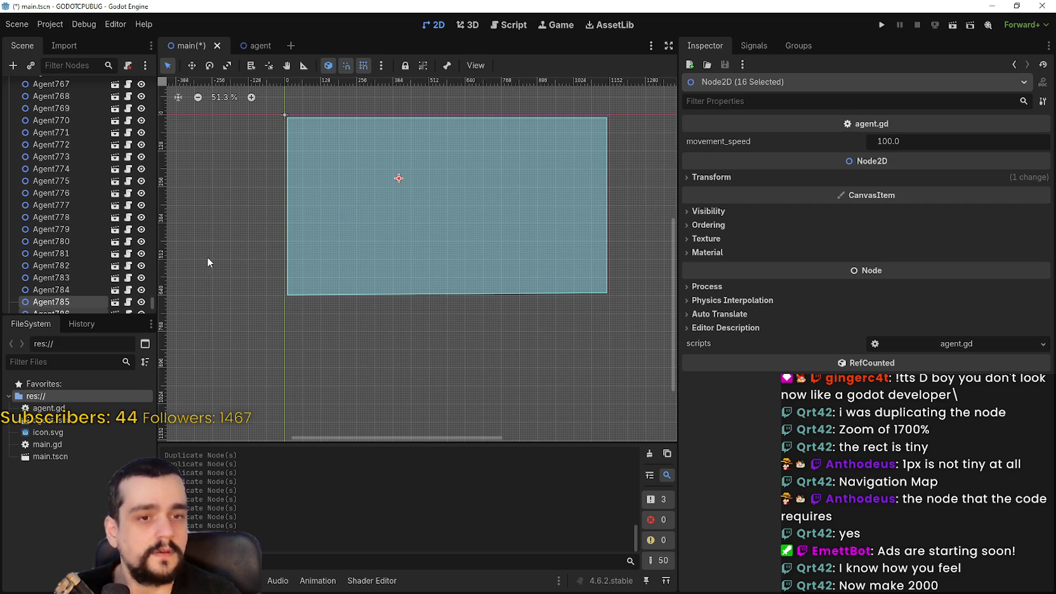
key(ctrl+d)
key(ctrl+d)
key(ctrl+d)
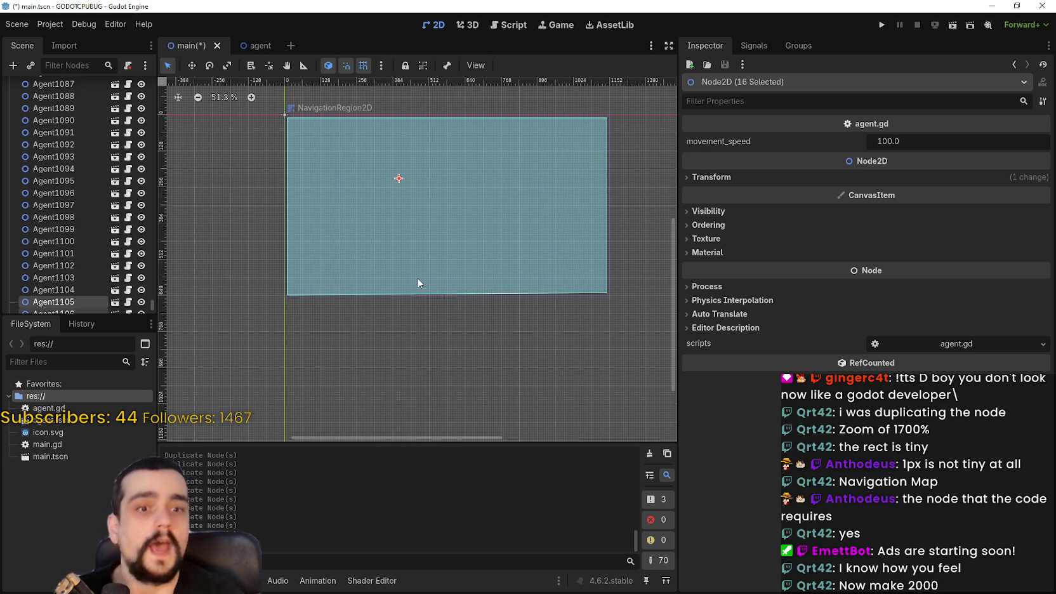
key(ctrl+d)
key(ctrl+d)
key(ctrl+d)
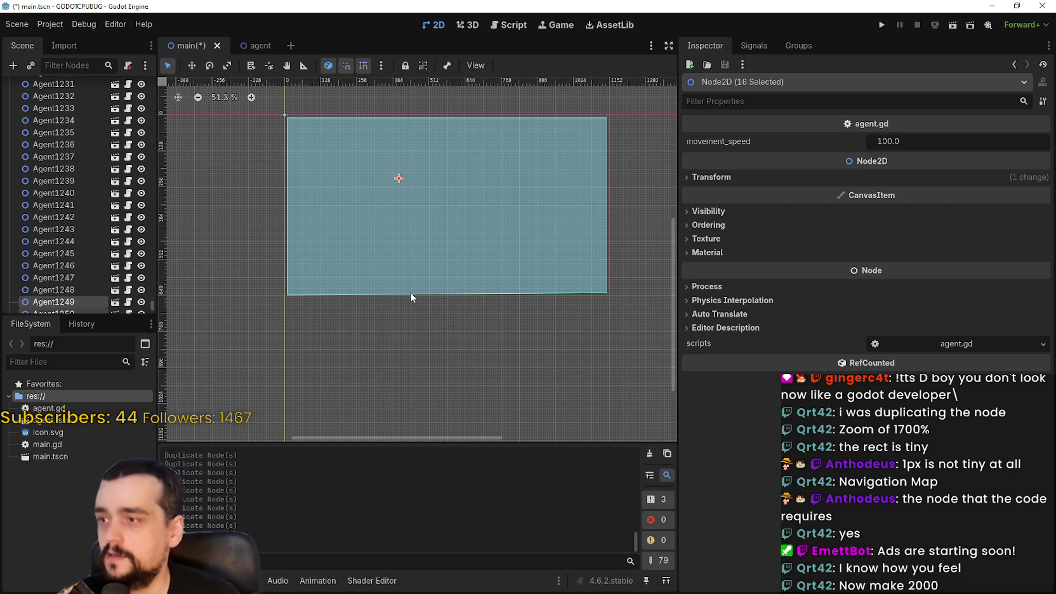
key(ctrl+d)
key(ctrl+d)
key(ctrl+d)
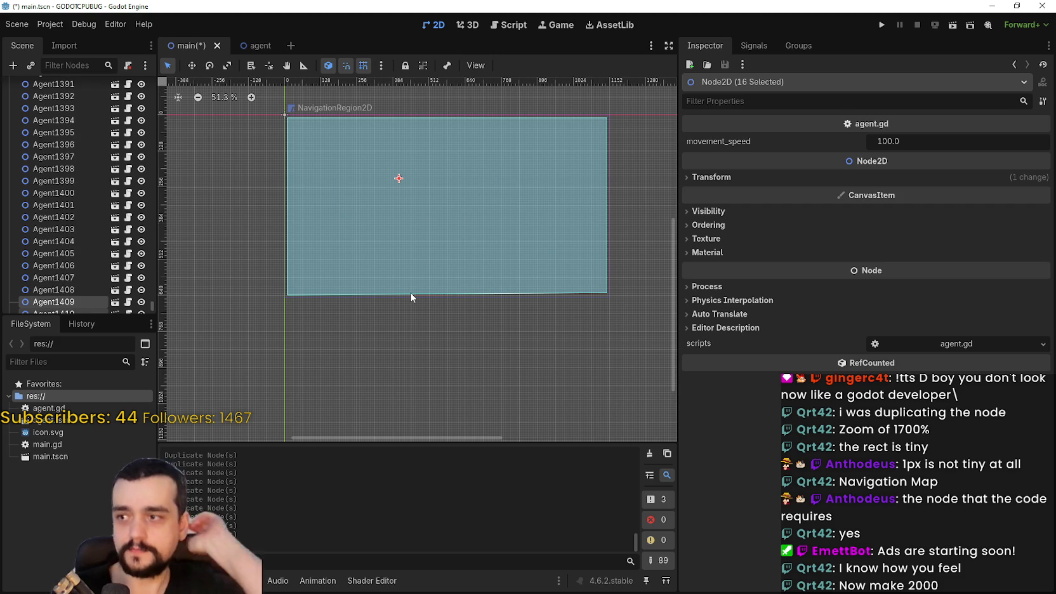
key(ctrl+d)
key(ctrl+d)
key(ctrl+d)
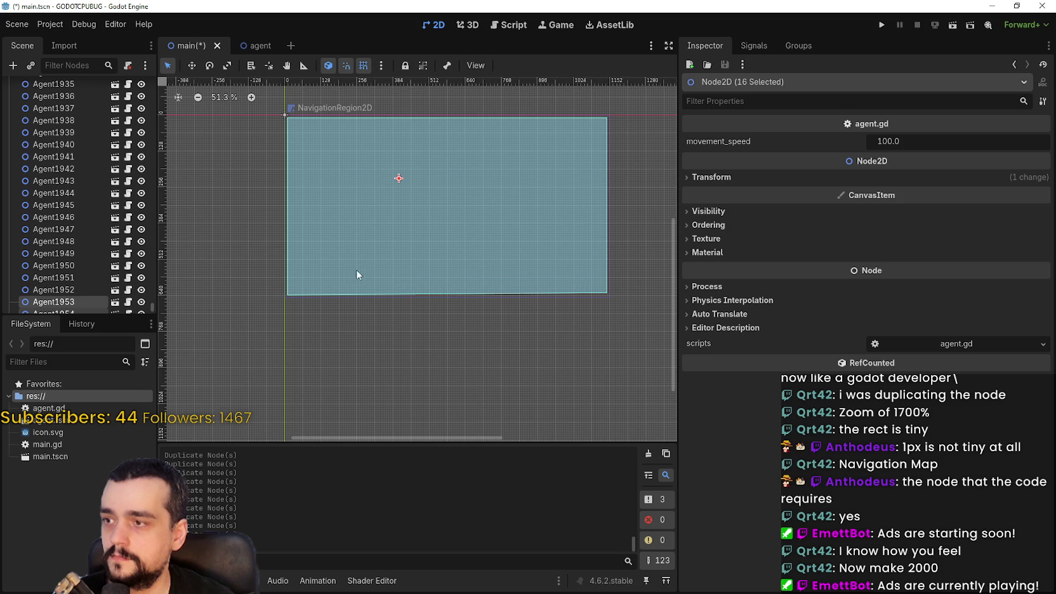
scroll(152, 307, down, 5)
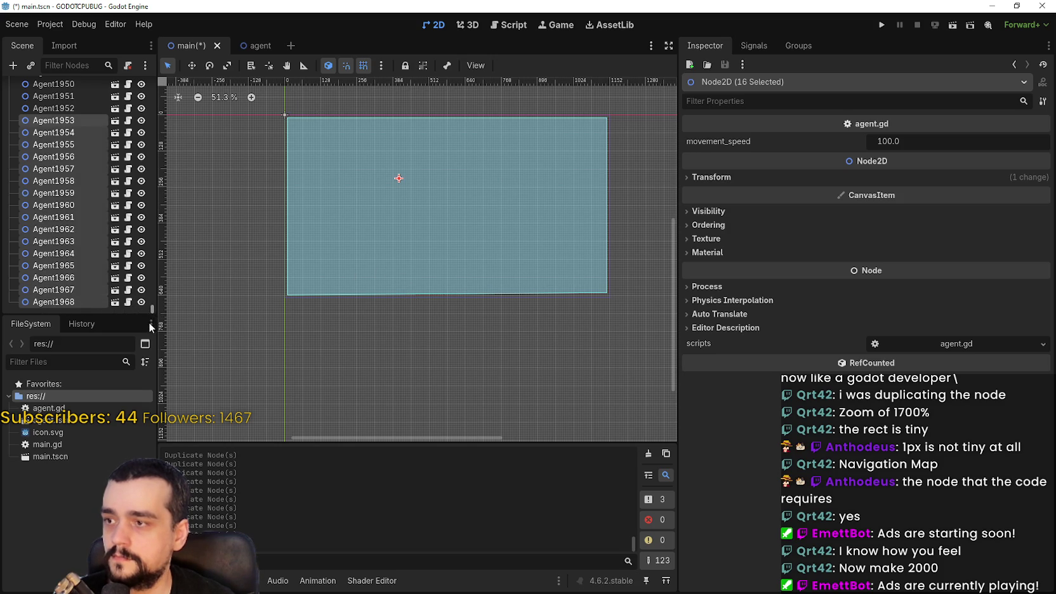
key(ctrl+d)
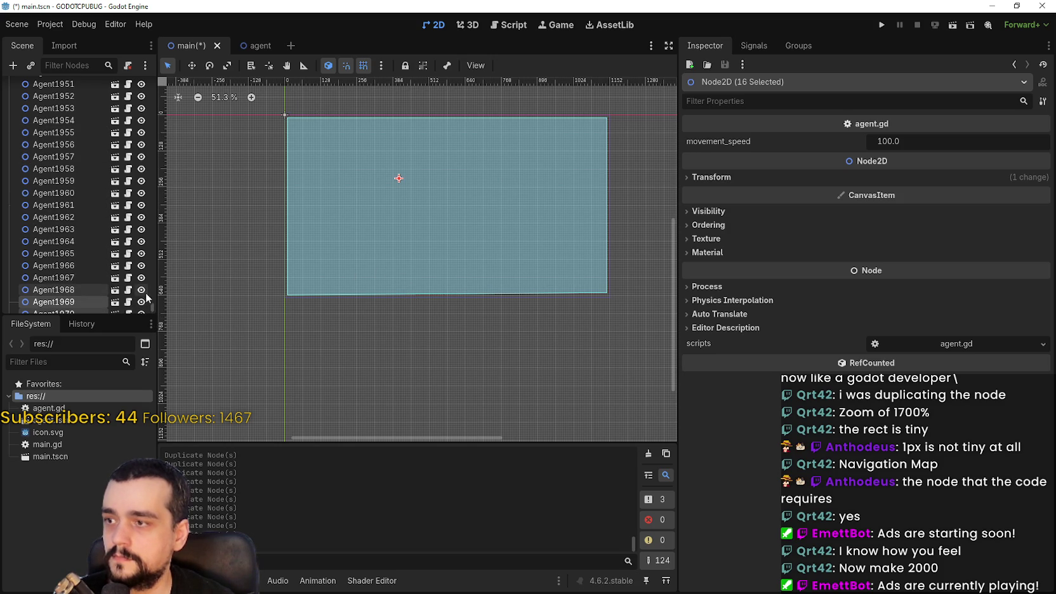
key(ctrl+d)
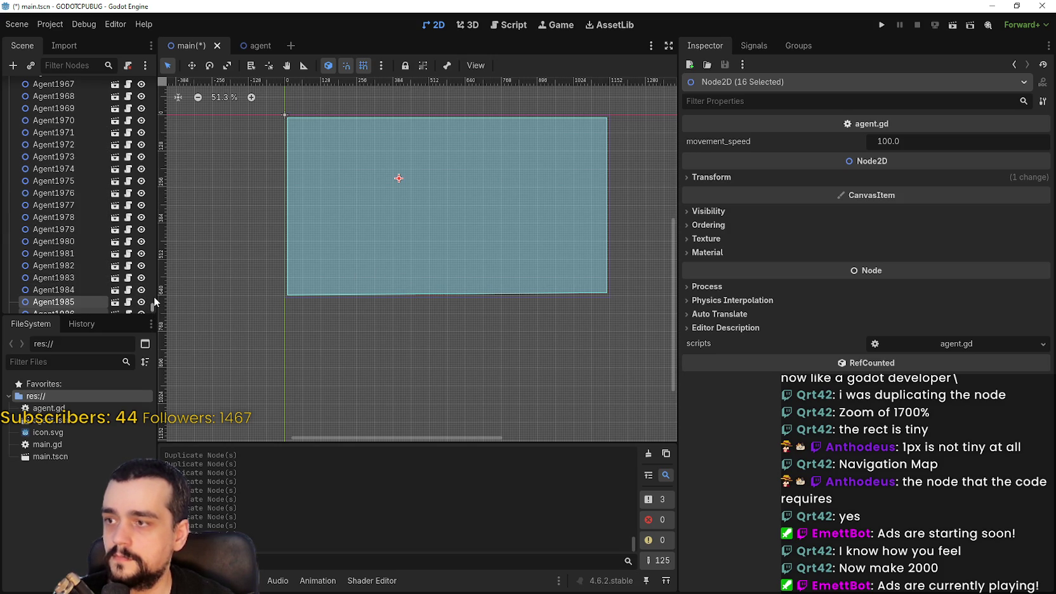
scroll(151, 302, down, 5)
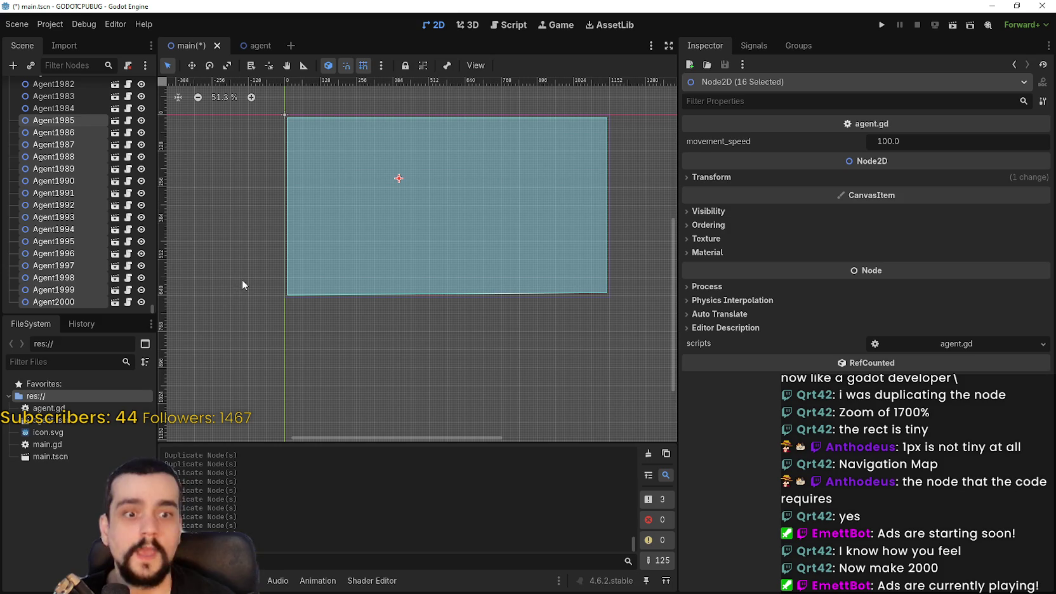
click(66, 294)
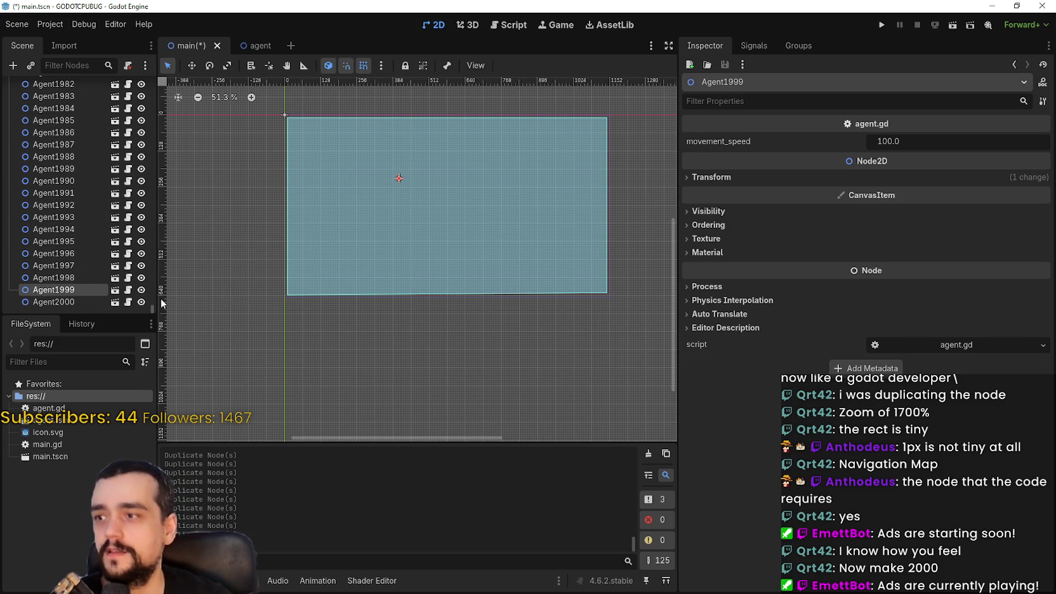
drag(153, 310, 153, 80)
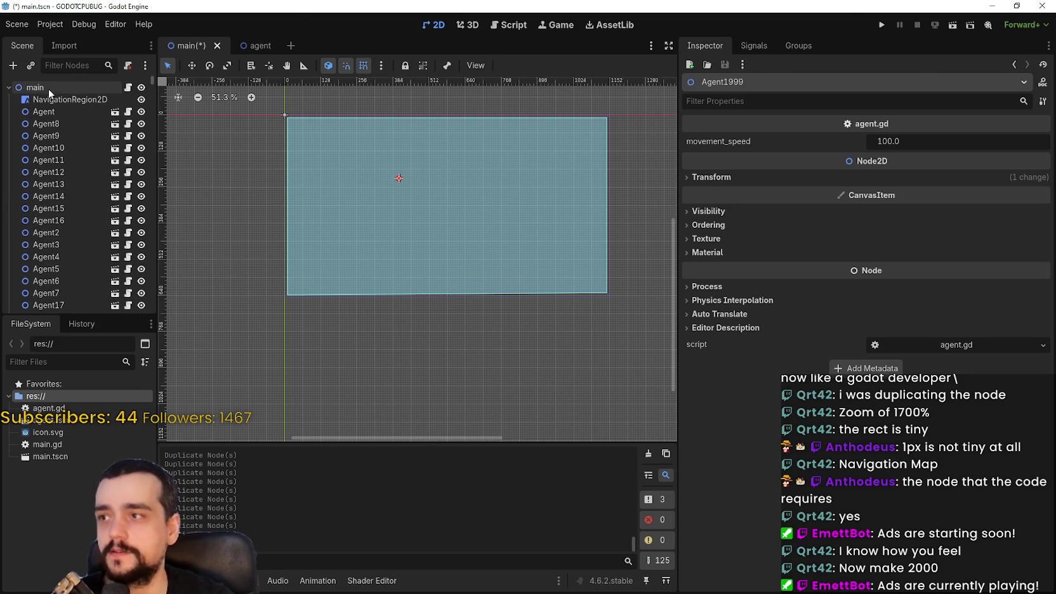
- Run the 2000-agent project, setting main.tscn as the main scene
click(48, 88)
click(885, 23)
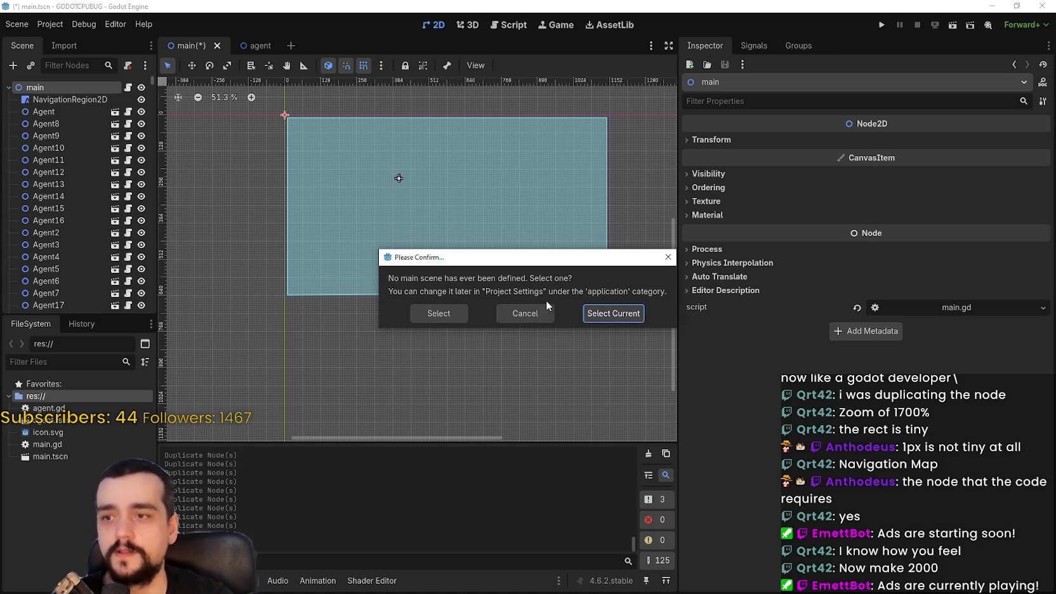
click(593, 314)
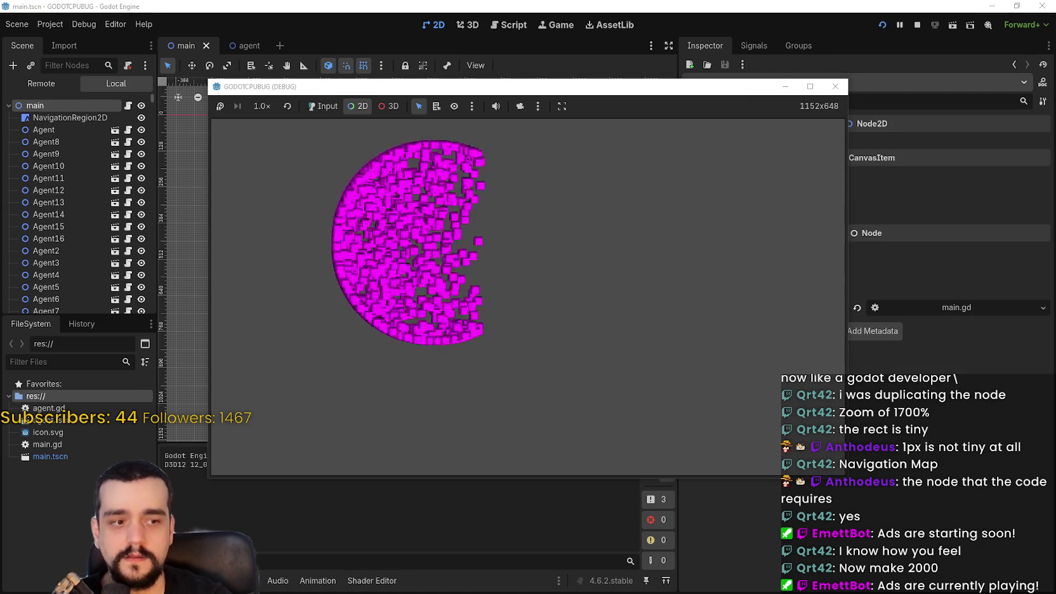
- Watch the Godot Engine process group's CPU use (about 39%) in Task Manager, then stop the game
key(ctrl+shift+Escape)
drag(766, 111, 864, 117)
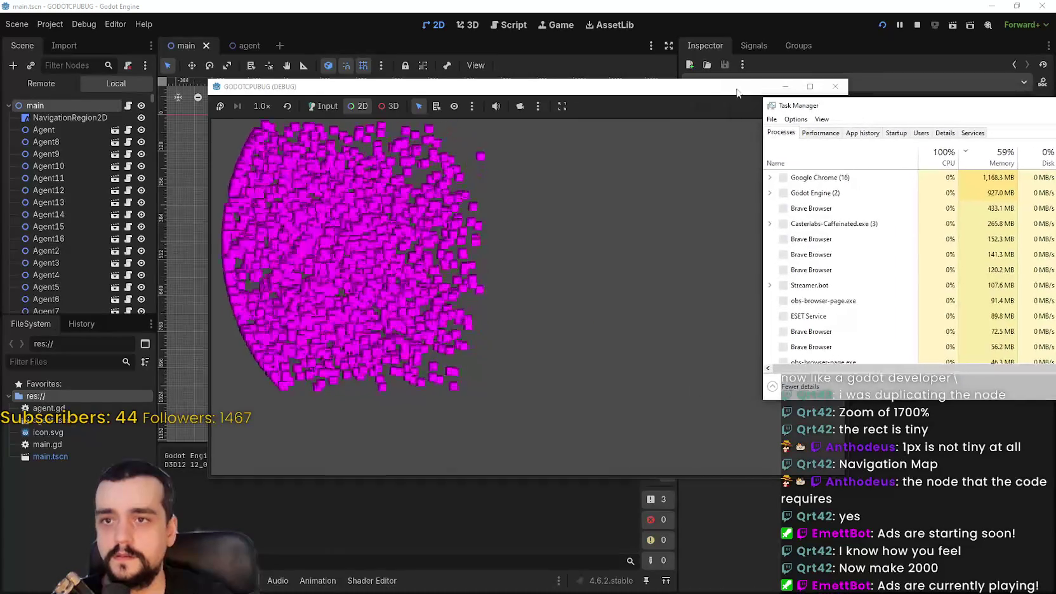
drag(444, 87, 302, 39)
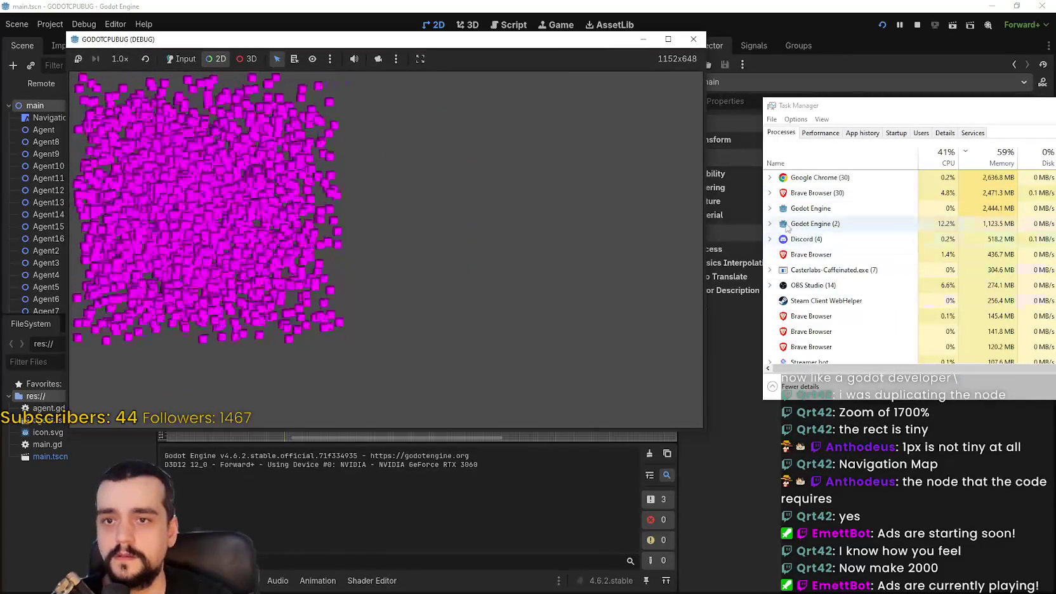
double_click(888, 223)
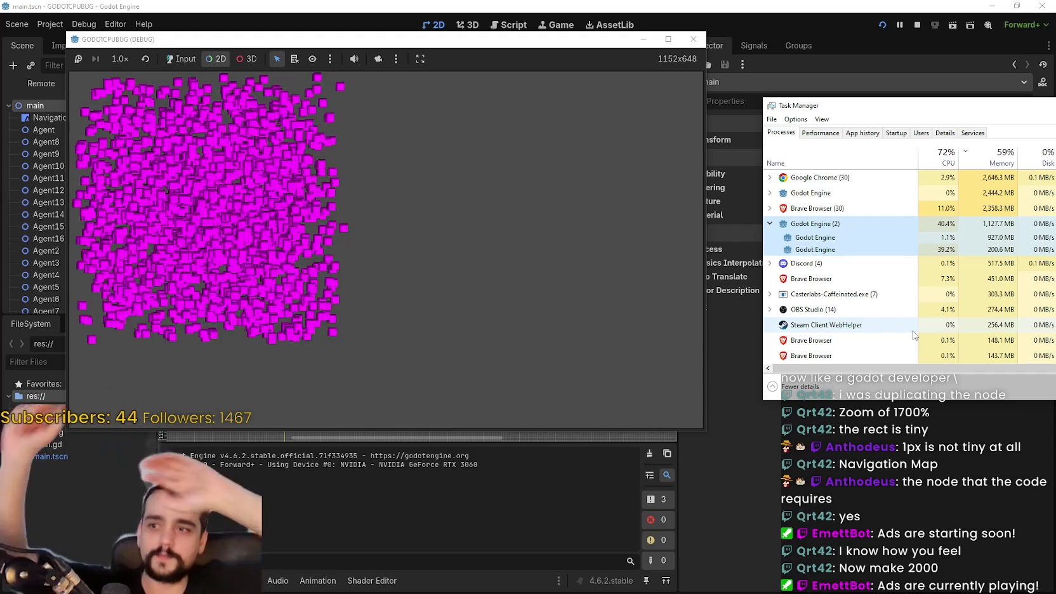
click(917, 24)
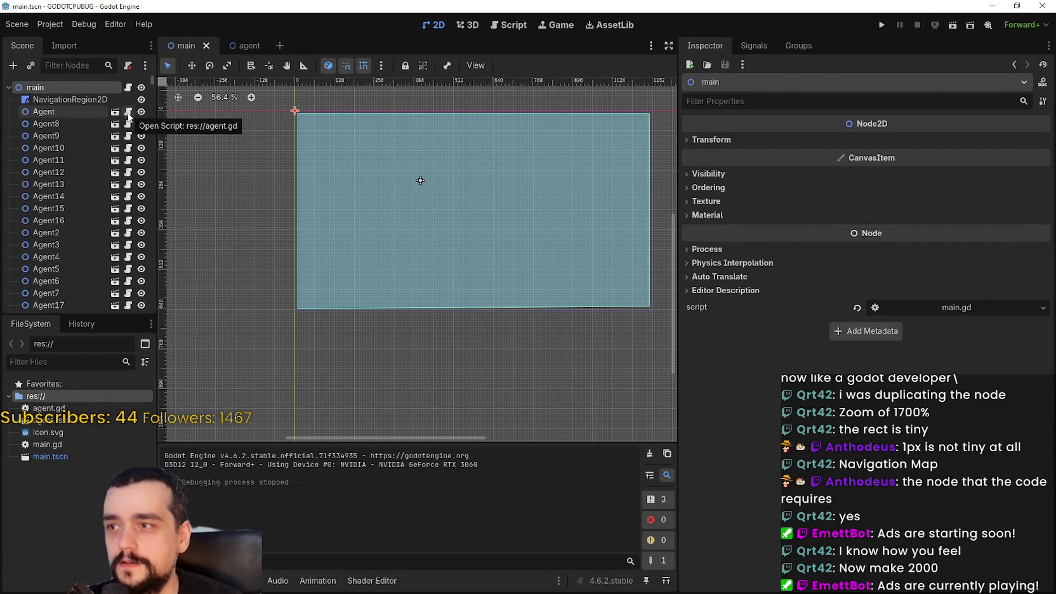
- Toggle the first Agent's visibility off and back on, and save the main scene
click(80, 111)
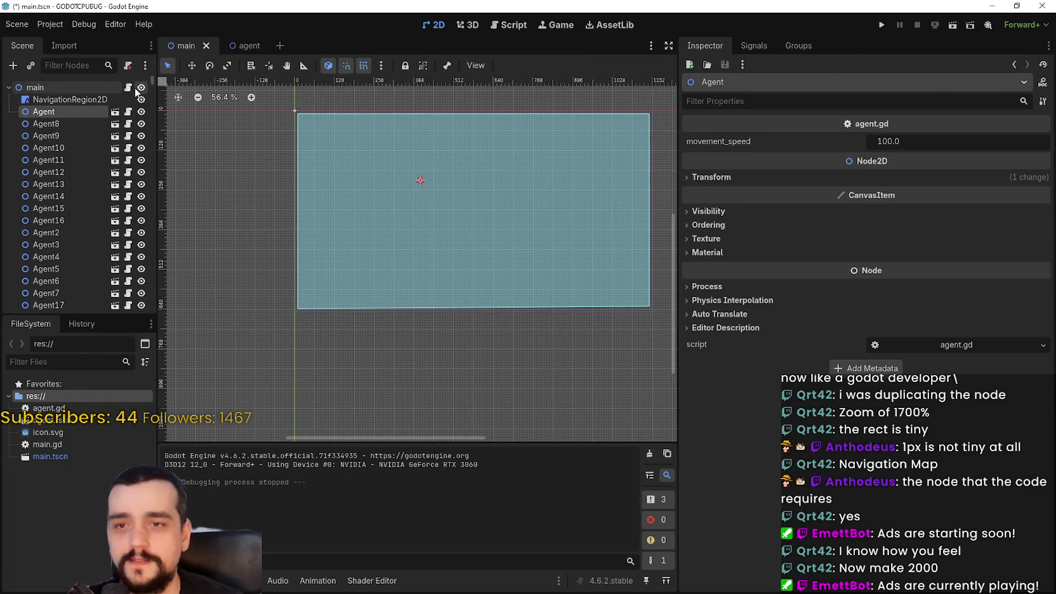
click(141, 88)
click(140, 88)
key(ctrl+s)
- In main.gd, make the timers pause after 30.0 seconds and unpause after 5.0, and save
click(129, 111)
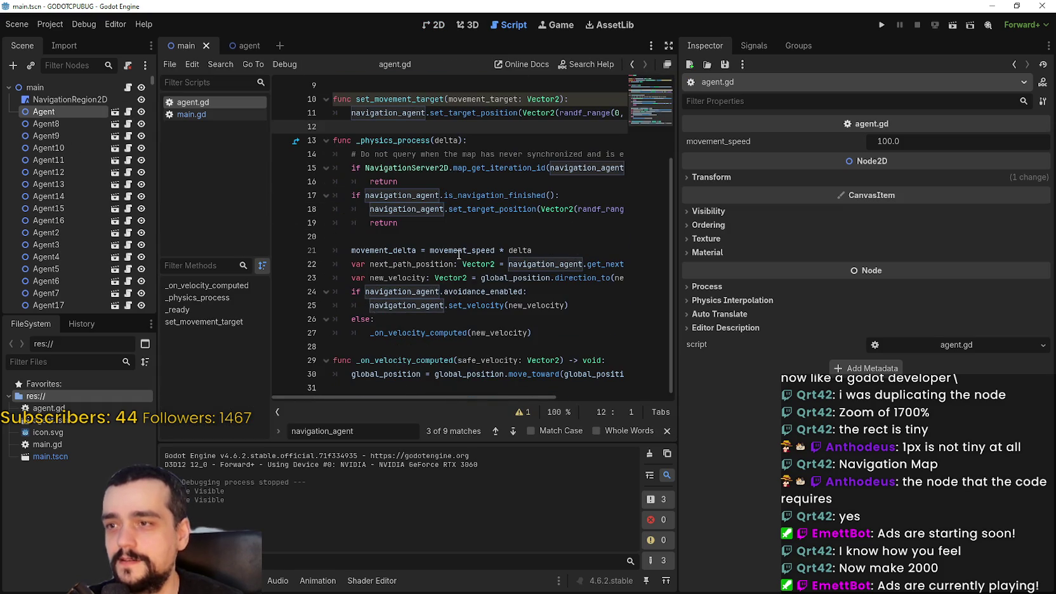
drag(677, 317, 839, 317)
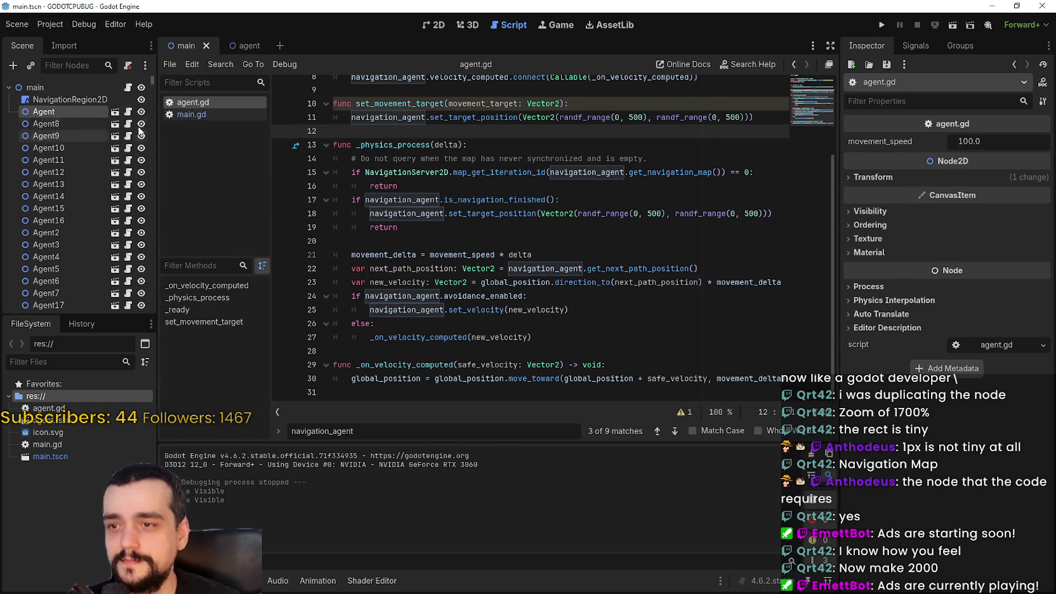
click(128, 86)
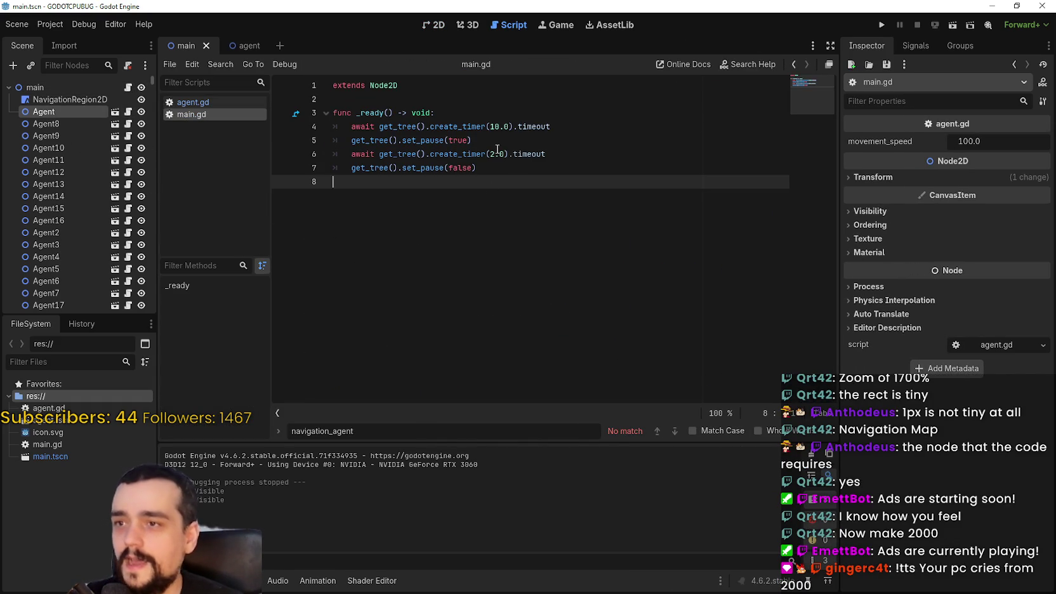
click(492, 126)
text(3)
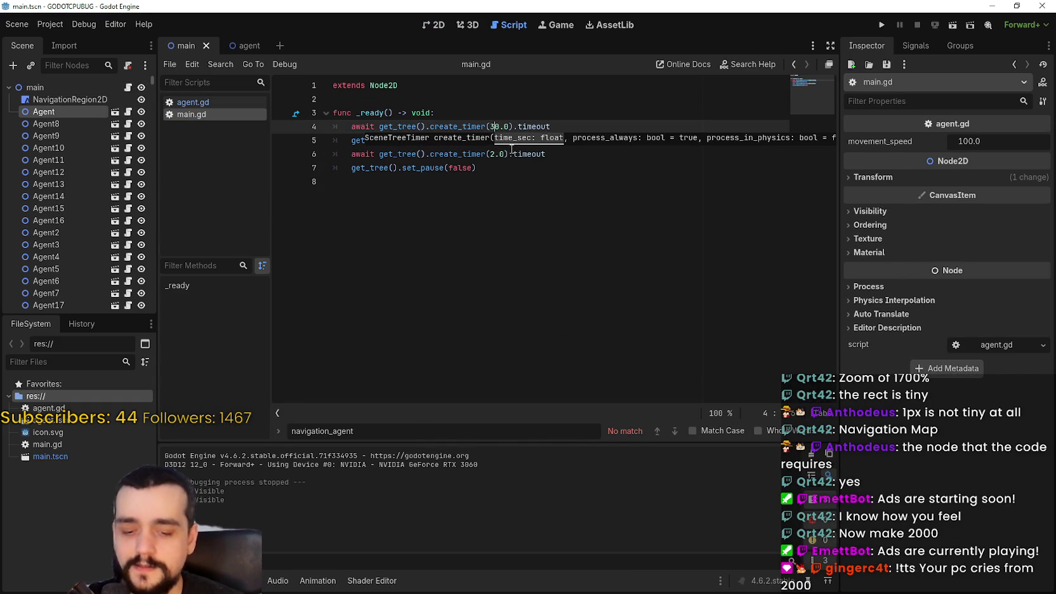
double_click(491, 153)
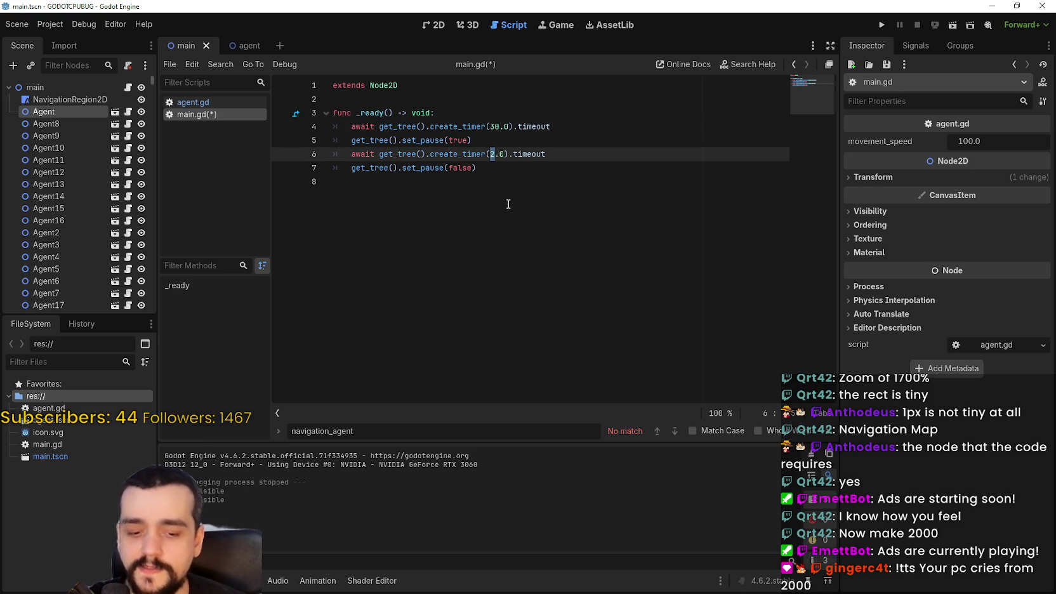
text(5)
key(ctrl+s)
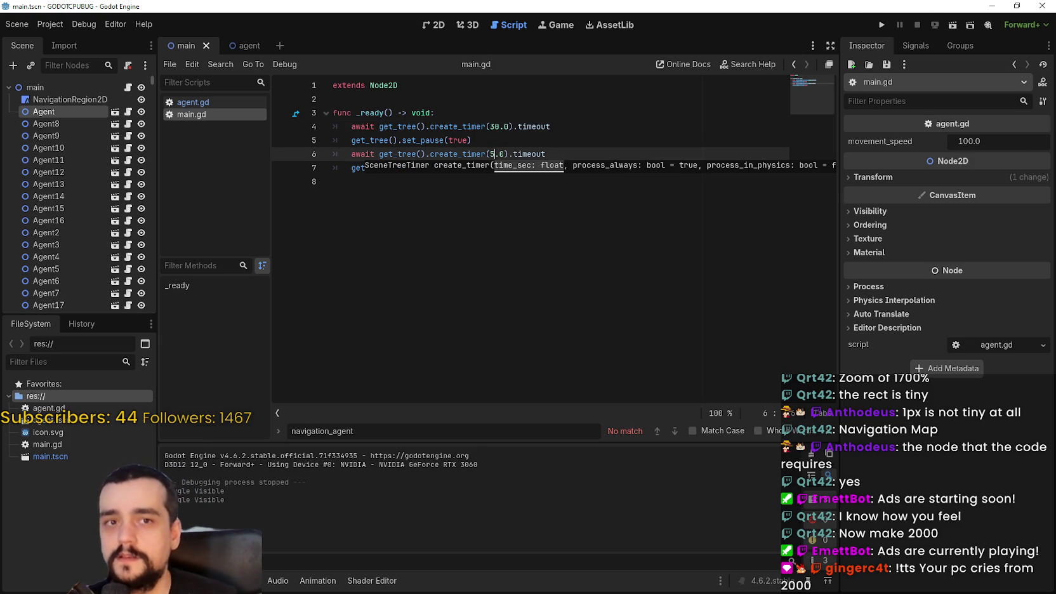
- Run the project with F5 and bring up Task Manager
key(F5)
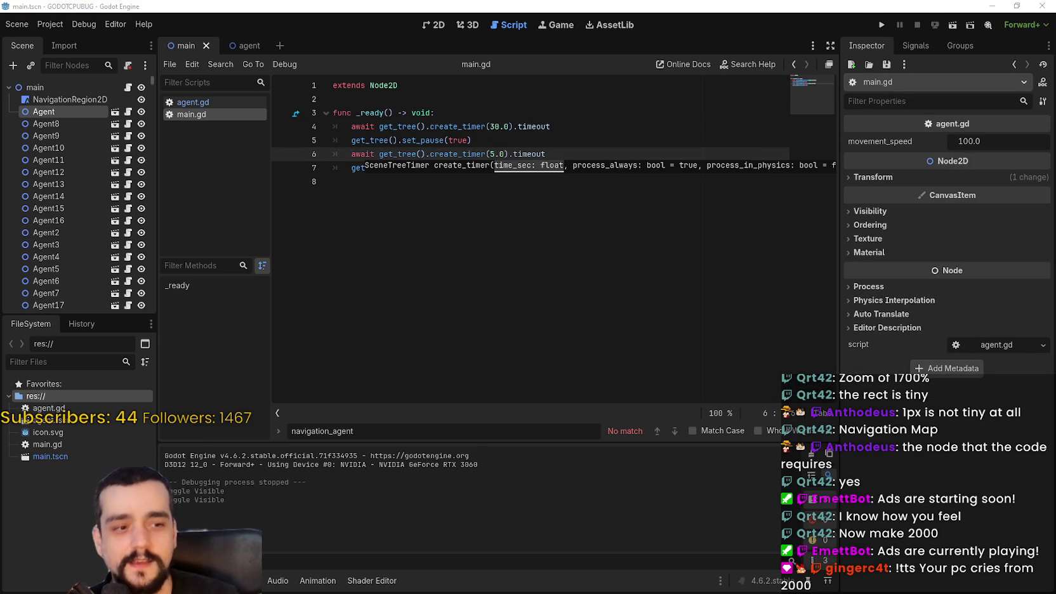
key(ctrl+shift+Escape)
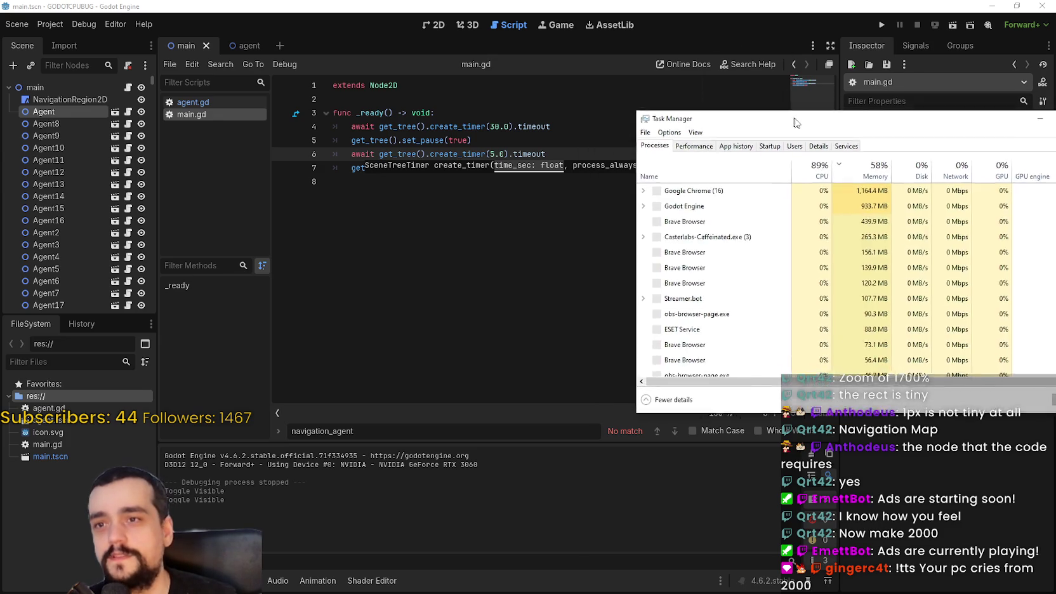
key(F5)
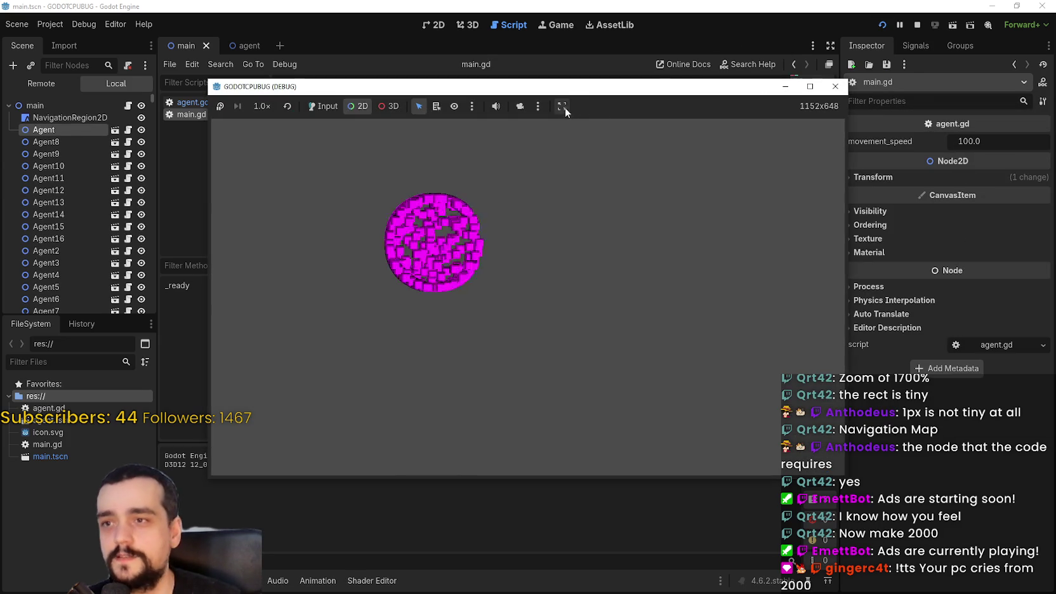
- Open and close the embedding options, then maximize and restore the game window
click(562, 106)
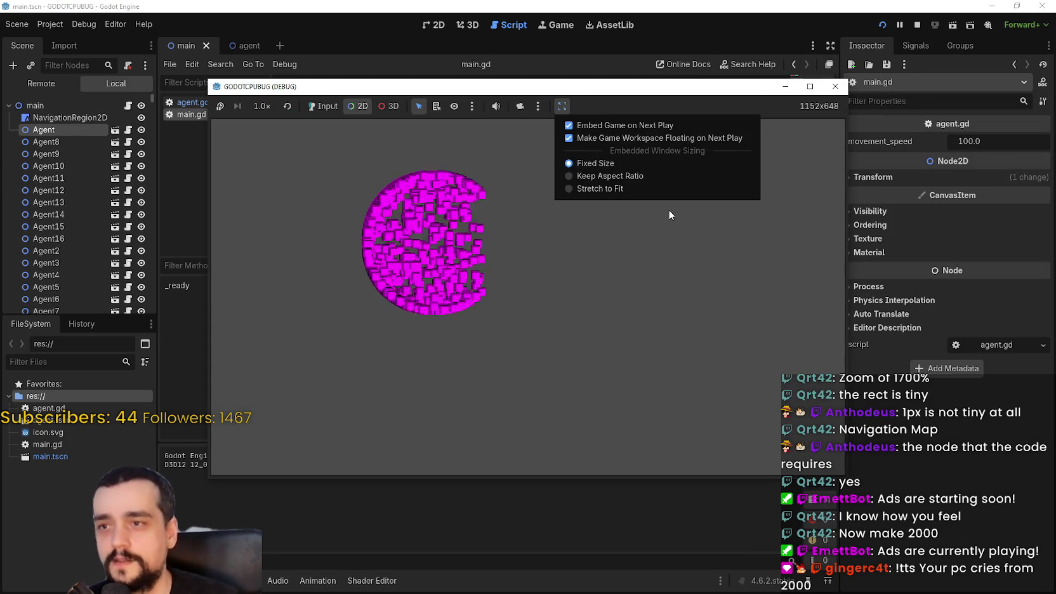
click(618, 187)
click(809, 86)
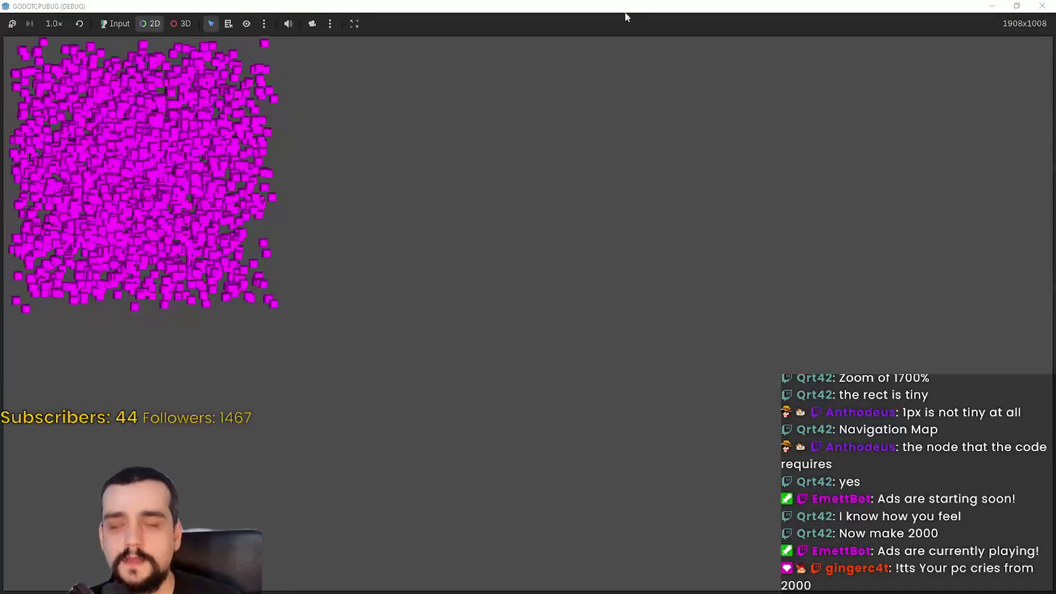
click(1016, 6)
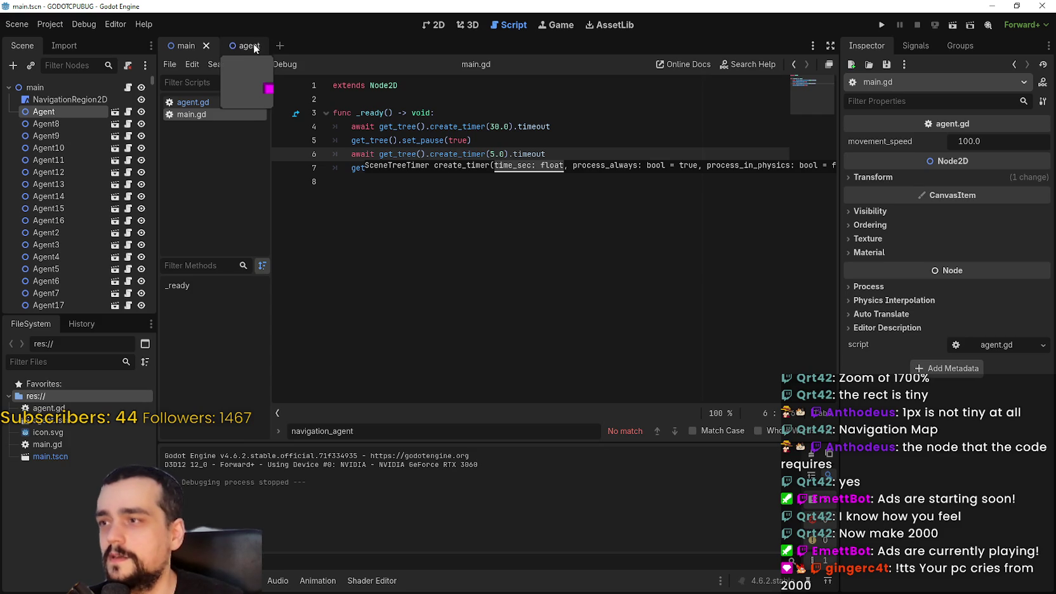
- Open agent.gd and place the caret at the 500 limit on line 18
click(221, 104)
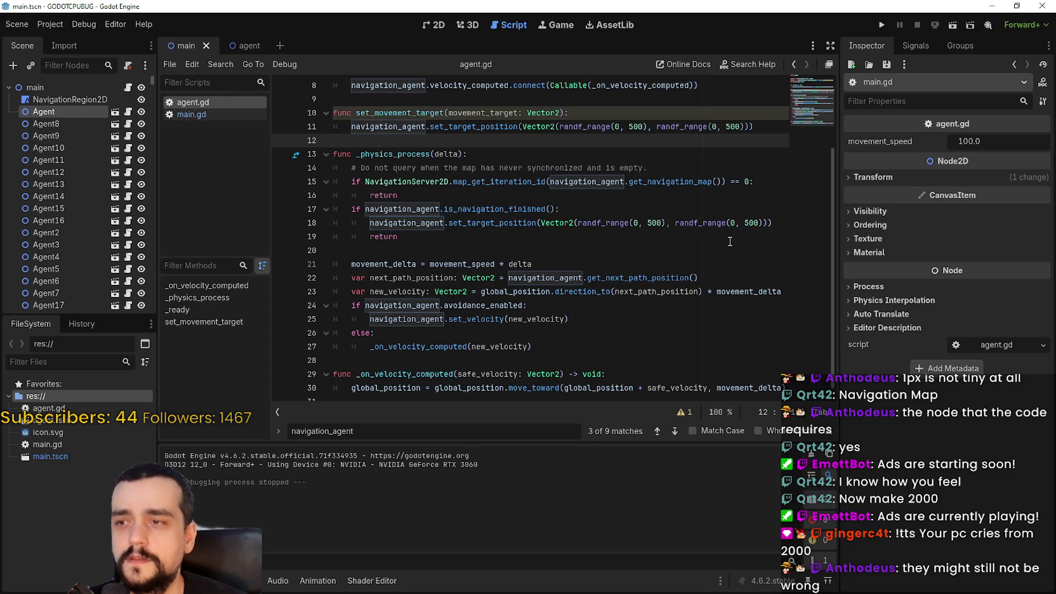
click(703, 240)
click(743, 223)
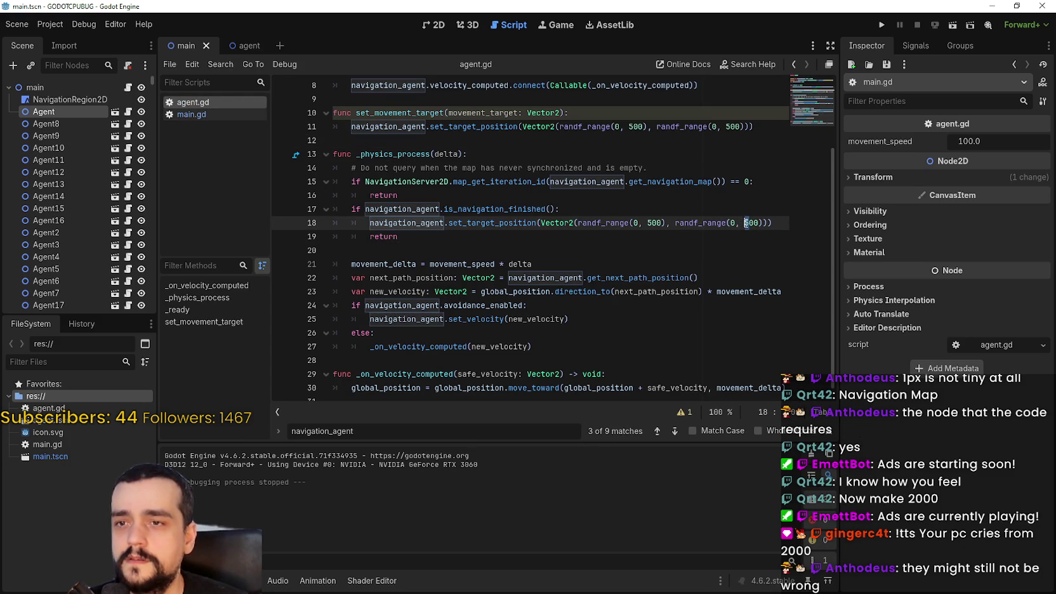
- Set the Display > Window viewport to 1280 wide by 720 high in Project Settings
click(50, 24)
click(70, 39)
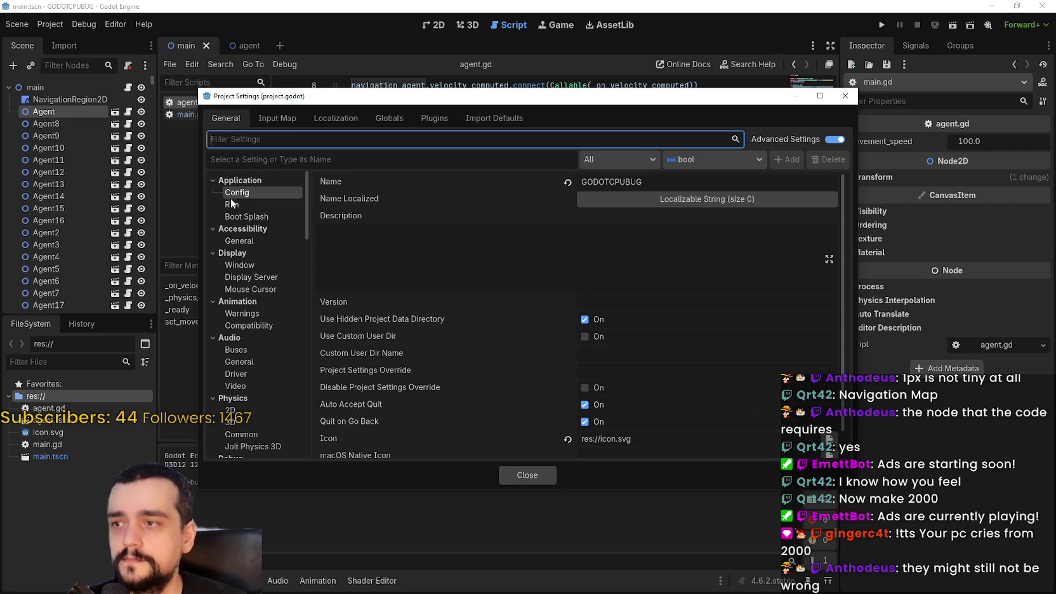
click(231, 205)
click(260, 217)
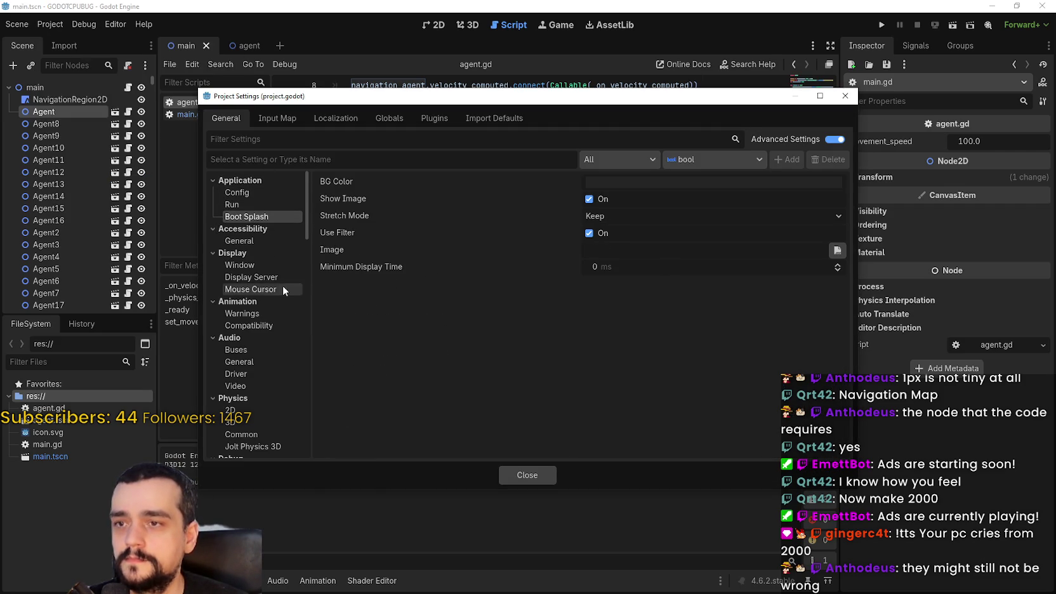
click(263, 265)
click(648, 194)
text(1280)
key(Return)
click(614, 211)
text(20)
key(Return)
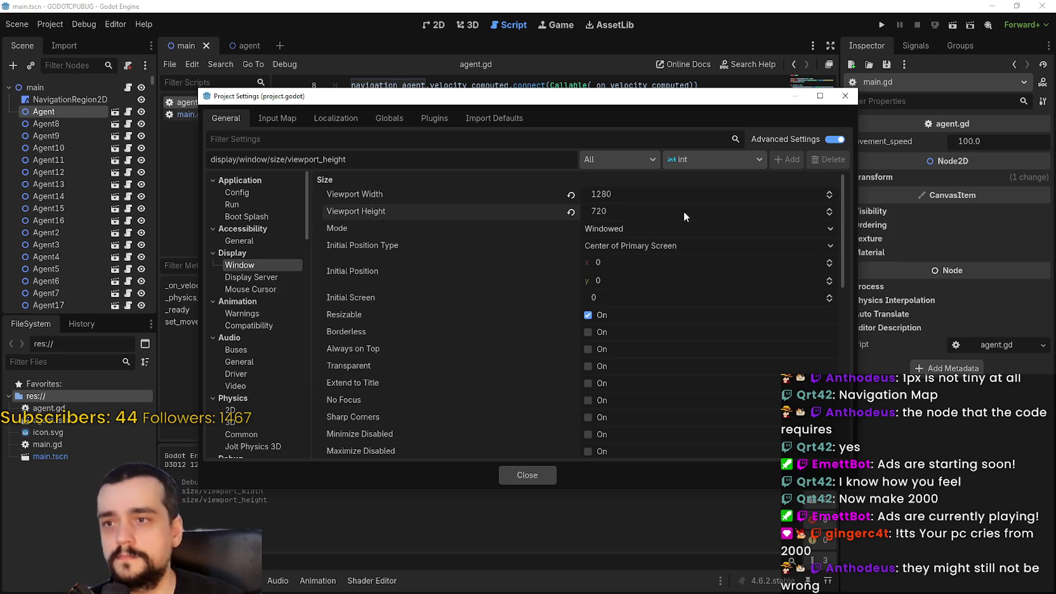
key(Escape)
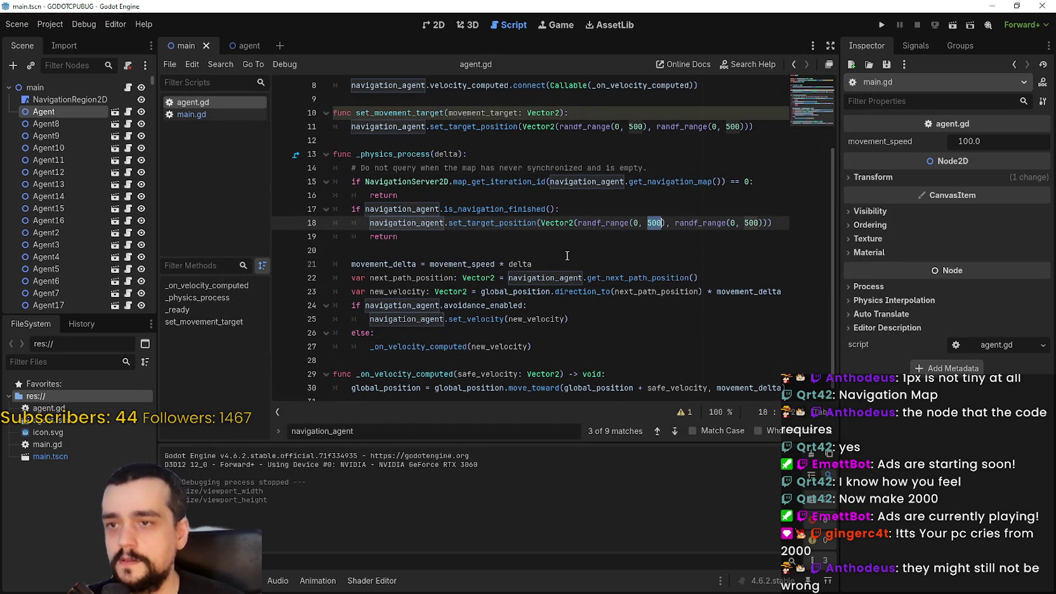
- Change agent.gd's randf_range limits from 500 to 1280 and 720, and save the script
text(128)
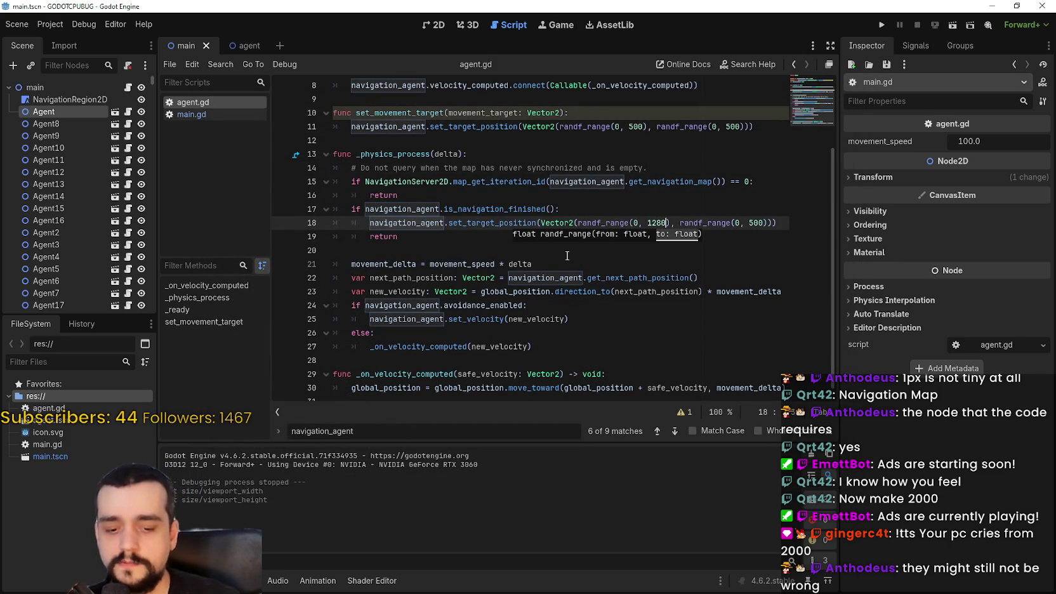
click(756, 226)
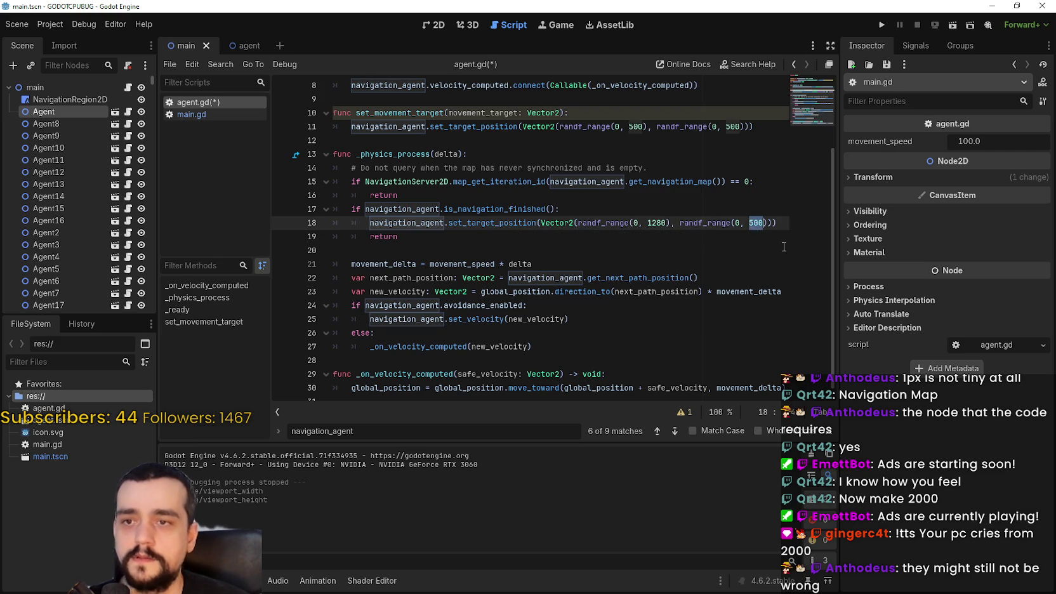
text(720)
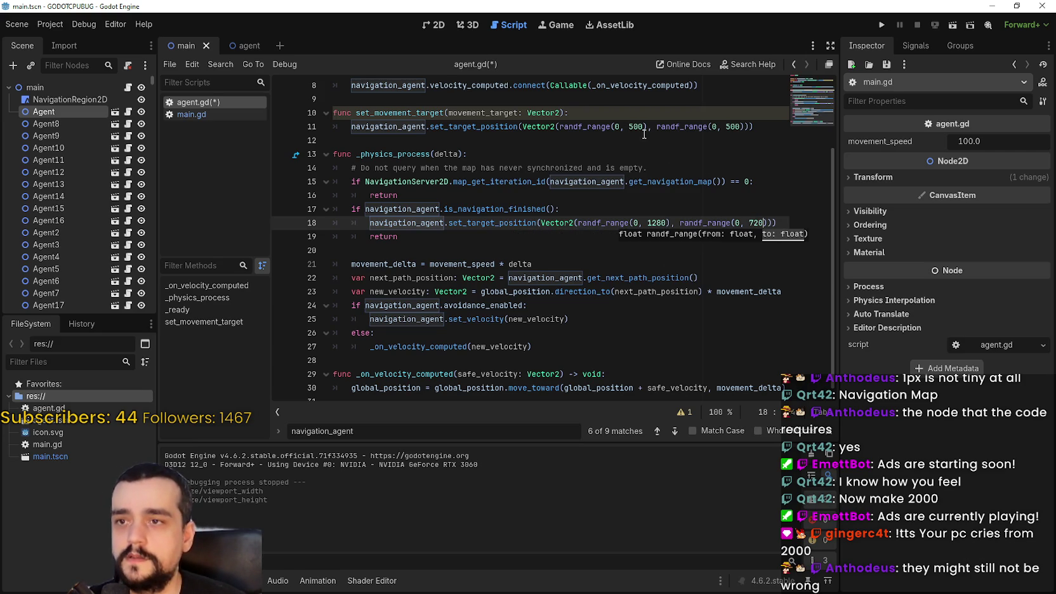
double_click(636, 127)
text(128)
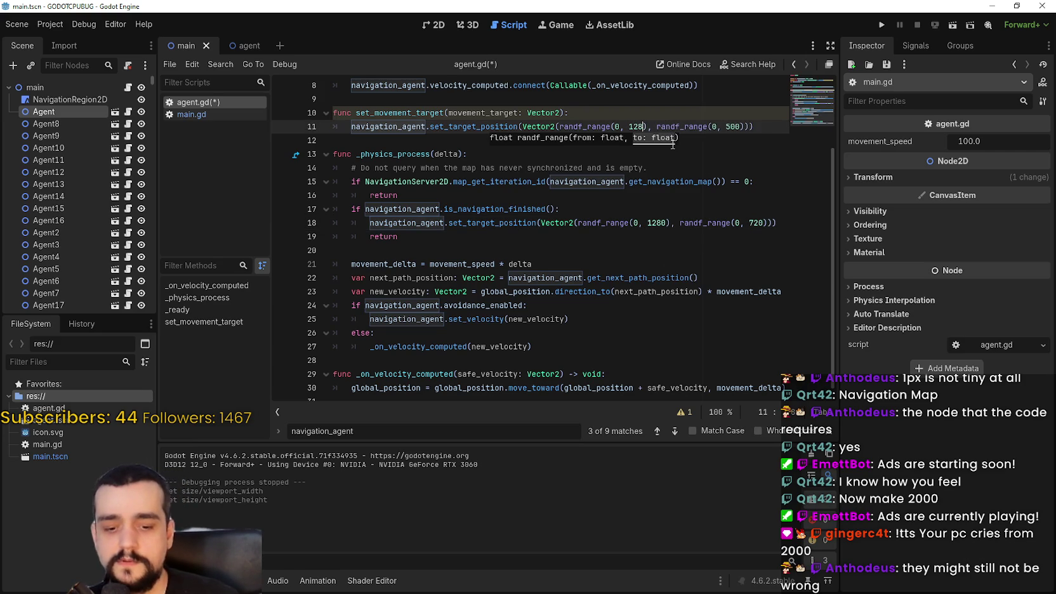
click(735, 124)
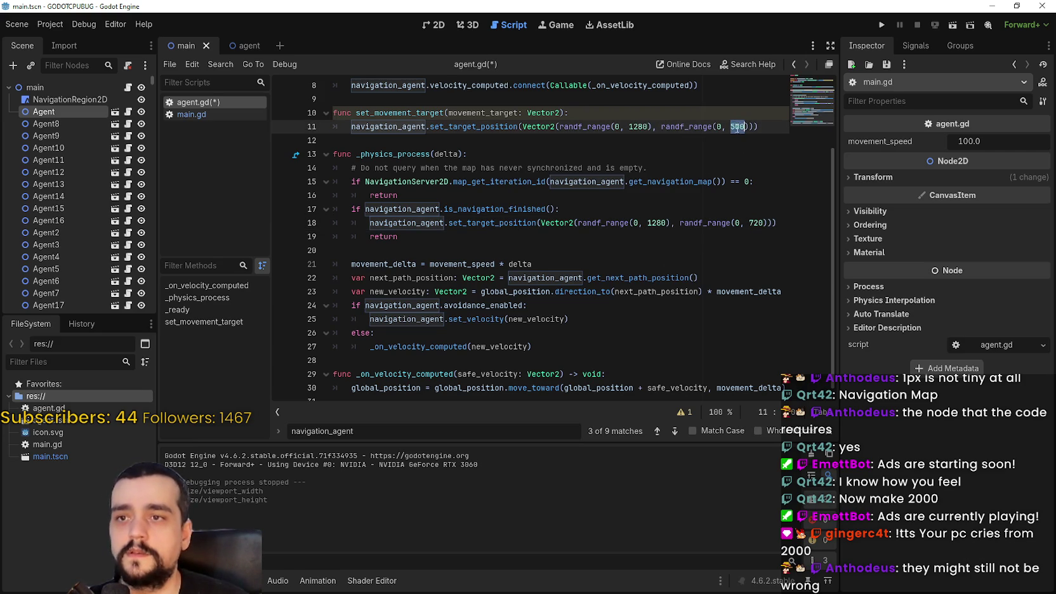
key(BackSpace)
text(72)
scroll(739, 225, up, 3)
click(436, 168)
key(ctrl+s)
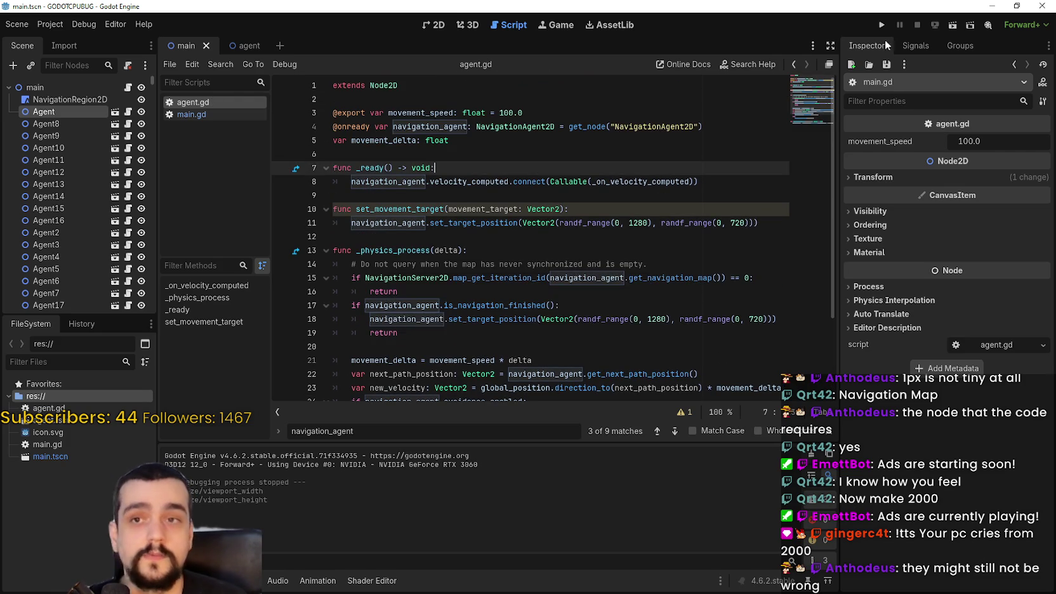
click(881, 26)
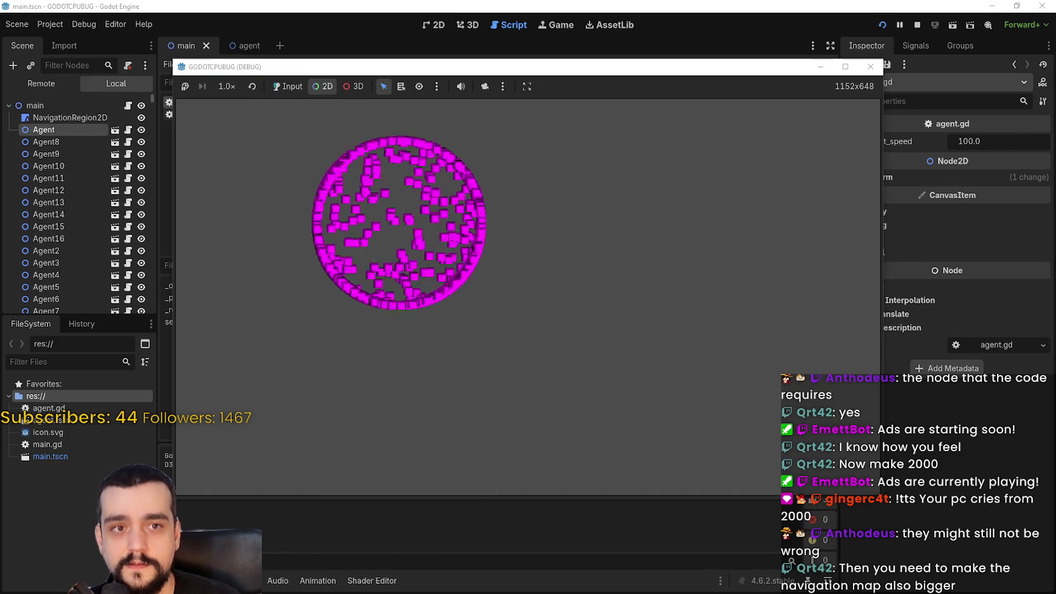
key(ctrl+shift+Escape)
mouse_move(926, 135)
mouse_down()
mouse_move(752, 96)
mouse_move(758, 86)
mouse_up()
click(726, 204)
click(770, 230)
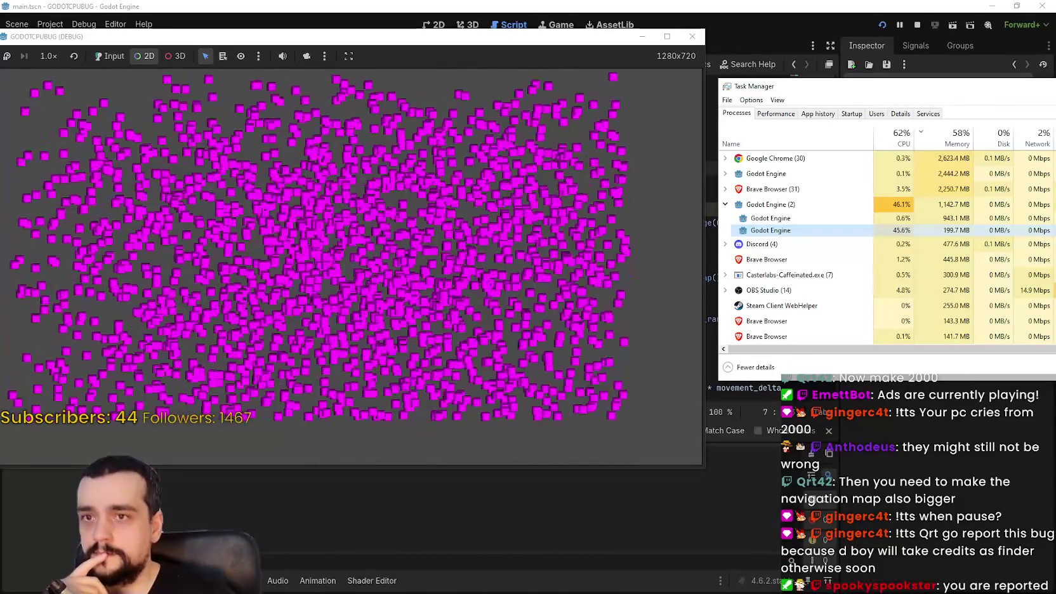
click(916, 26)
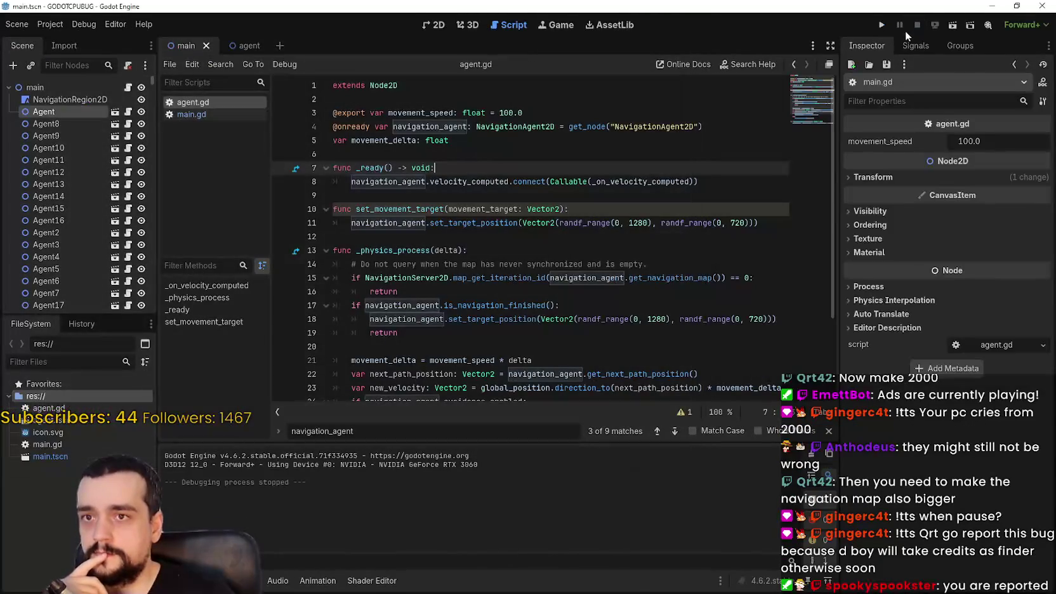
- In agent.tscn, set the NavigationAgent2D's path_postprocessing to None and turn on simplify_path
click(598, 200)
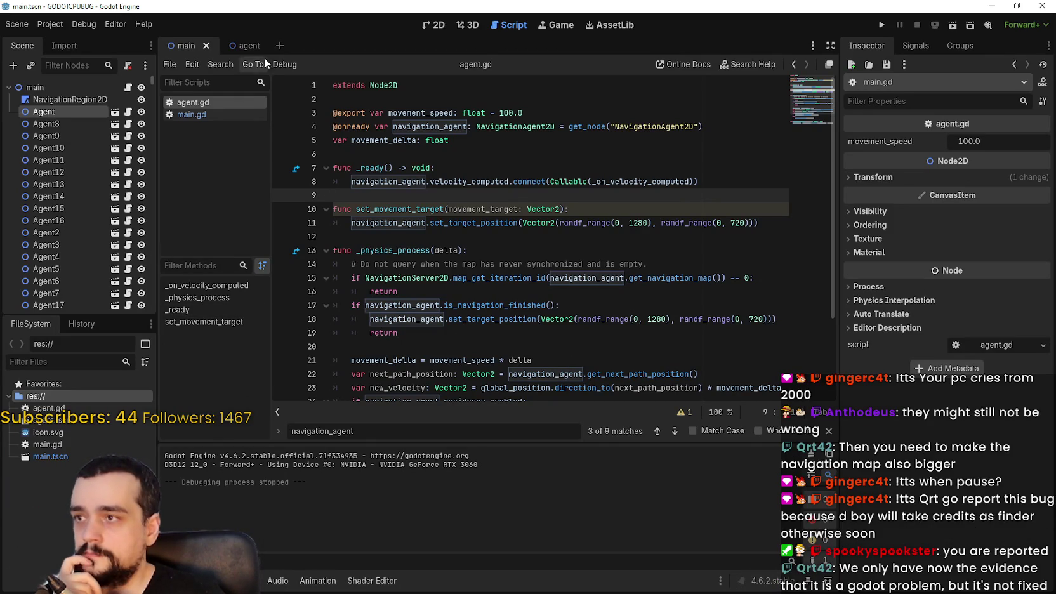
click(234, 45)
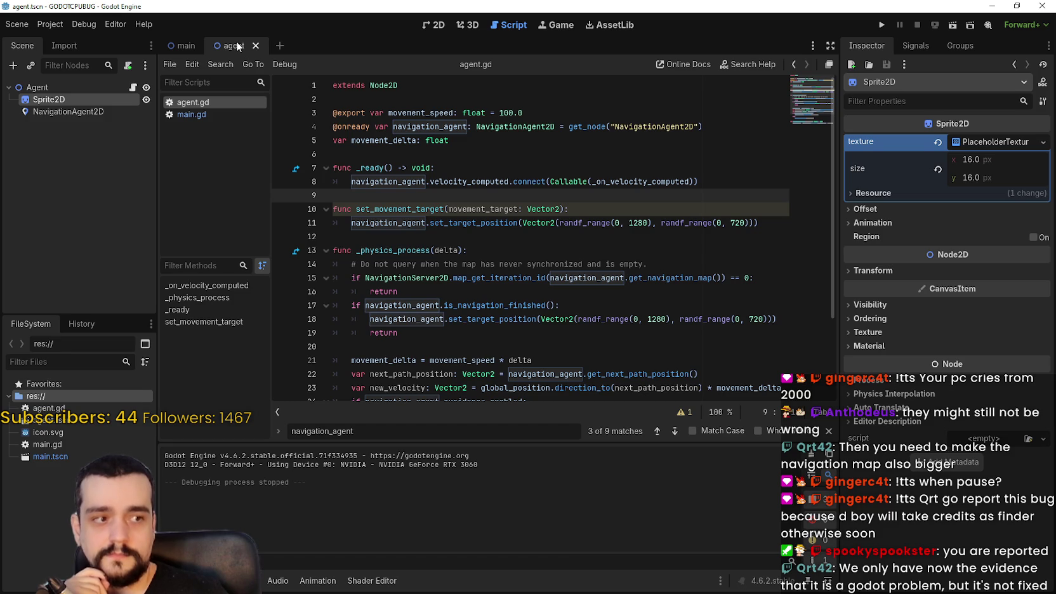
click(455, 197)
click(66, 112)
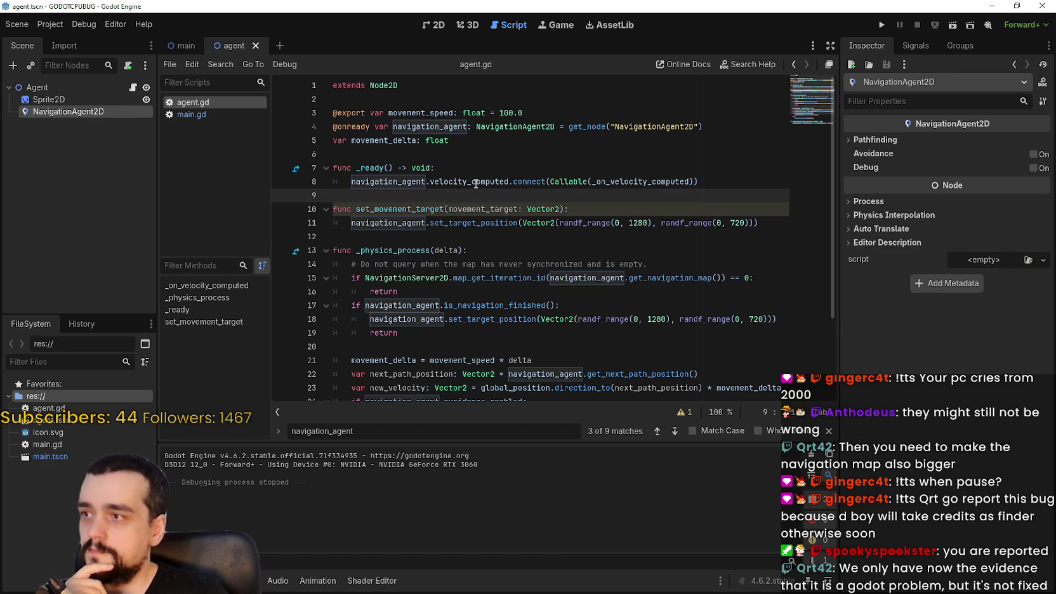
click(874, 140)
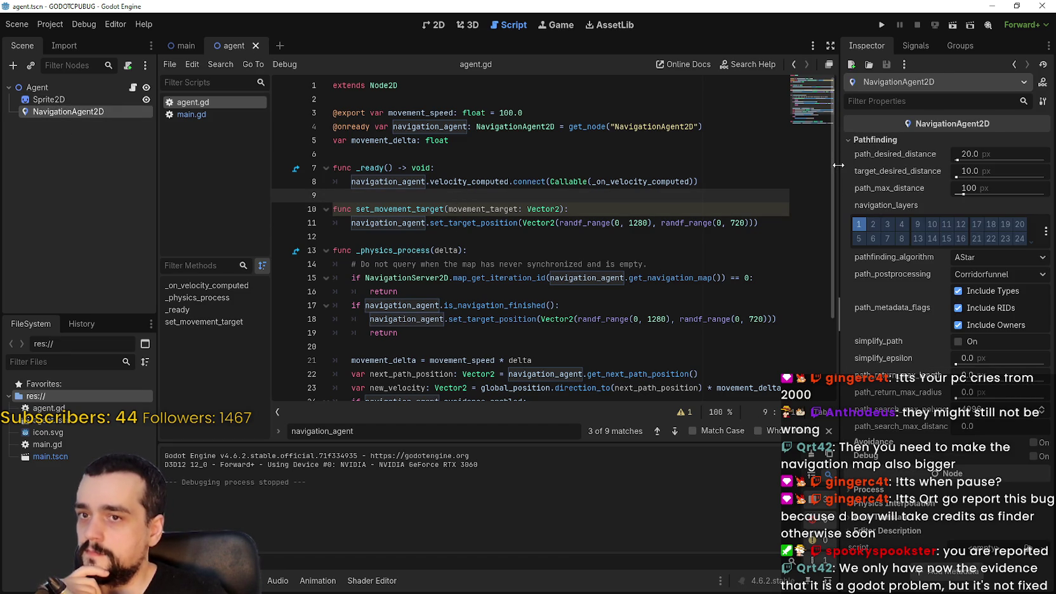
drag(839, 165, 688, 165)
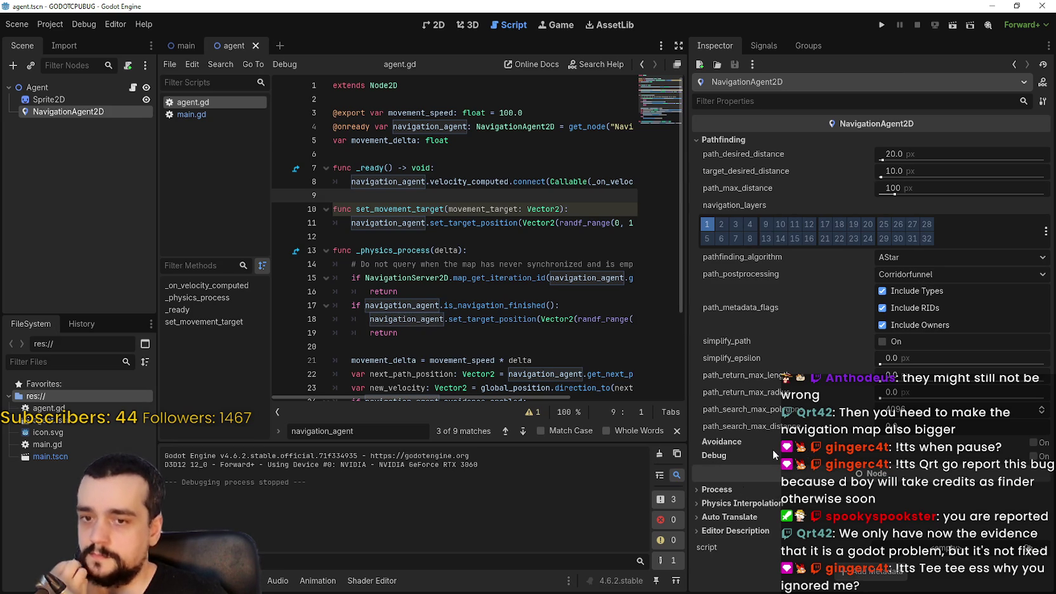
click(911, 273)
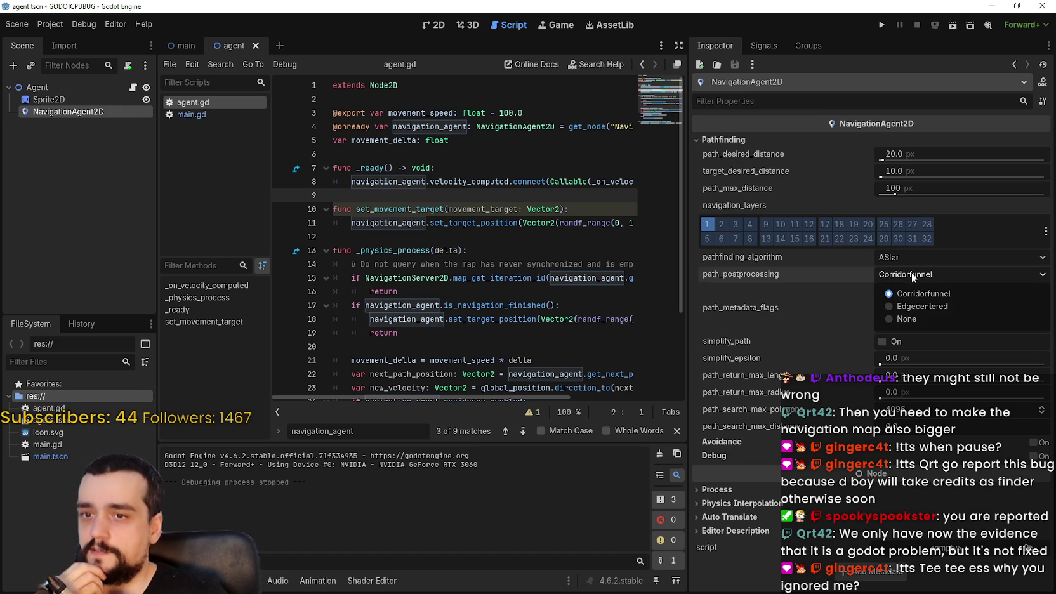
click(912, 319)
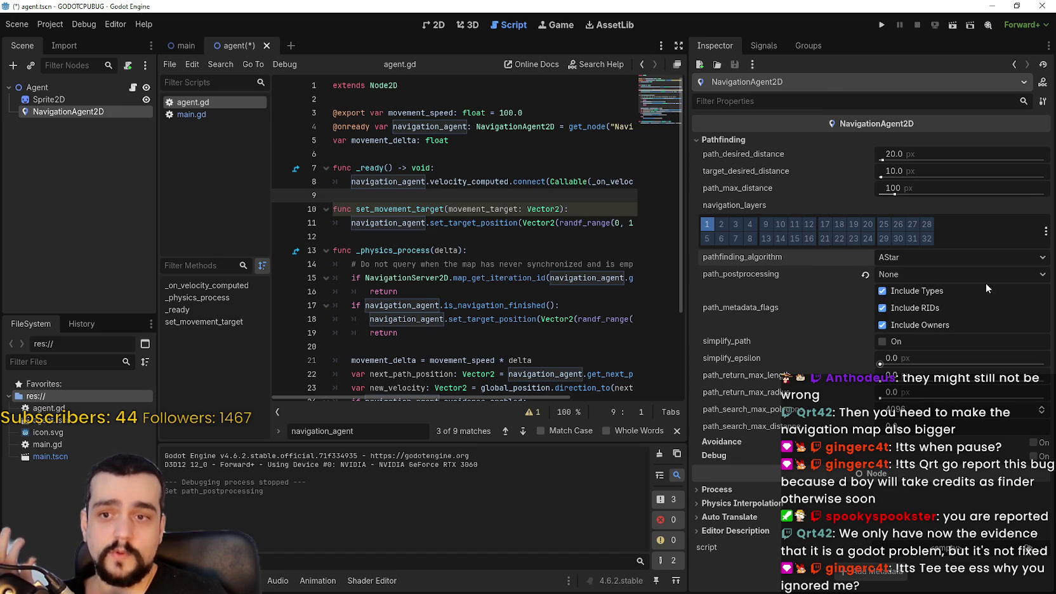
click(883, 341)
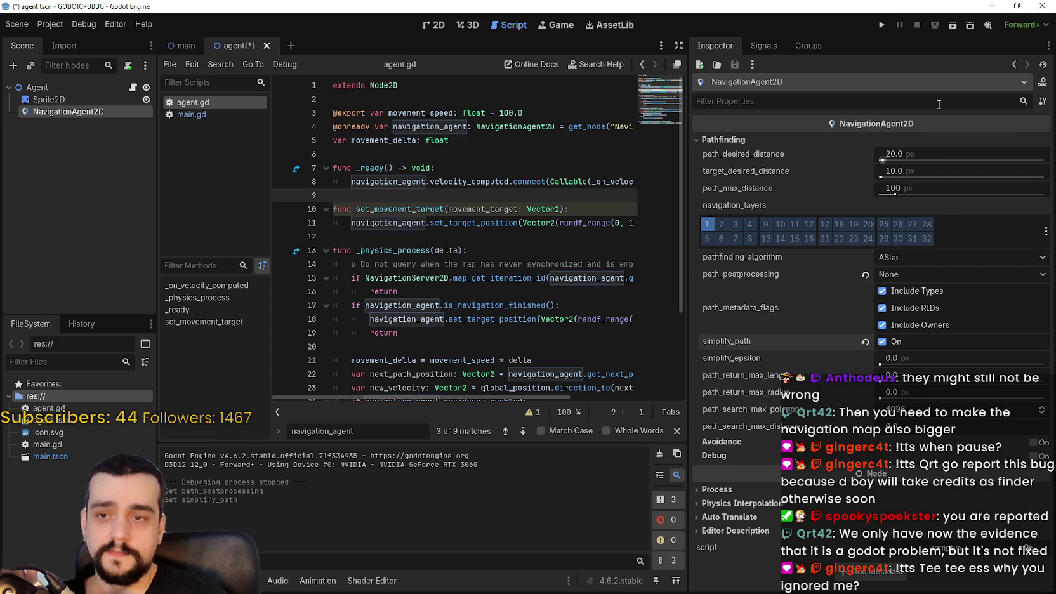
- Run the project briefly to test the change, stop it, and select the Agent root node
click(880, 27)
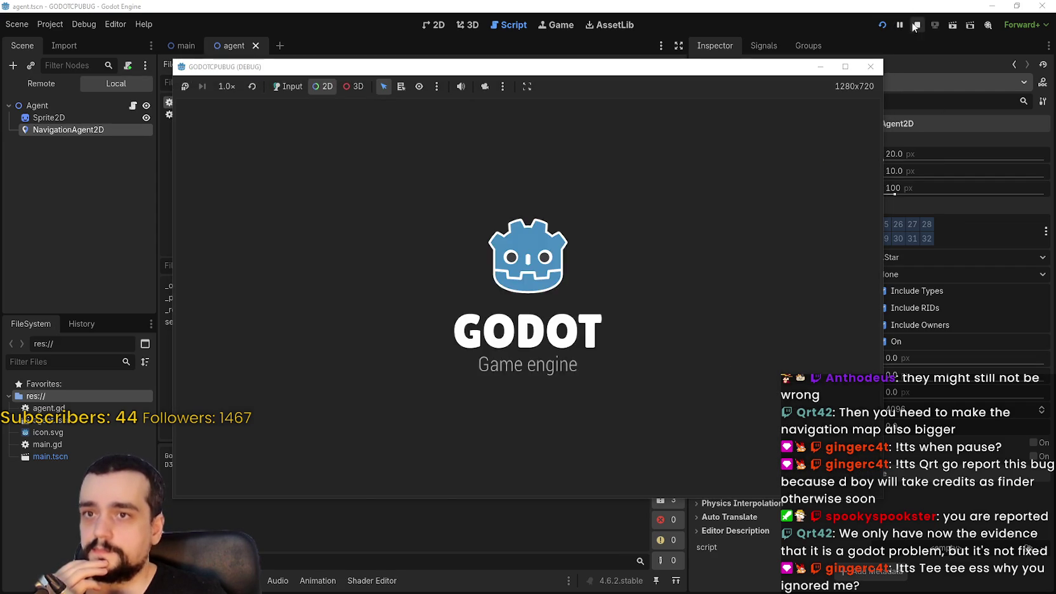
click(915, 26)
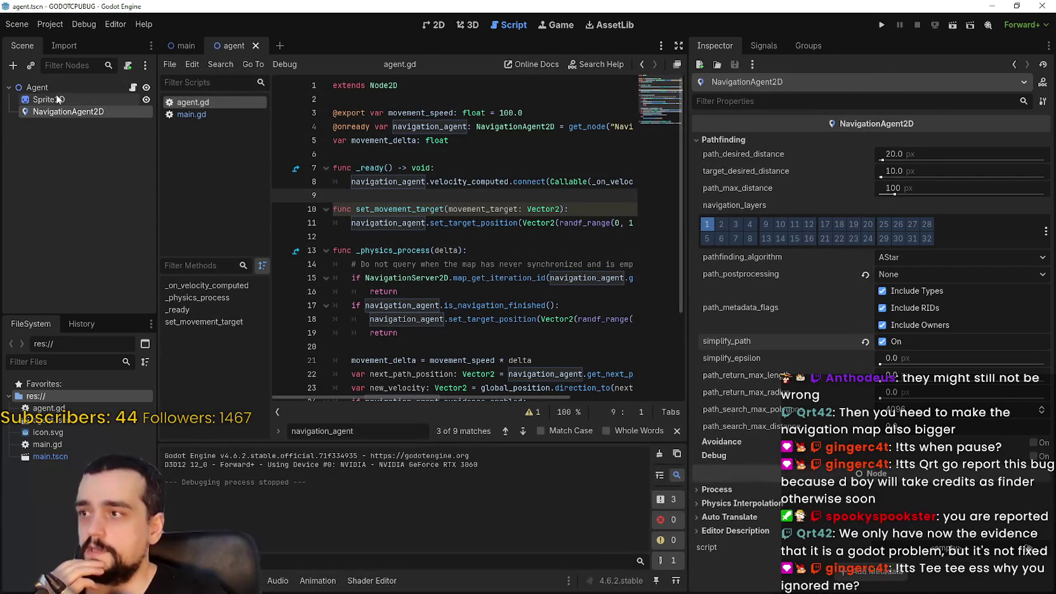
click(57, 96)
click(63, 87)
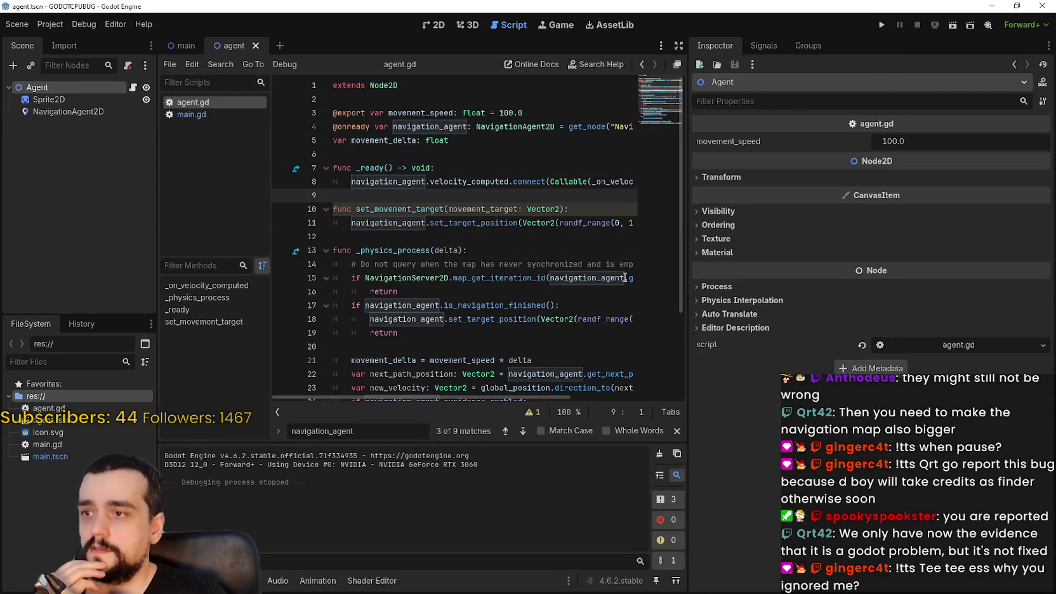
scroll(625, 277, down, 2)
drag(687, 328, 930, 324)
scroll(773, 291, down, 1)
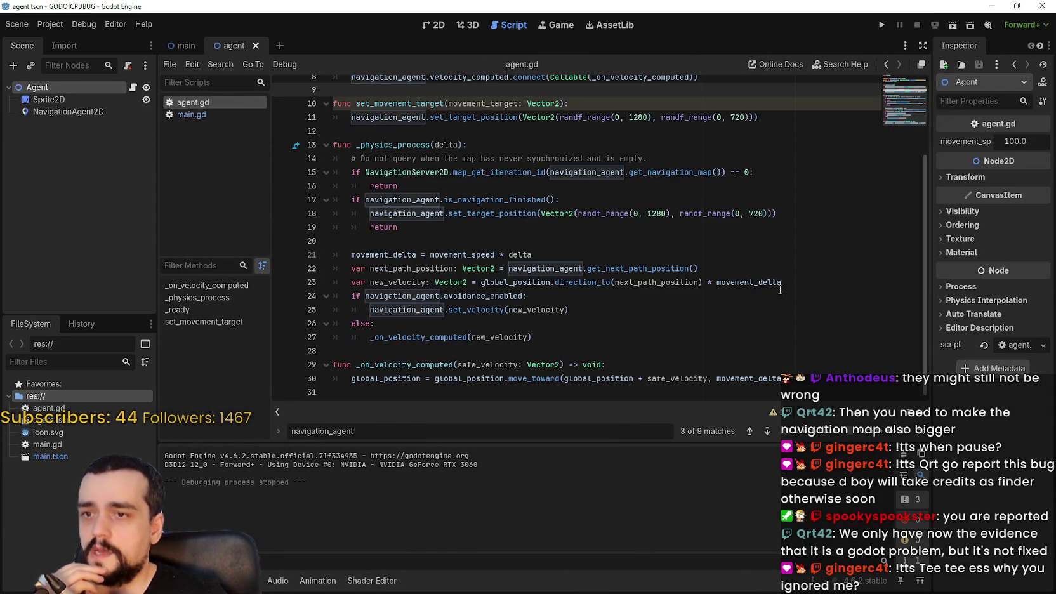
- Review the 1280 and 720 target bounds in agent.gd, then show the main scene in 2D
double_click(657, 212)
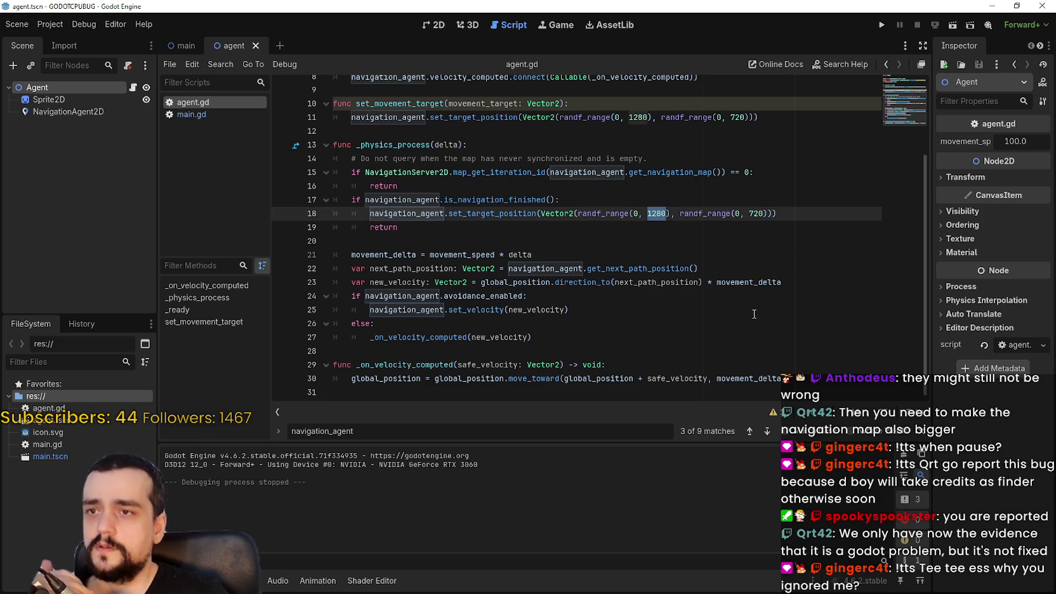
scroll(754, 315, up, 2)
double_click(736, 199)
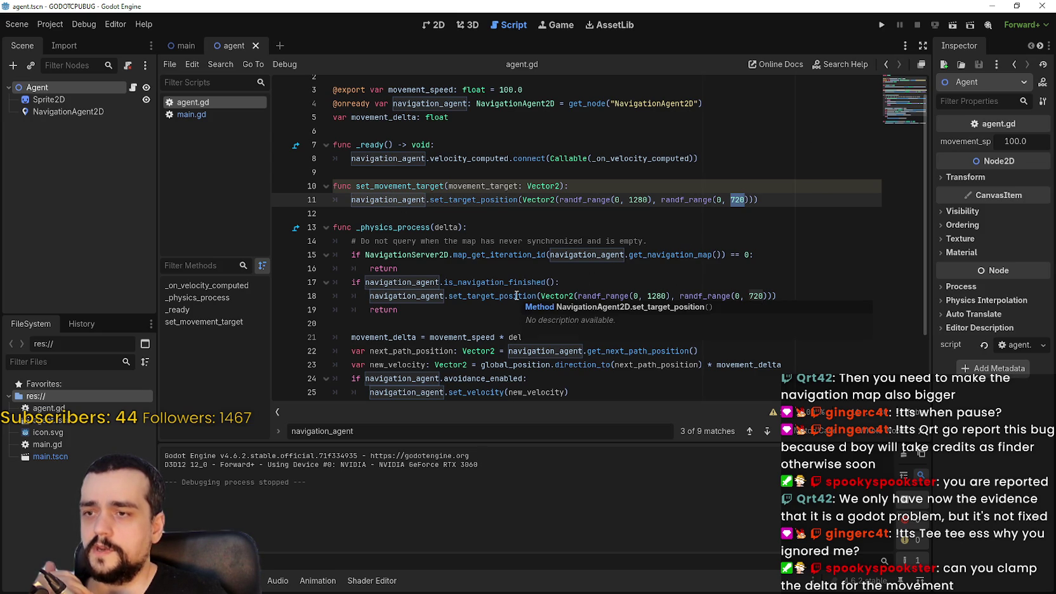
click(517, 296)
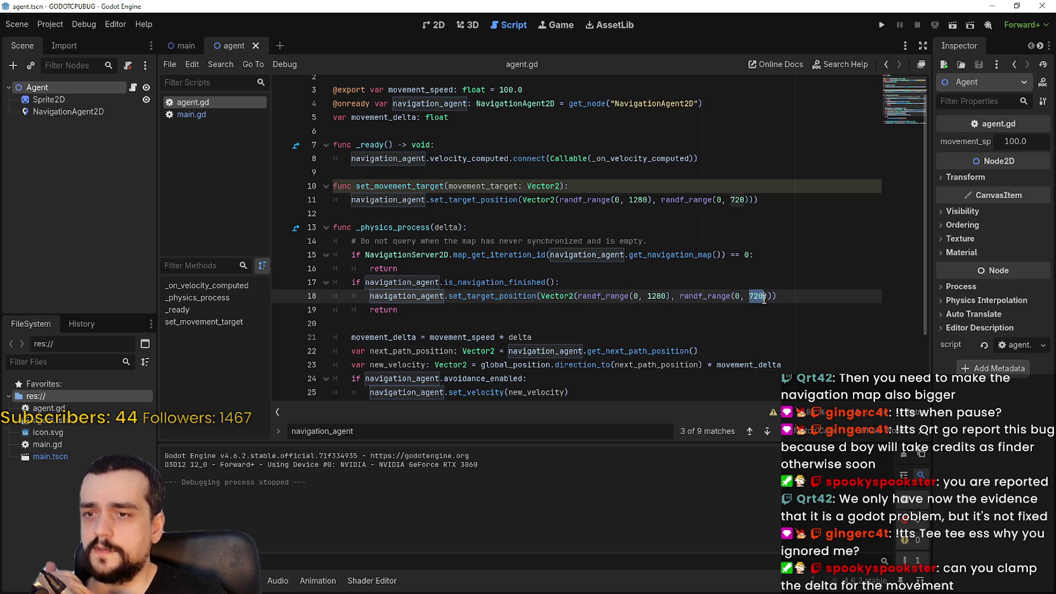
scroll(755, 293, down, 2)
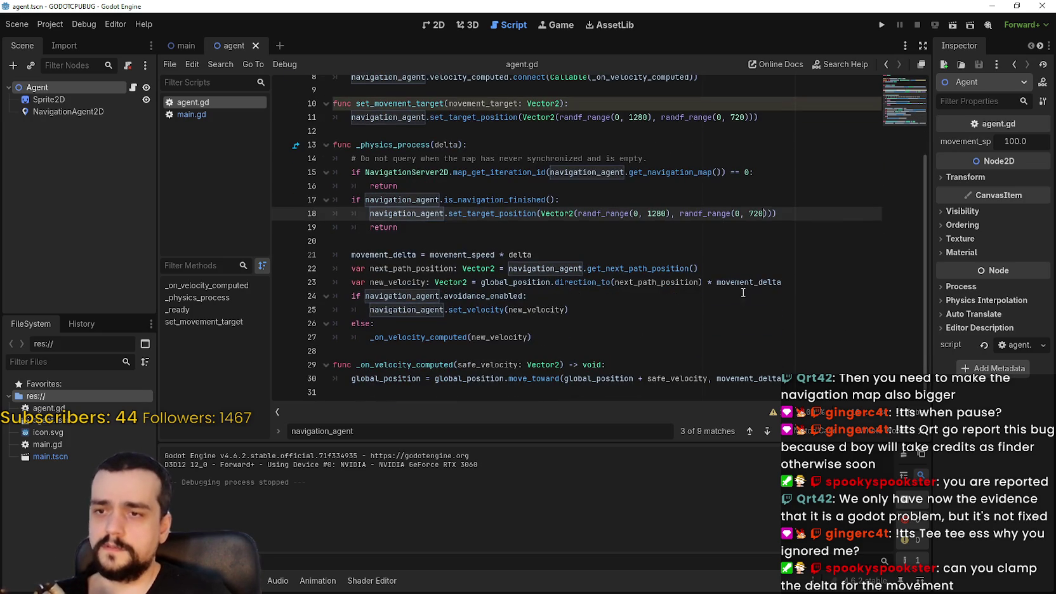
click(444, 27)
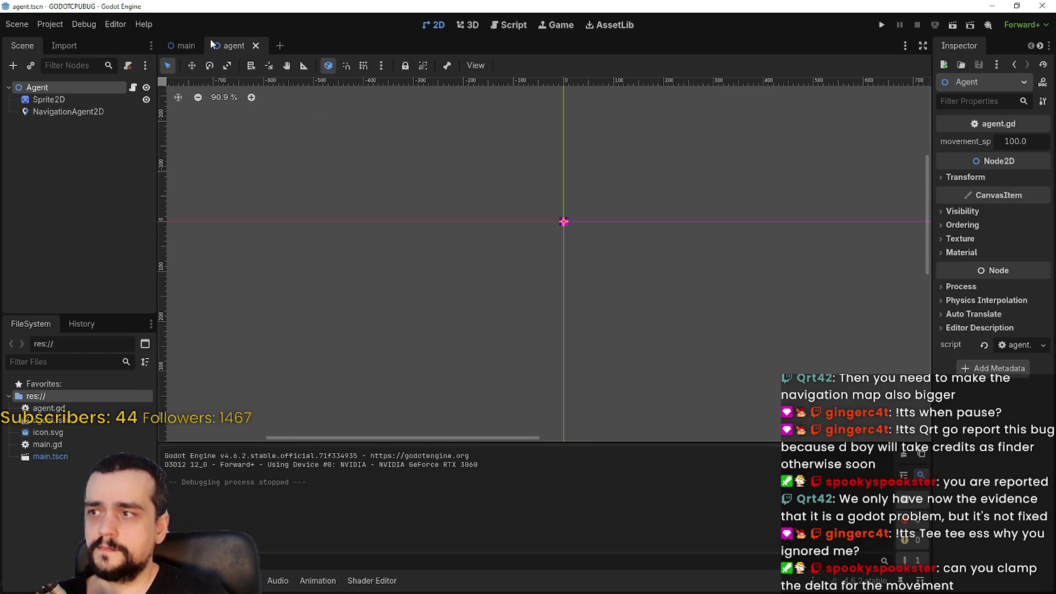
click(182, 46)
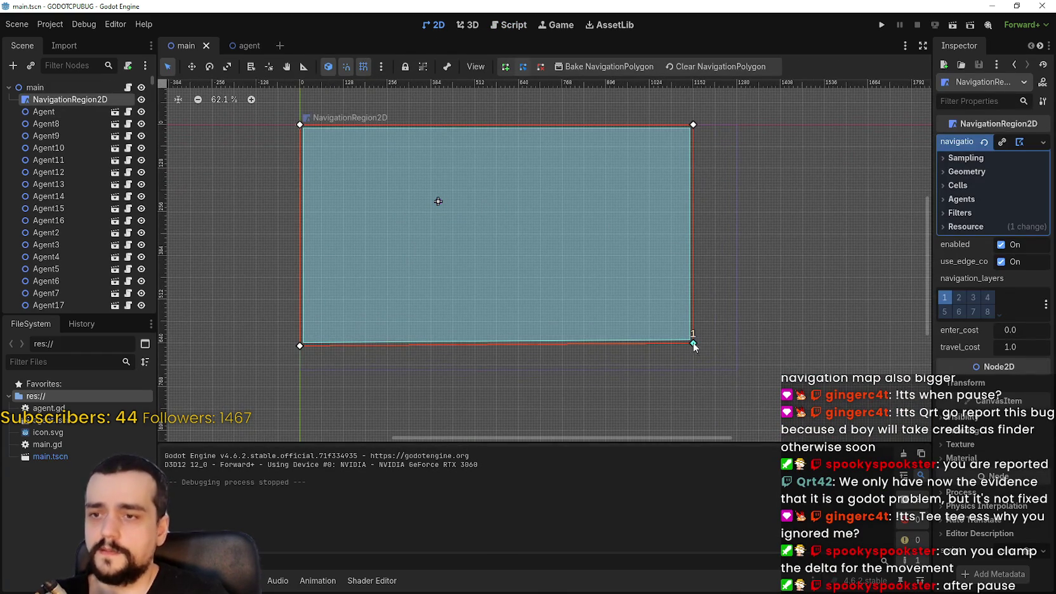
- Drag the navigation polygon's bottom-right, top-right, top-left and bottom-left corners outward
click(743, 379)
scroll(739, 373, up, 9)
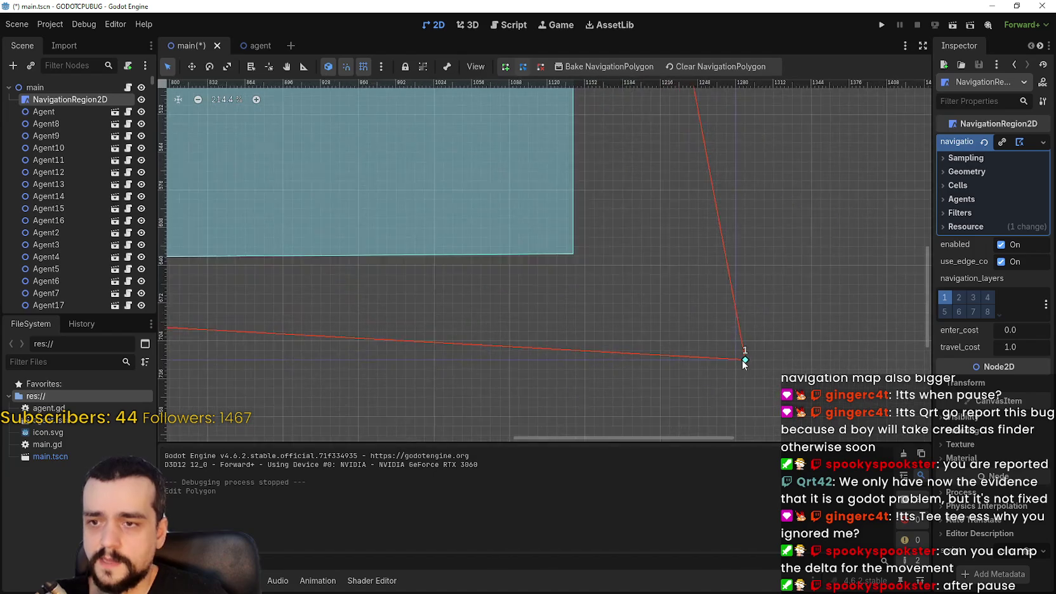
scroll(745, 361, up, 7)
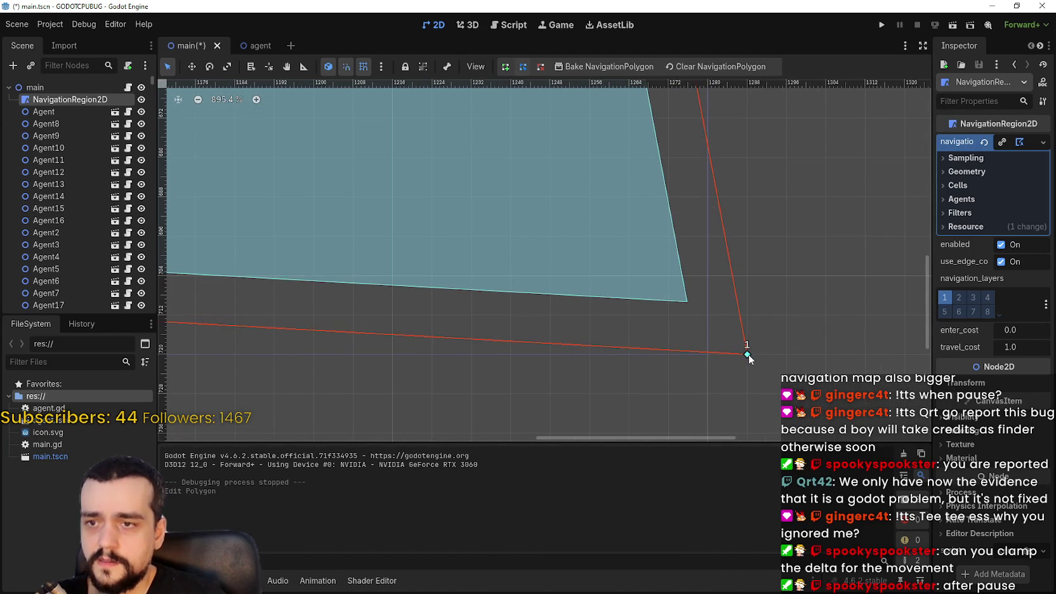
drag(721, 358, 739, 359)
scroll(745, 350, down, 10)
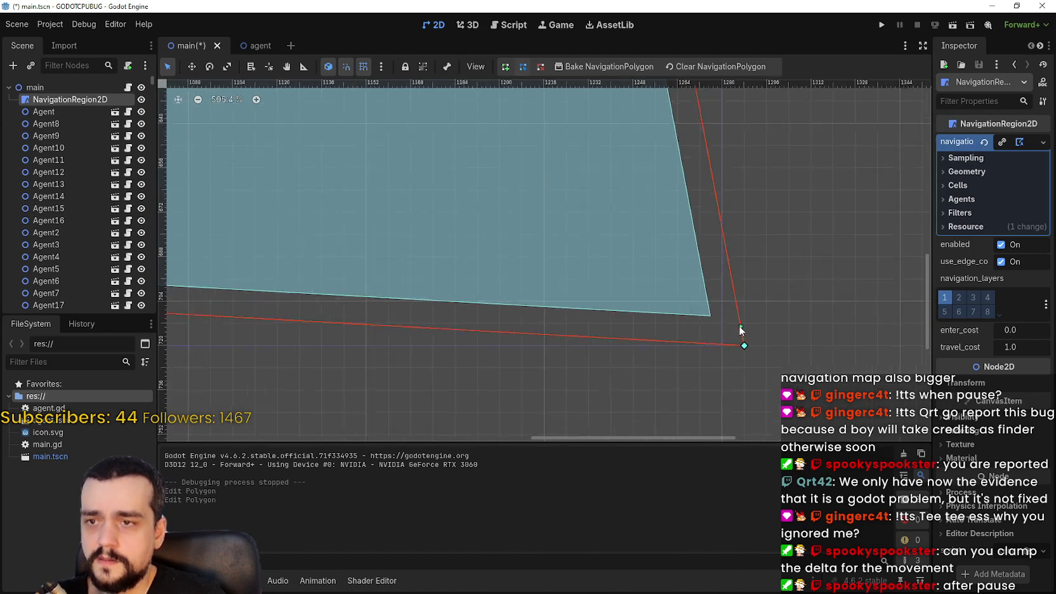
scroll(643, 110, up, 5)
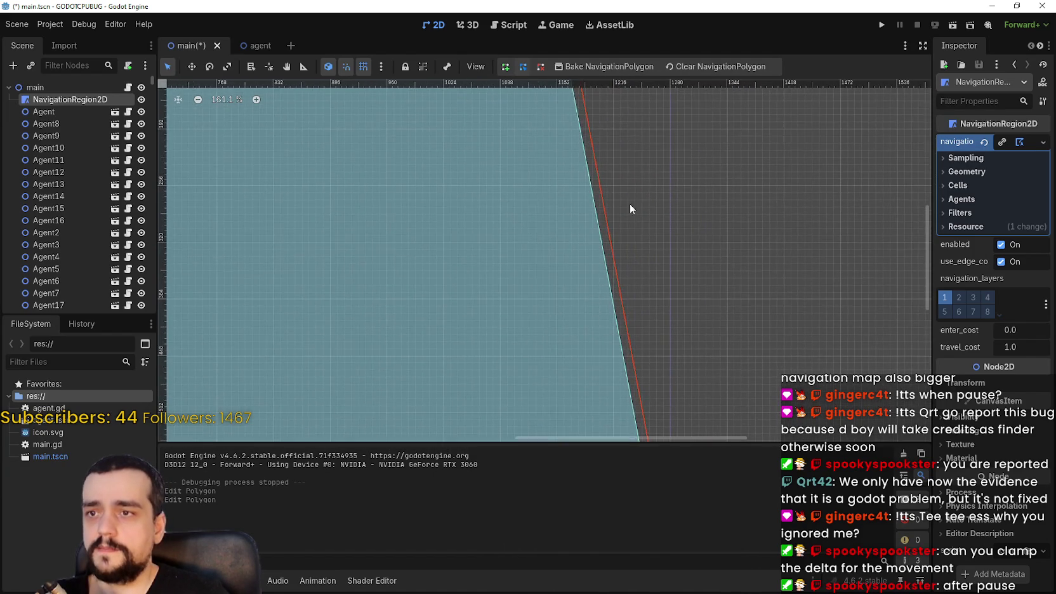
scroll(629, 237, down, 1)
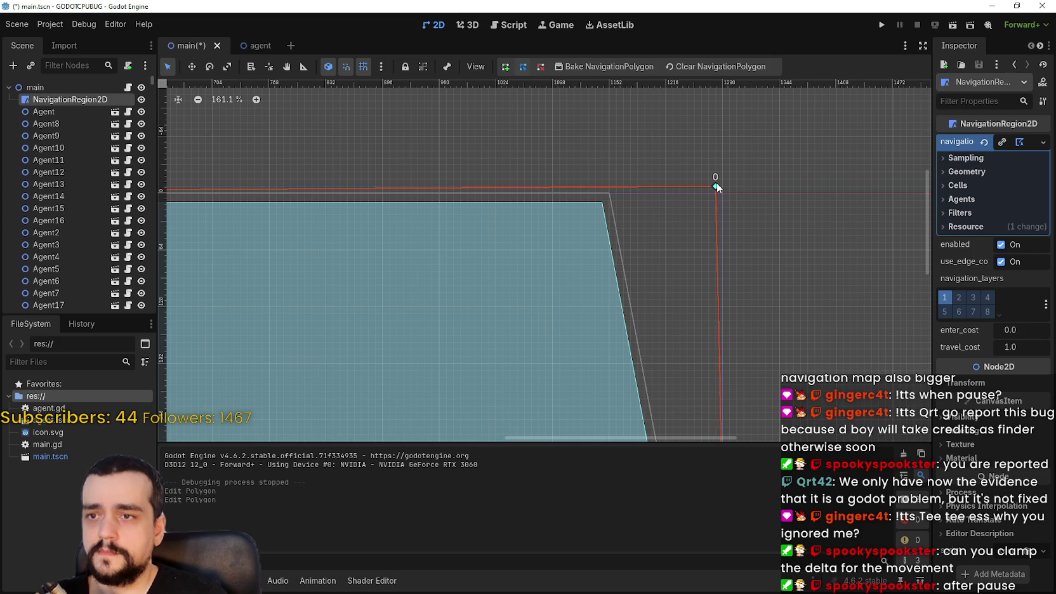
drag(729, 186, 725, 189)
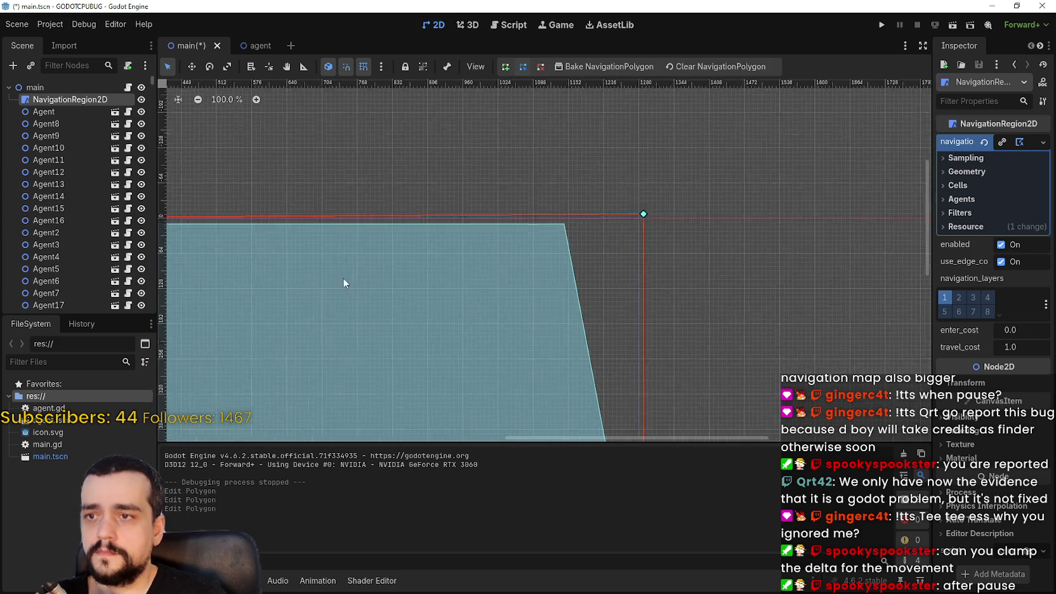
scroll(404, 293, down, 6)
scroll(415, 256, up, 5)
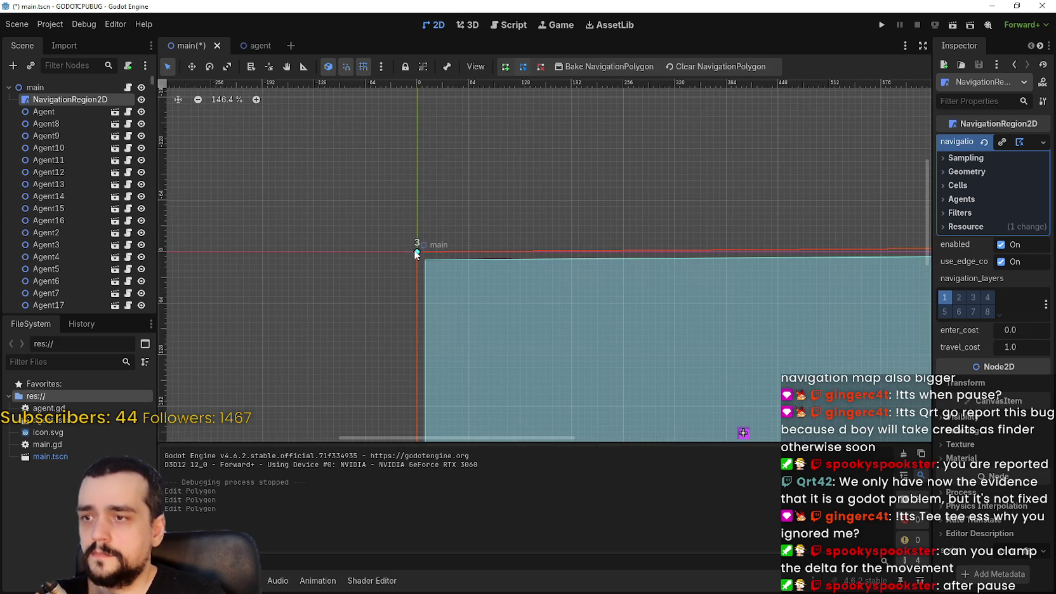
click(413, 252)
scroll(413, 298, down, 10)
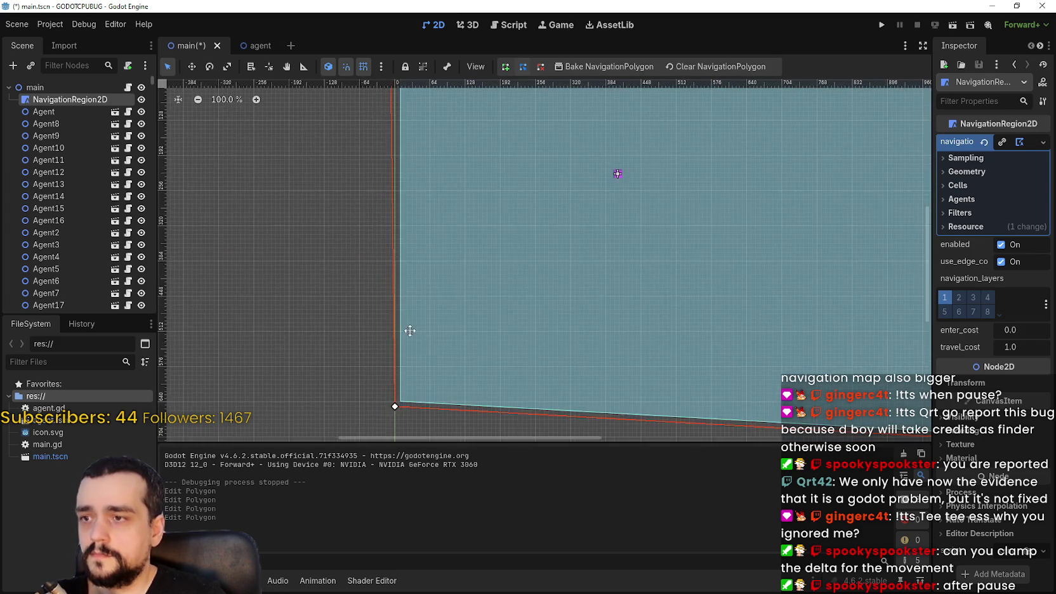
scroll(413, 340, up, 4)
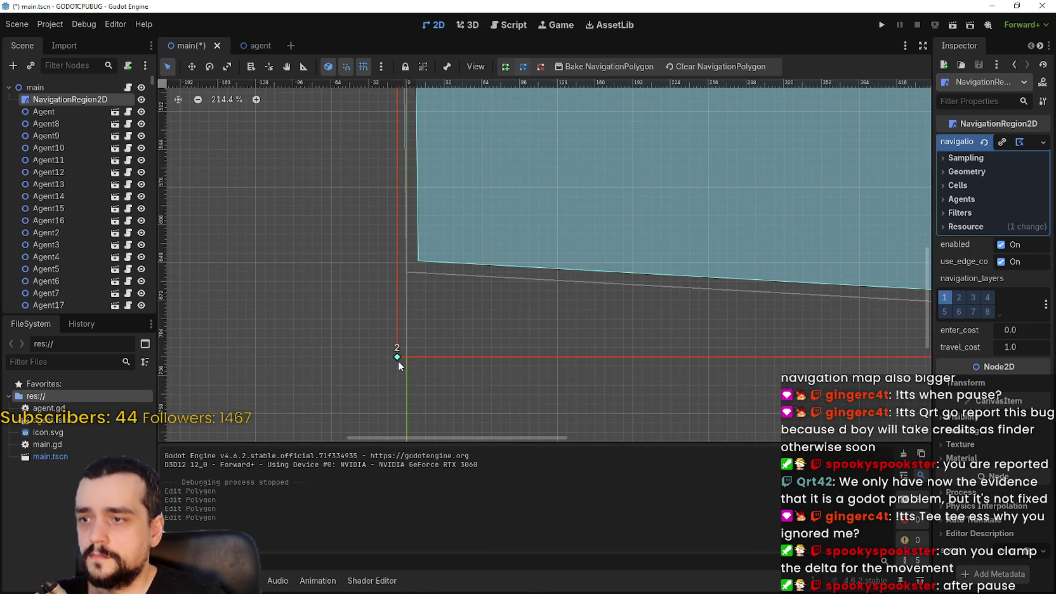
drag(399, 360, 398, 358)
scroll(404, 344, down, 12)
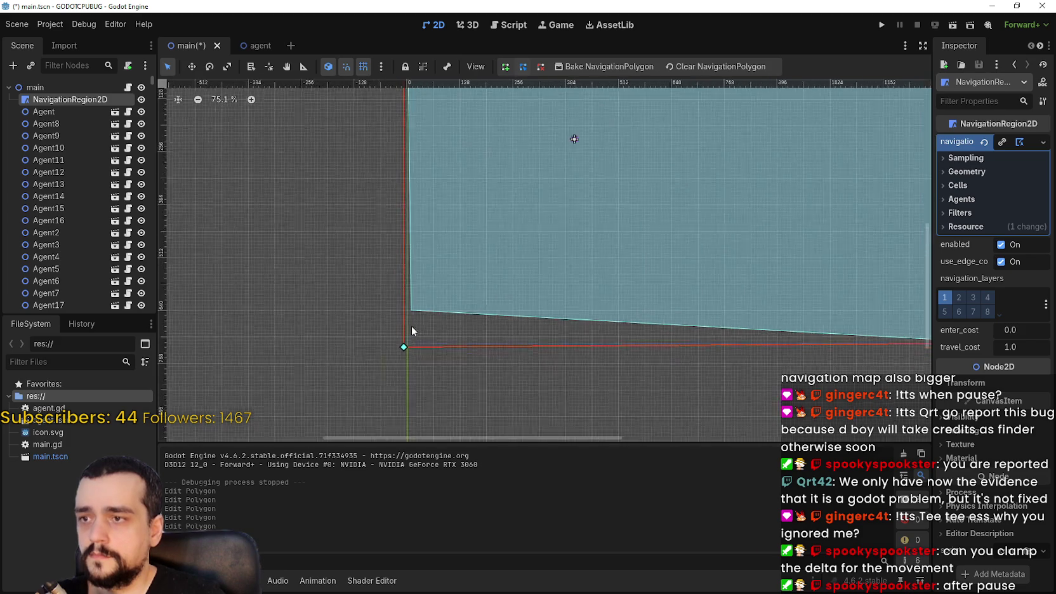
scroll(736, 285, up, 9)
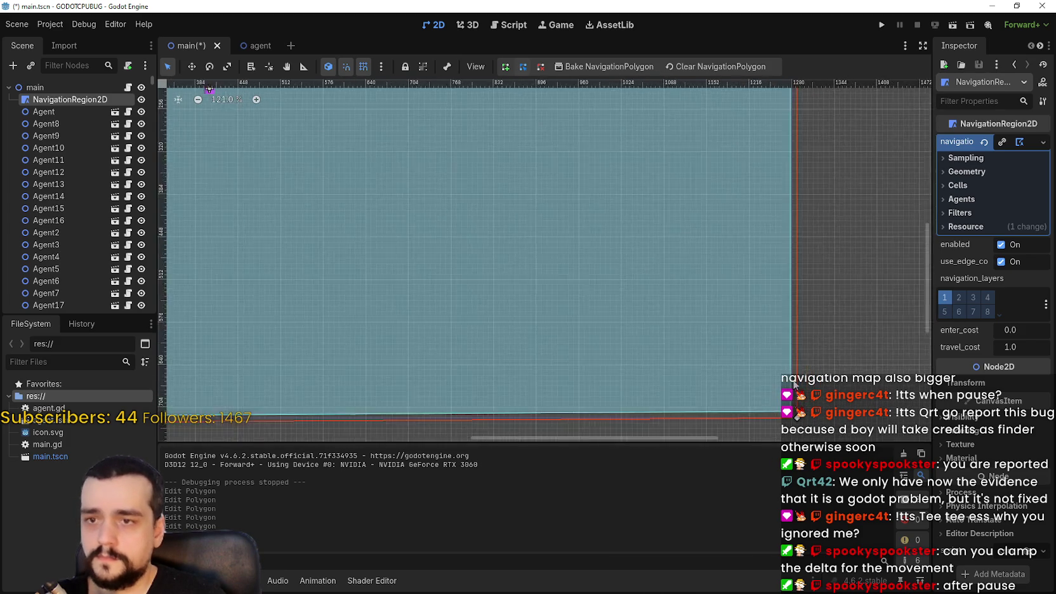
scroll(637, 184, up, 8)
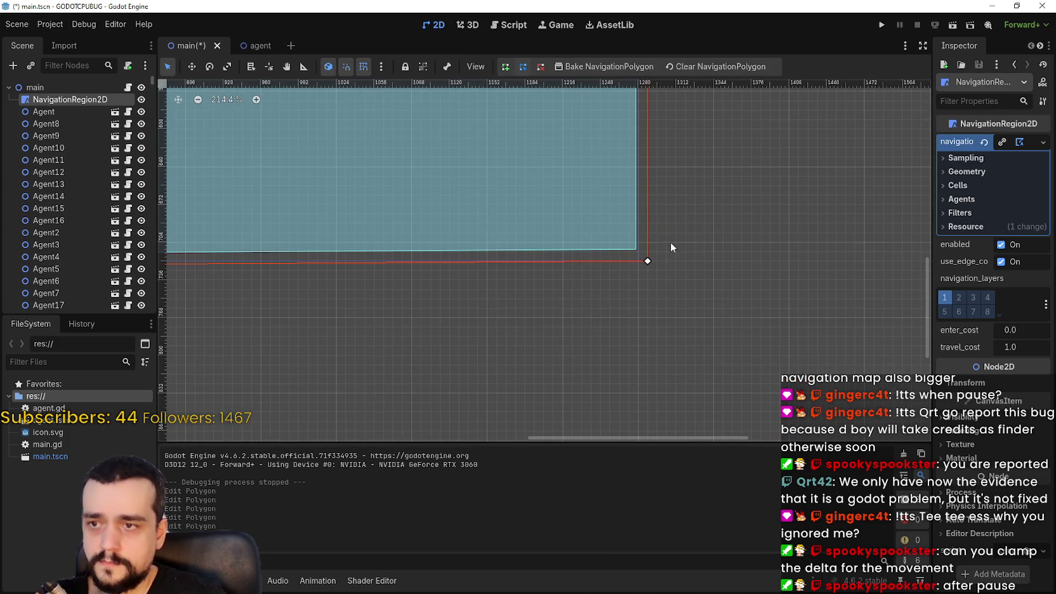
scroll(642, 266, up, 12)
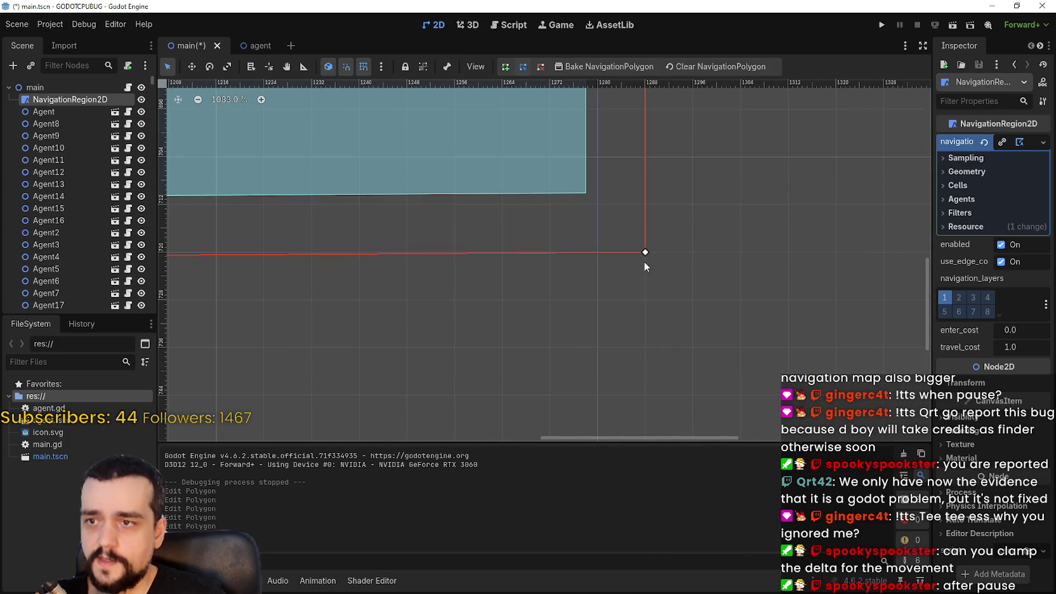
scroll(643, 259, down, 3)
- Push the bottom-right, top-left and top-right vertices further out, then save and run the scene
drag(643, 259, 680, 278)
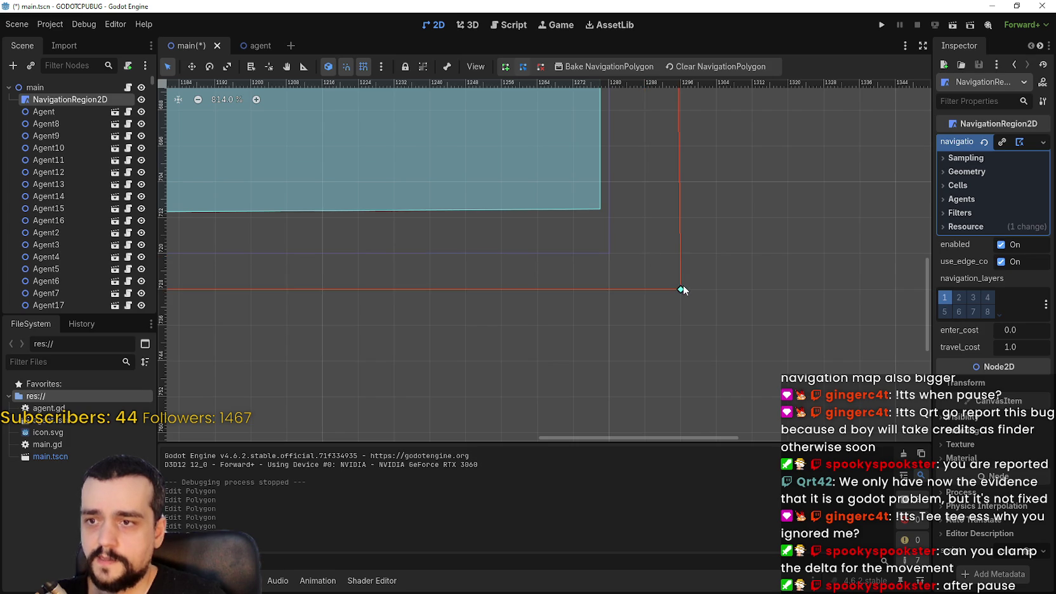
scroll(679, 267, down, 13)
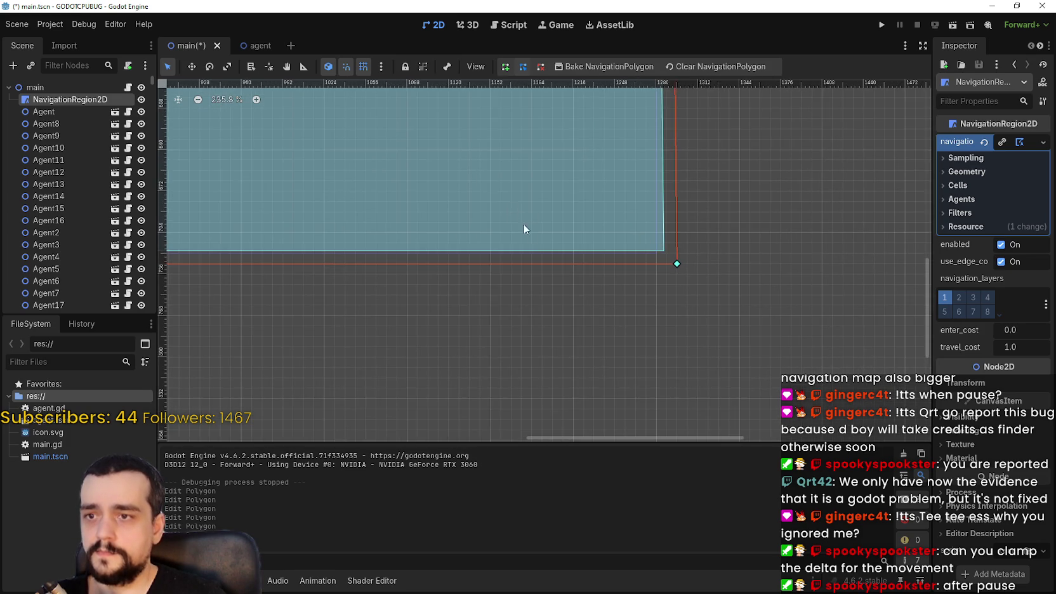
scroll(676, 219, up, 13)
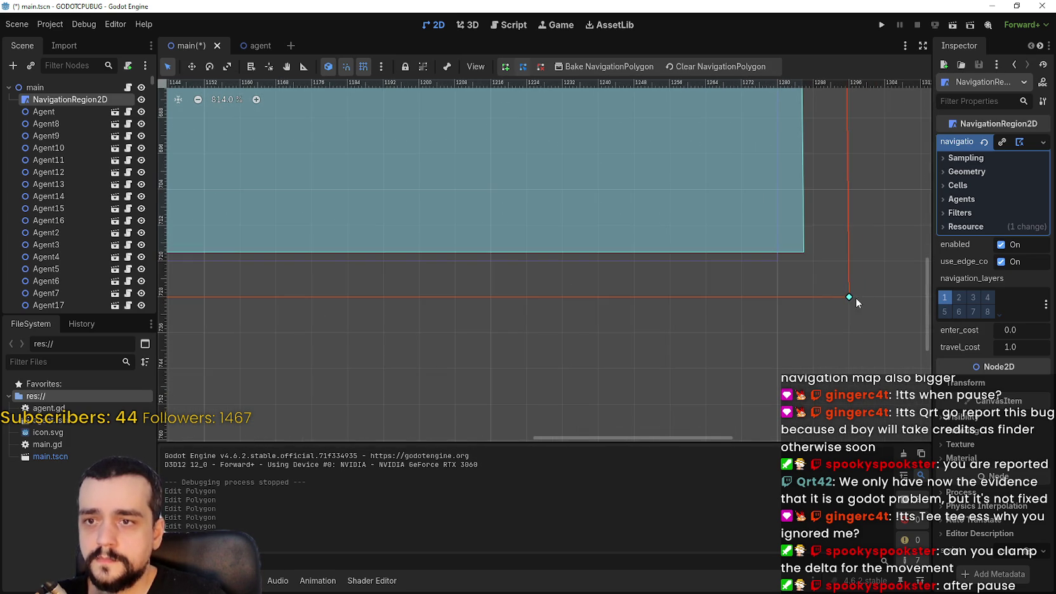
scroll(734, 290, down, 15)
scroll(419, 301, down, 5)
scroll(455, 346, up, 3)
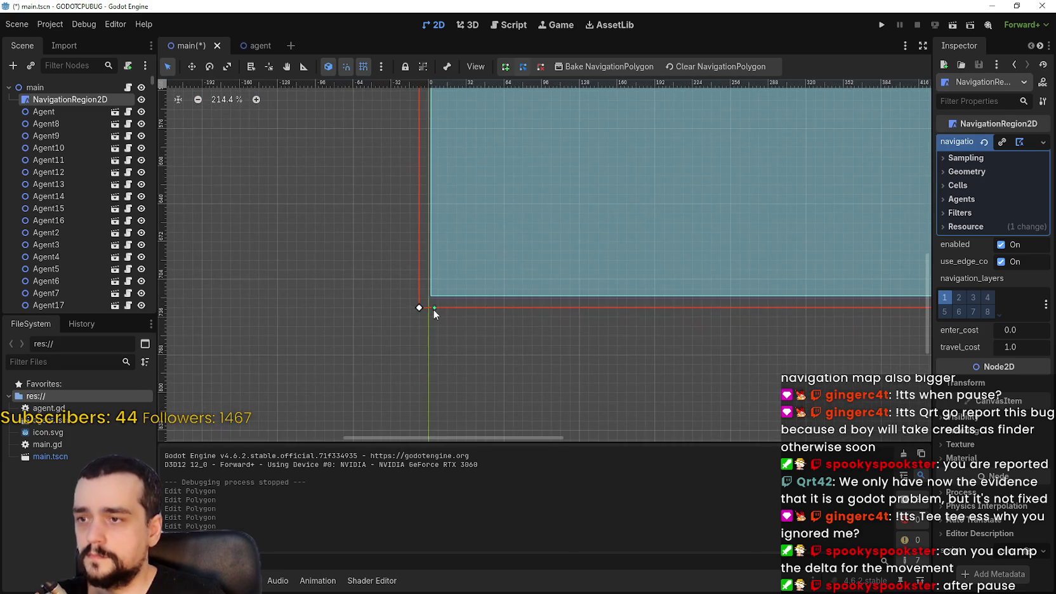
scroll(413, 311, down, 4)
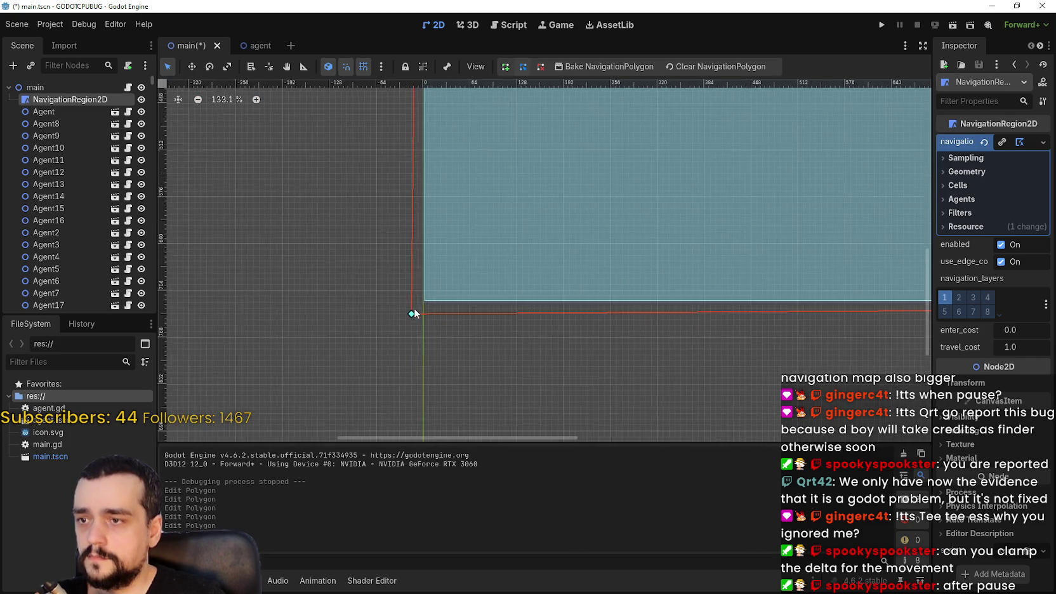
scroll(415, 311, up, 2)
scroll(422, 311, up, 3)
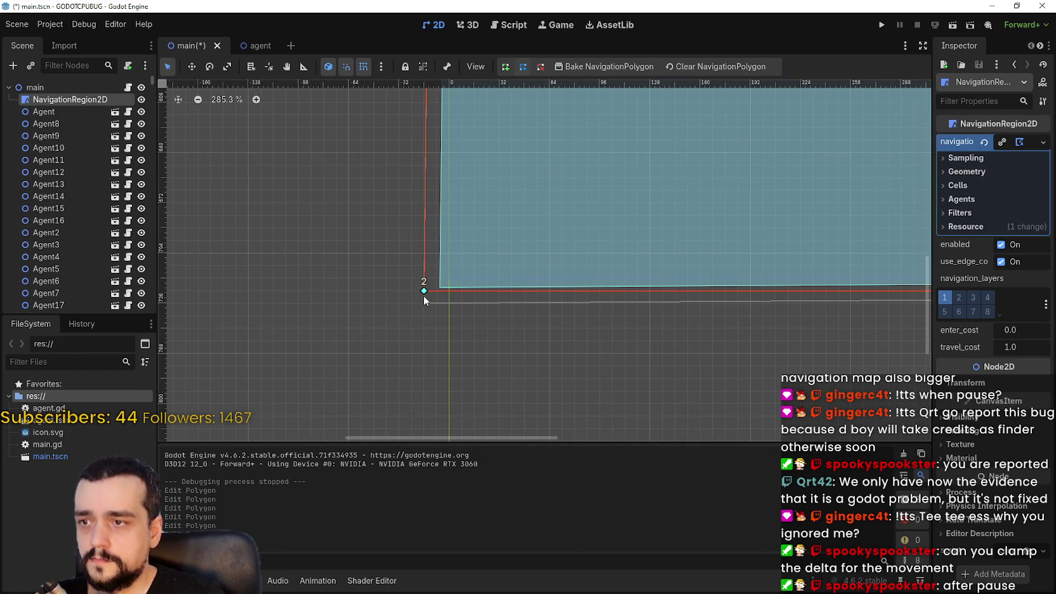
scroll(271, 269, down, 4)
scroll(335, 267, down, 2)
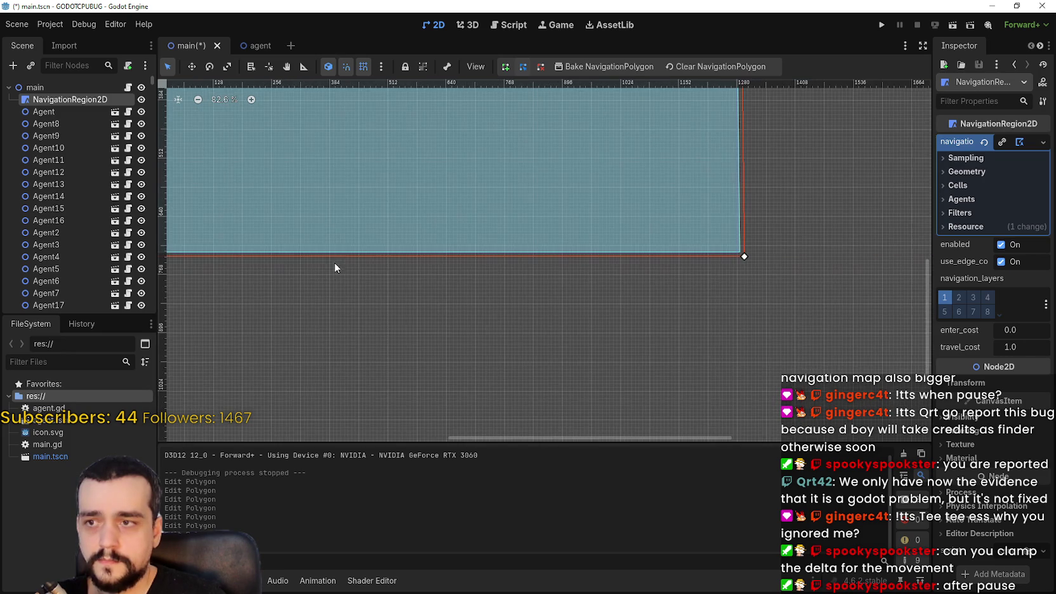
scroll(335, 267, down, 1)
key(f)
scroll(352, 203, up, 5)
drag(343, 194, 334, 194)
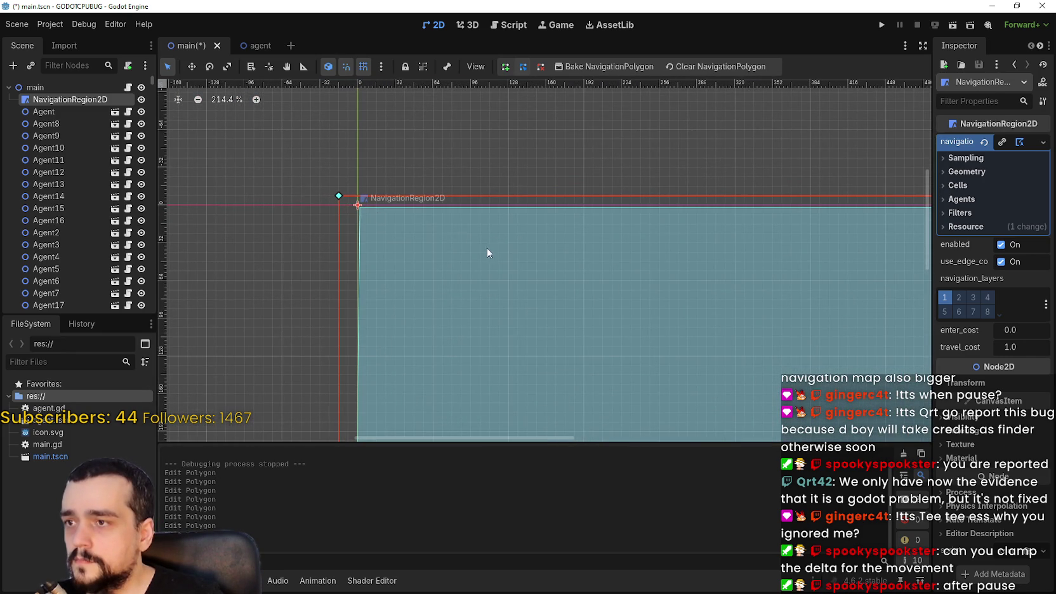
scroll(582, 254, up, 4)
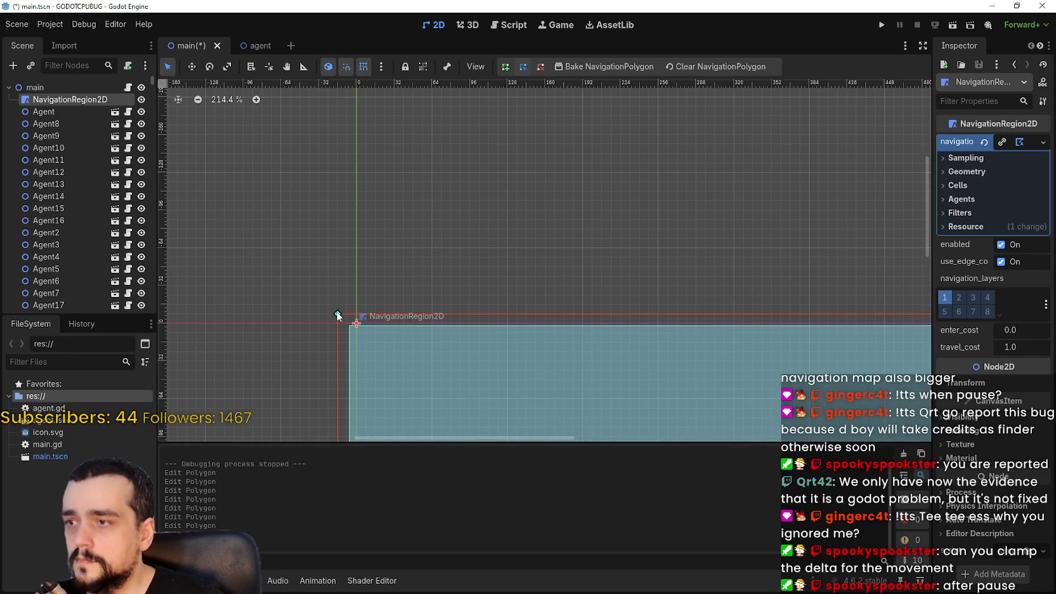
scroll(723, 368, down, 3)
scroll(654, 320, right, 6)
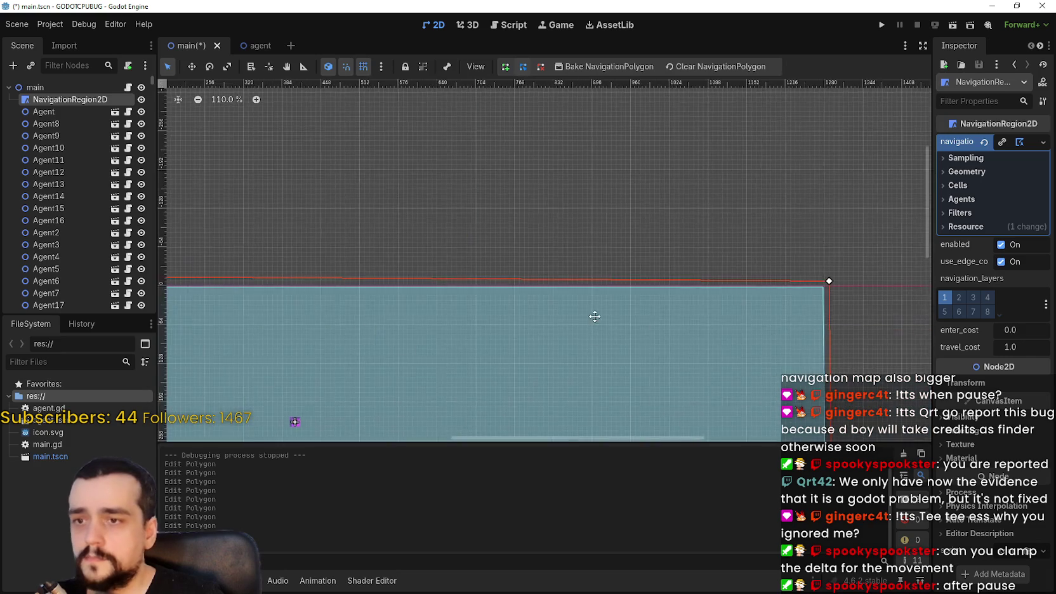
scroll(572, 286, up, 3)
drag(600, 289, 596, 291)
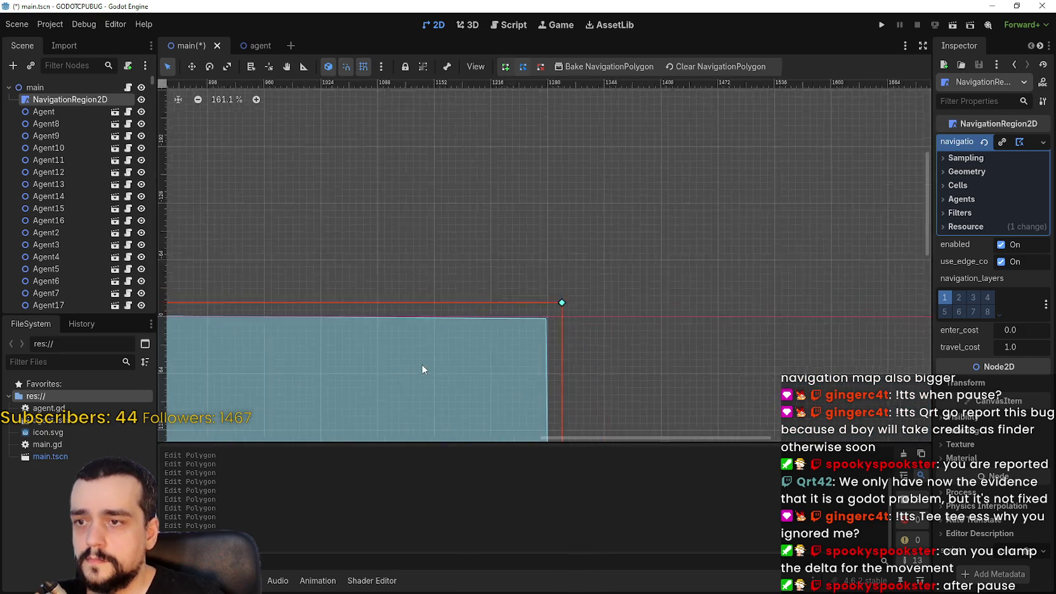
scroll(424, 370, down, 3)
scroll(579, 231, left, 4)
scroll(564, 296, down, 5)
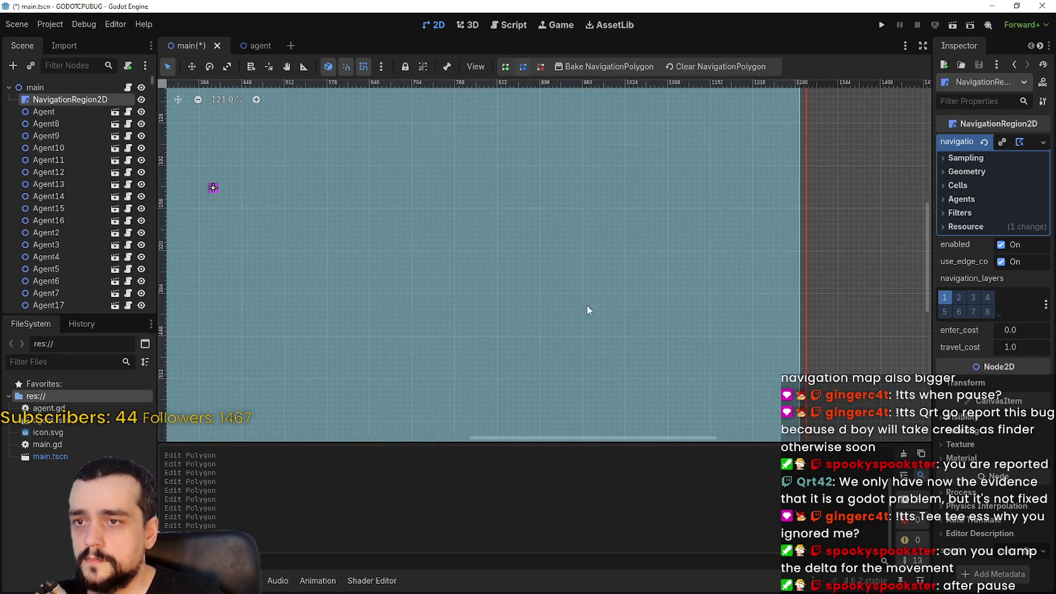
click(887, 23)
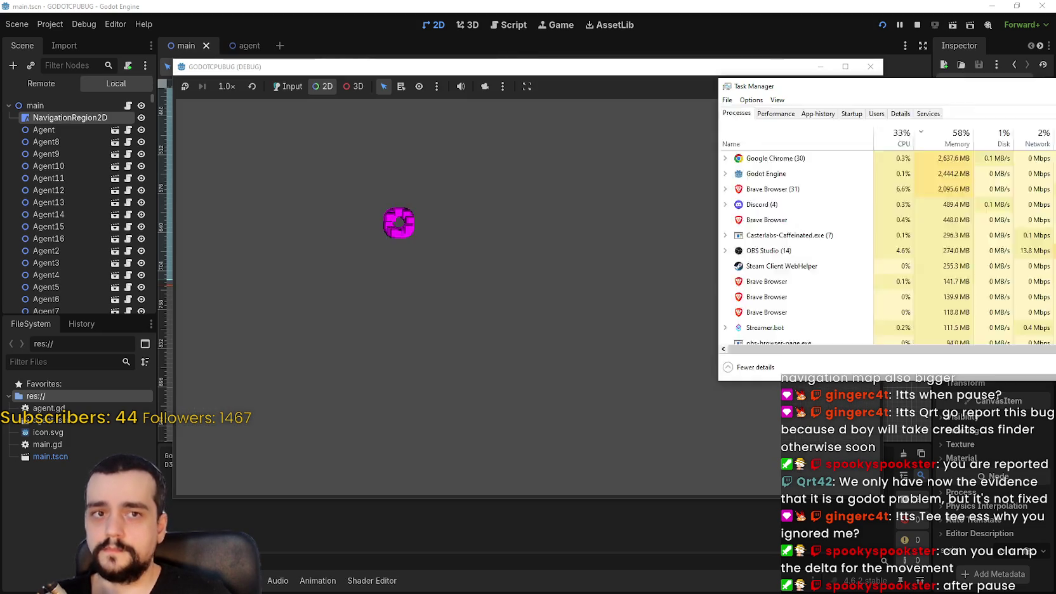
- Check the game's CPU use in Task Manager under Godot Engine (2), then stop the game
key(ctrl+shift+Escape)
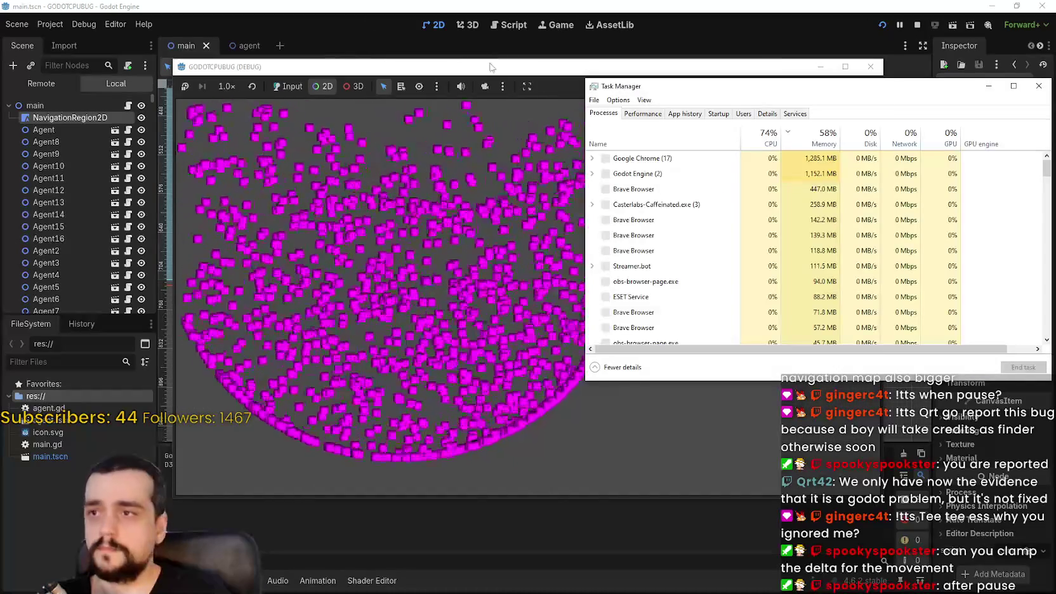
drag(508, 66, 335, 19)
drag(752, 100, 765, 124)
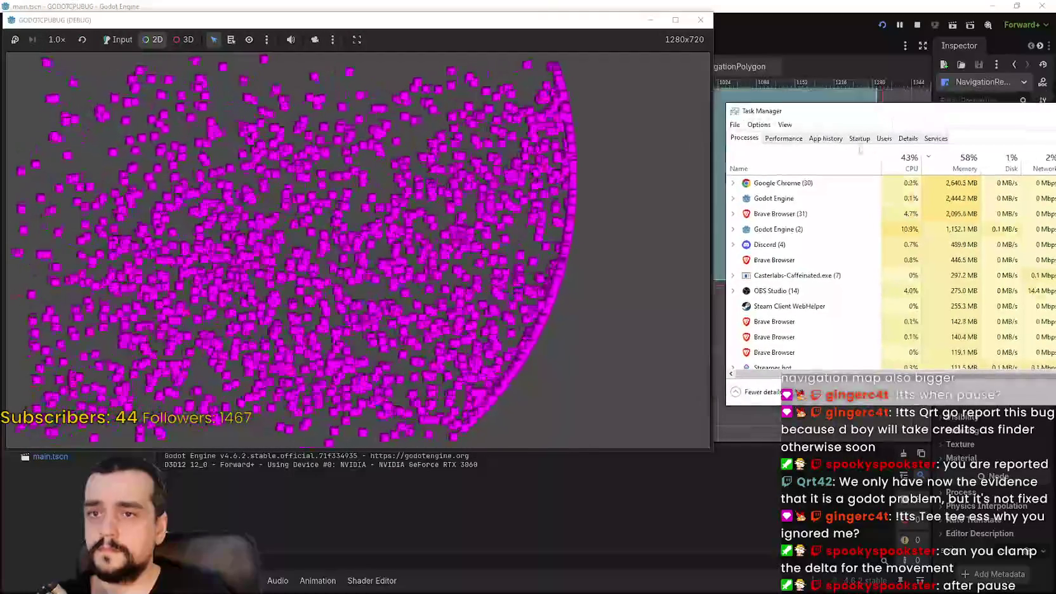
click(734, 230)
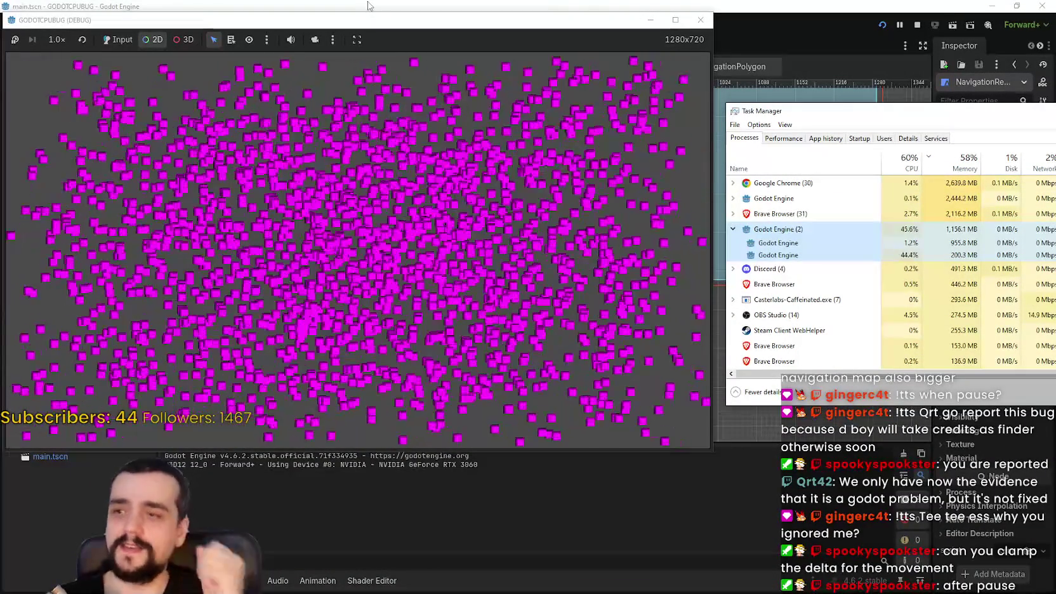
click(916, 25)
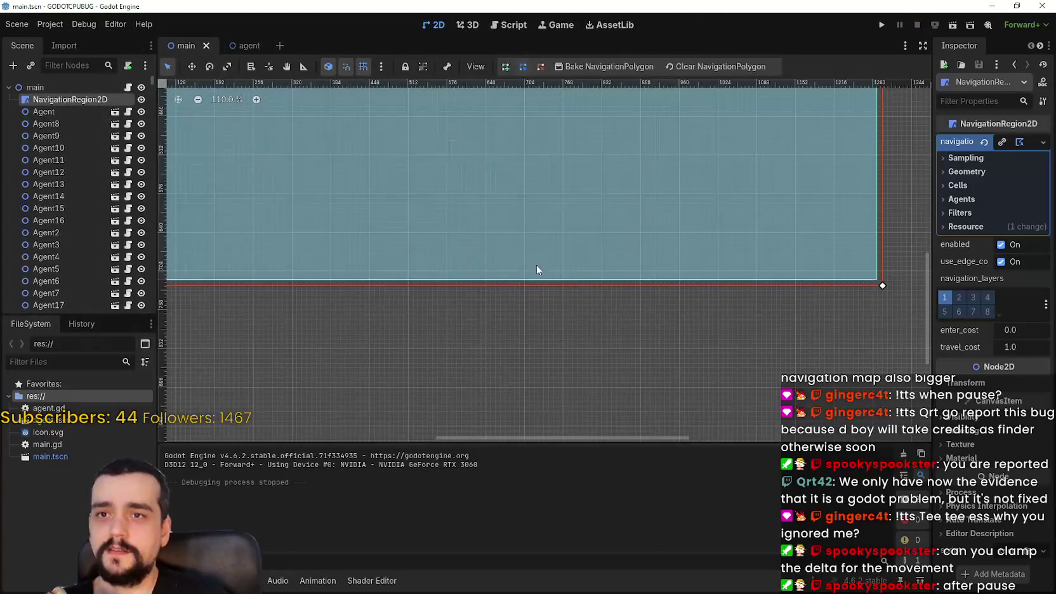
- Change main.gd's first timer from 30.0 to 10.0, keep the second at 5.0, save, and rerun
click(129, 87)
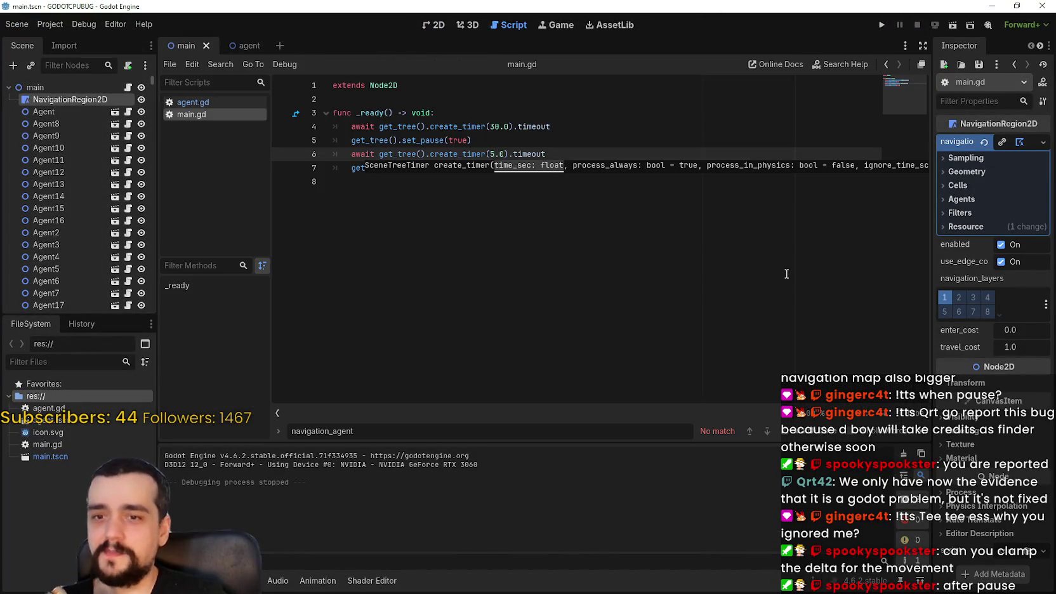
click(747, 252)
click(495, 126)
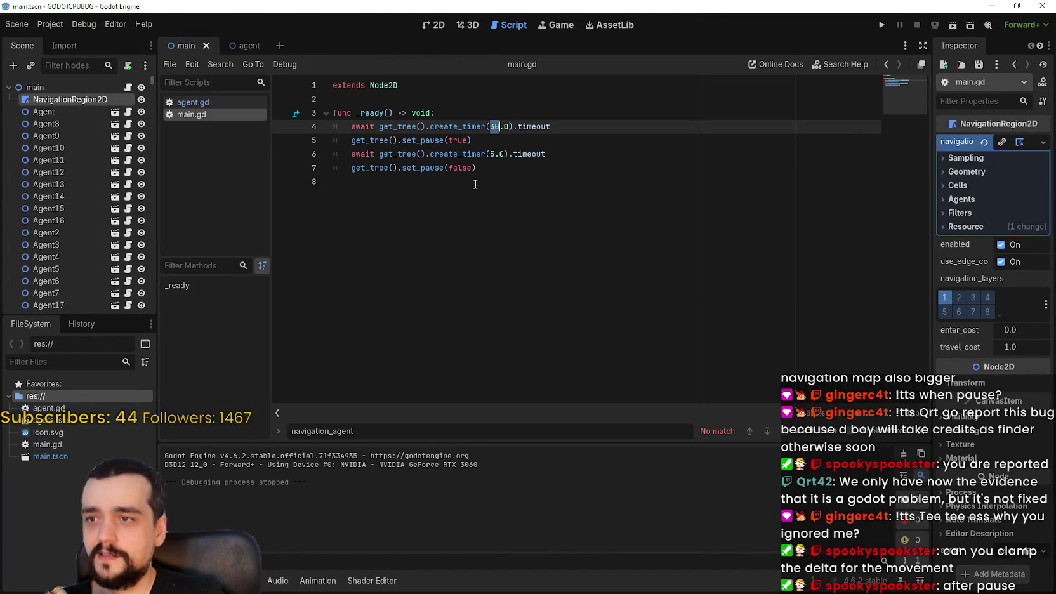
text(1)
click(564, 171)
click(493, 154)
text(5)
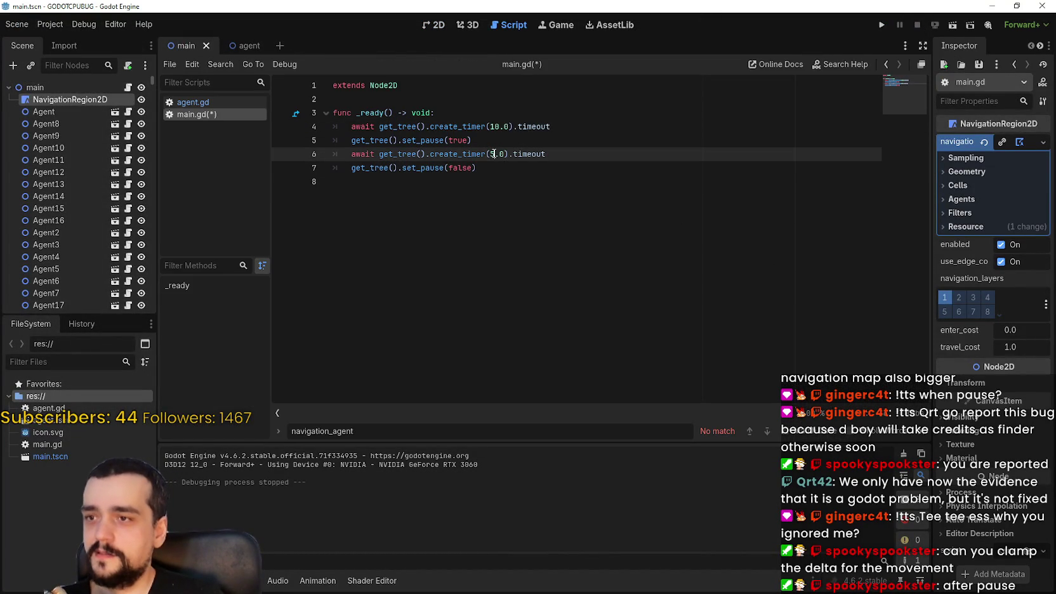
key(Down)
key(Down)
key(ctrl+s)
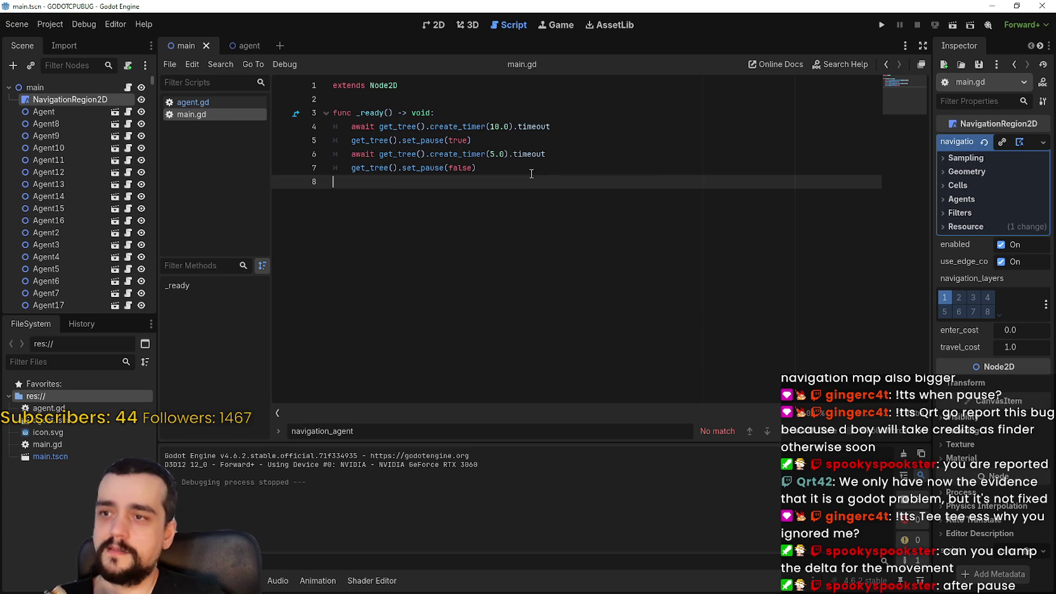
click(881, 25)
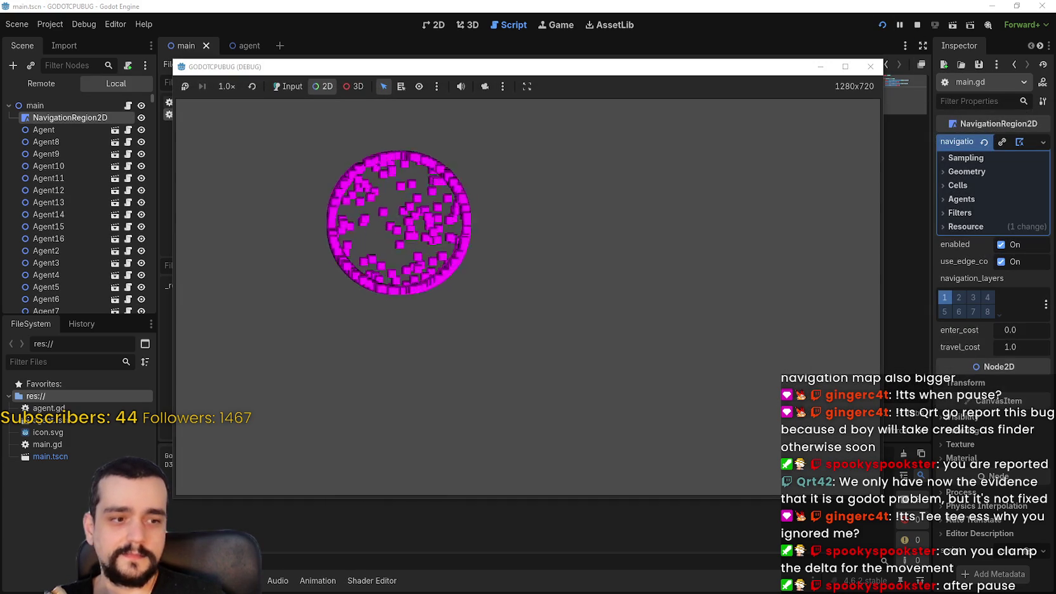
- Place the game window beside Task Manager to watch CPU, then return to the editor
drag(542, 69, 402, 25)
mouse_move(952, 124)
mouse_down()
mouse_move(883, 110)
mouse_move(954, 123)
mouse_up()
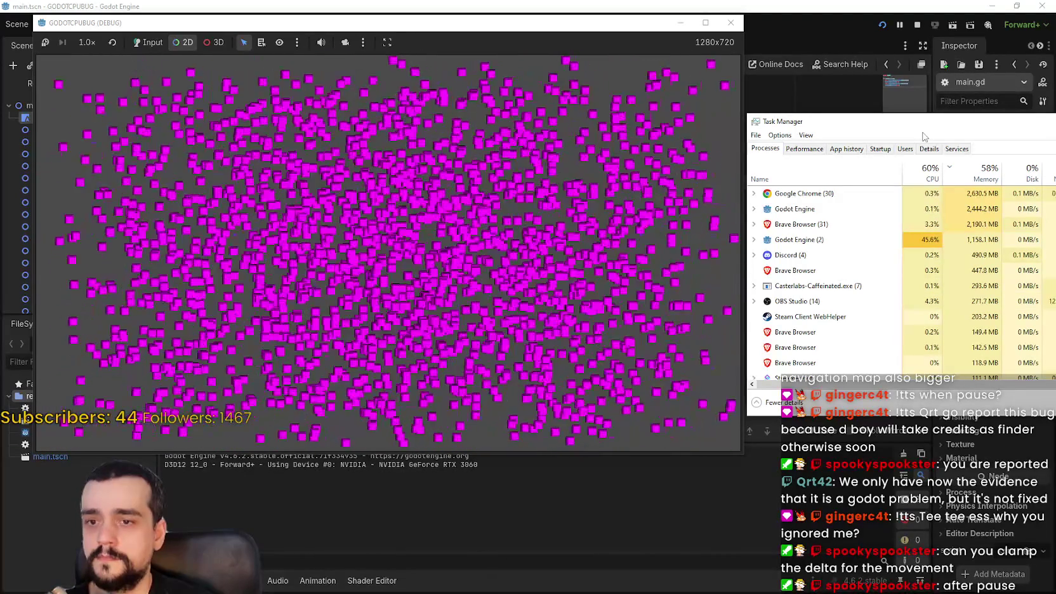
key(F8)
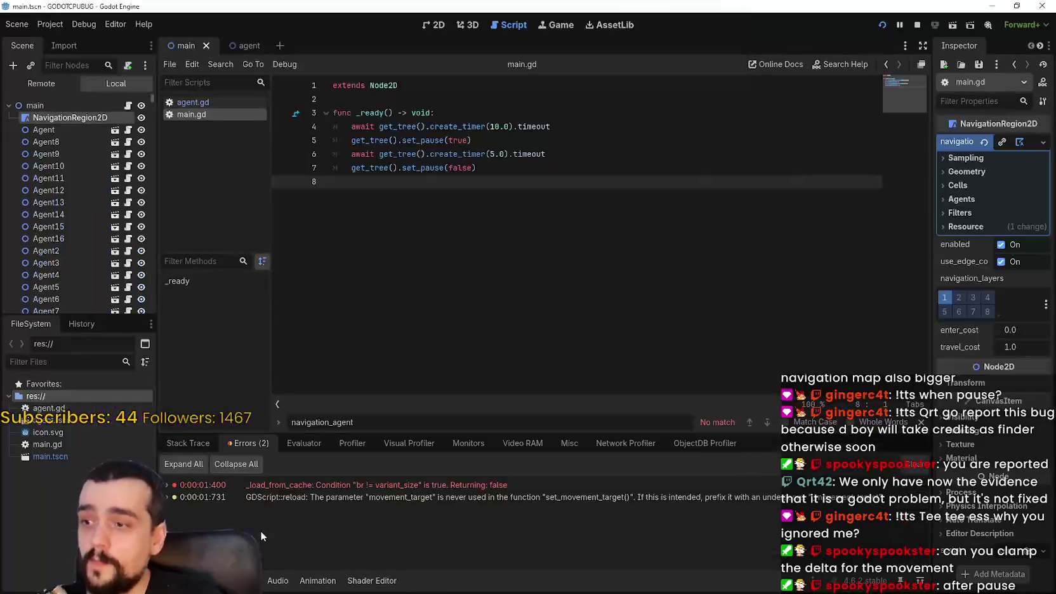
- Switch the debugger to the Profiler and make its panel taller, glancing at Task Manager
click(328, 486)
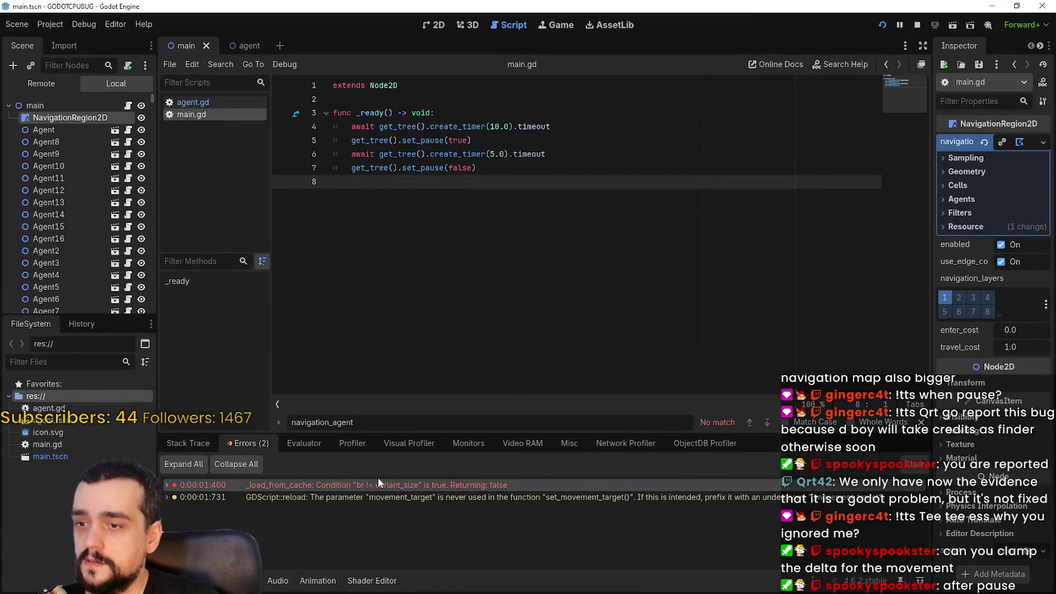
click(369, 442)
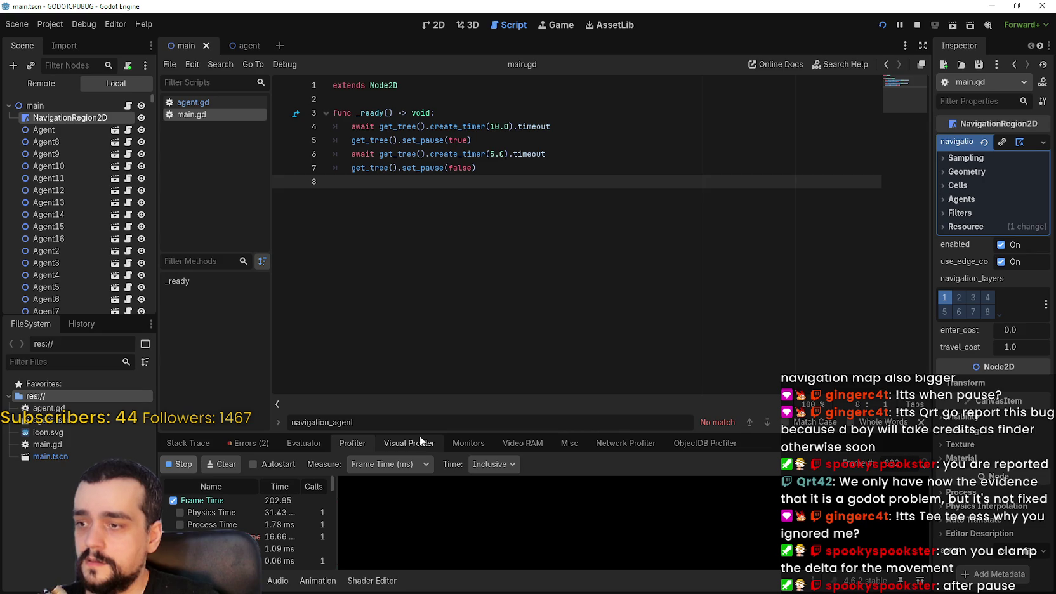
mouse_move(419, 434)
mouse_down()
mouse_move(469, 265)
mouse_move(491, 260)
mouse_up()
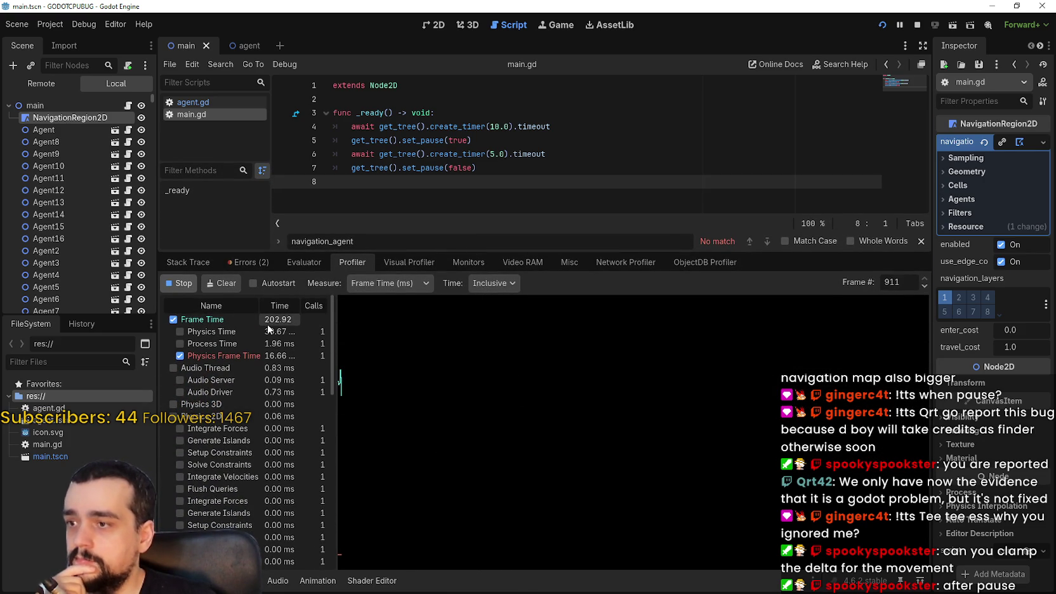
key(ctrl+shift+Escape)
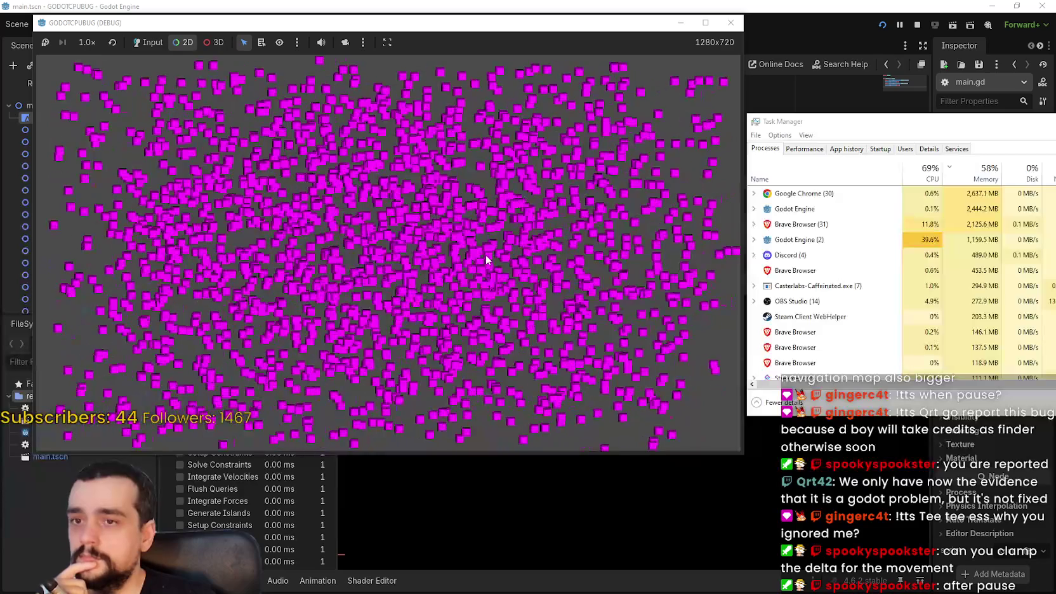
click(468, 580)
- Graph the FPS, Process and Physics Process monitors and close the script search bar
click(461, 263)
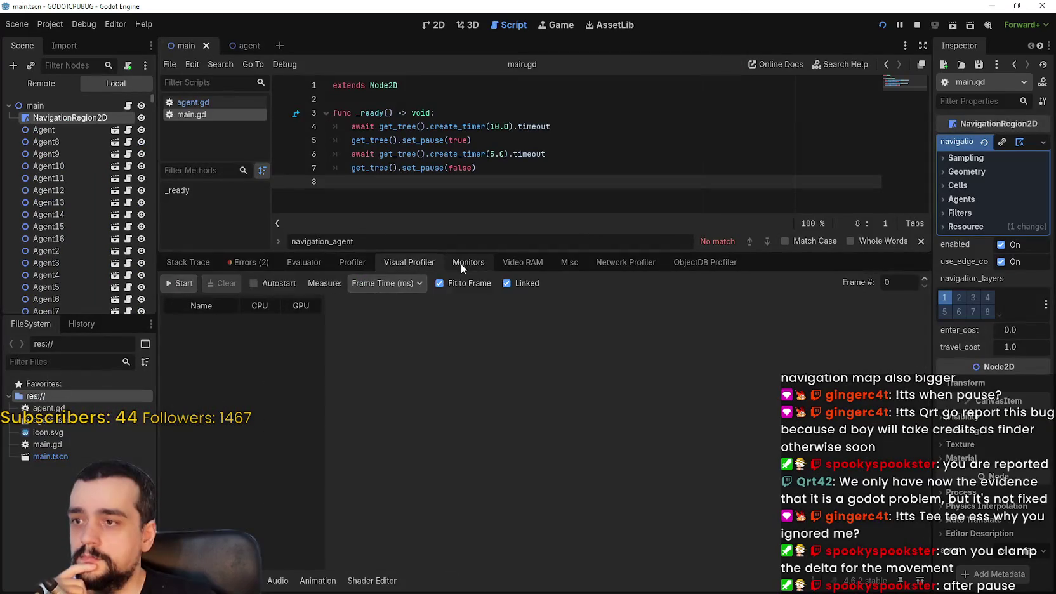
click(267, 310)
click(264, 323)
click(261, 335)
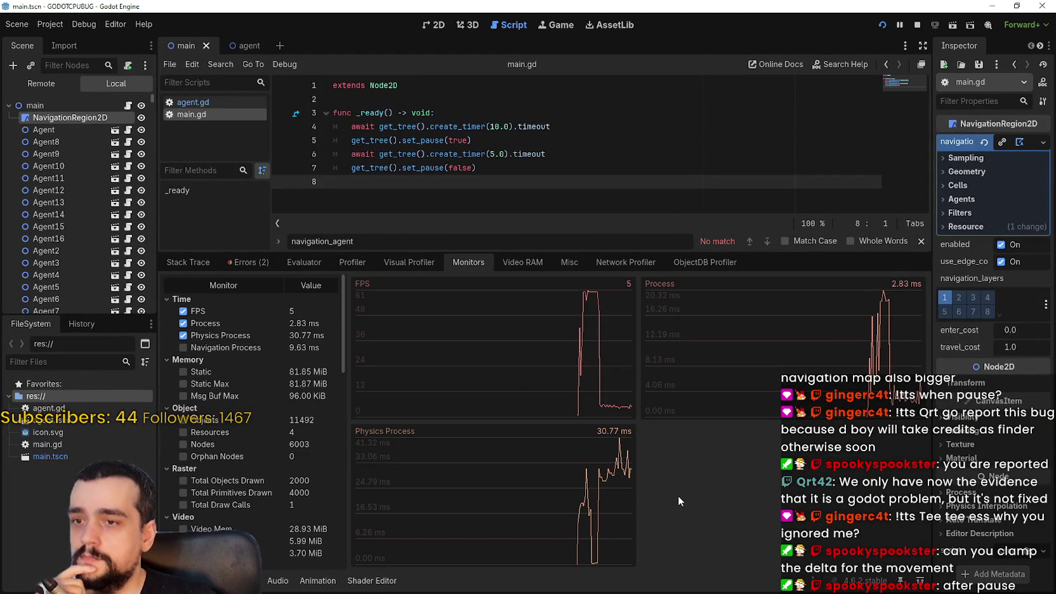
click(920, 241)
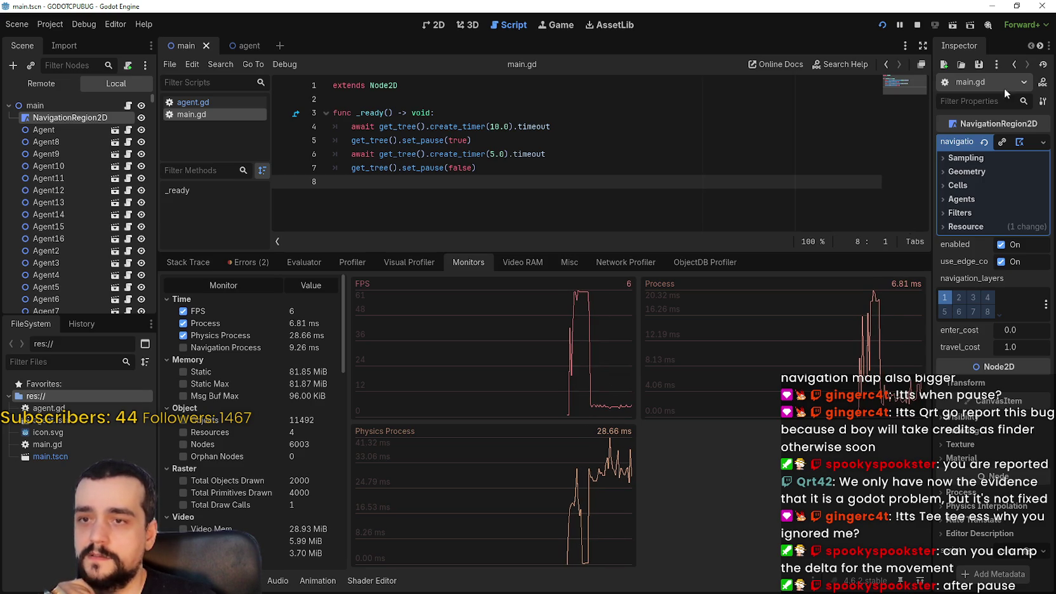
- Stop the game, widen the Inspector, and open Project Settings
click(917, 25)
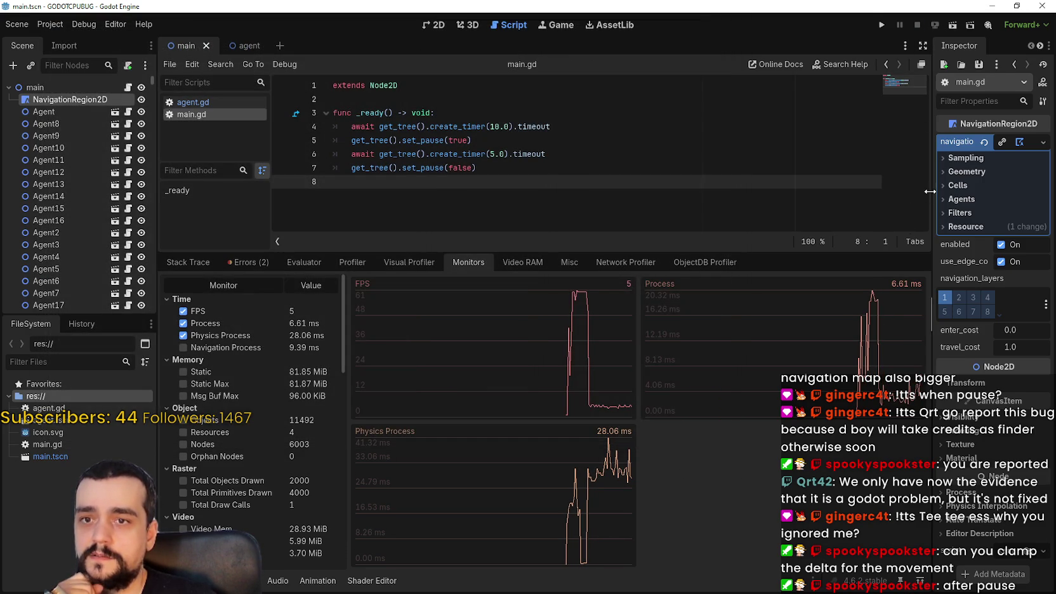
drag(932, 203, 780, 208)
click(50, 24)
click(58, 41)
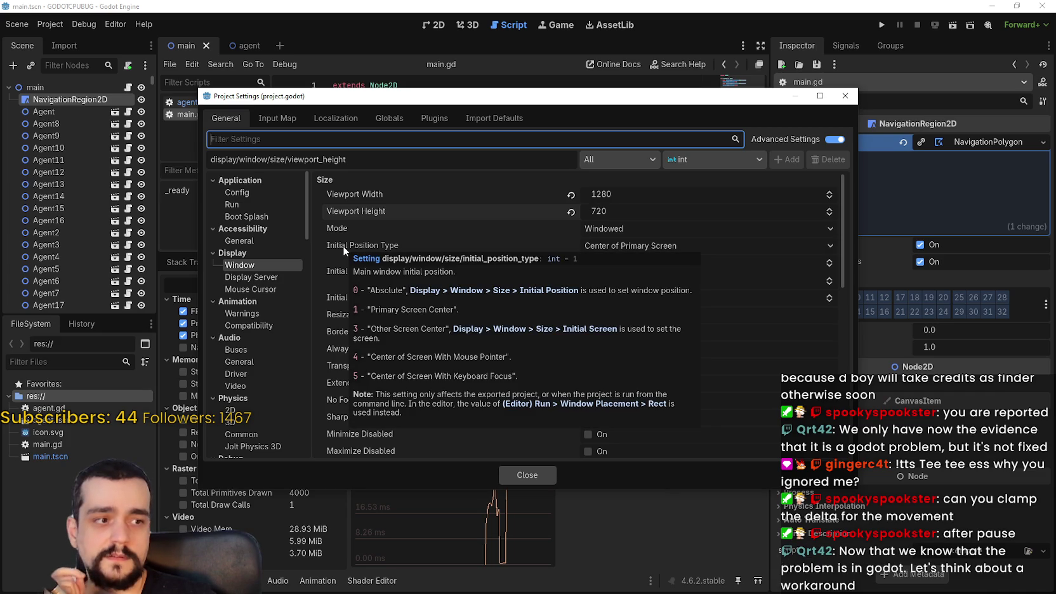
mouse_move(342, 246)
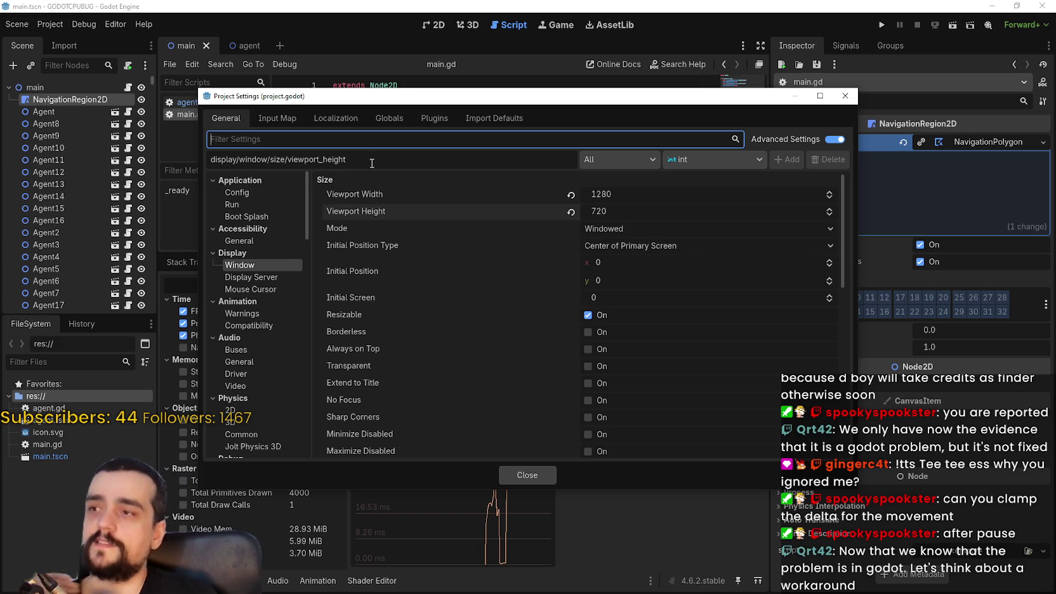
- Look through the Physics 2D, 3D, Common and Jolt Physics 3D settings, then disable map async iterations
scroll(485, 317, down, 1)
scroll(276, 310, down, 5)
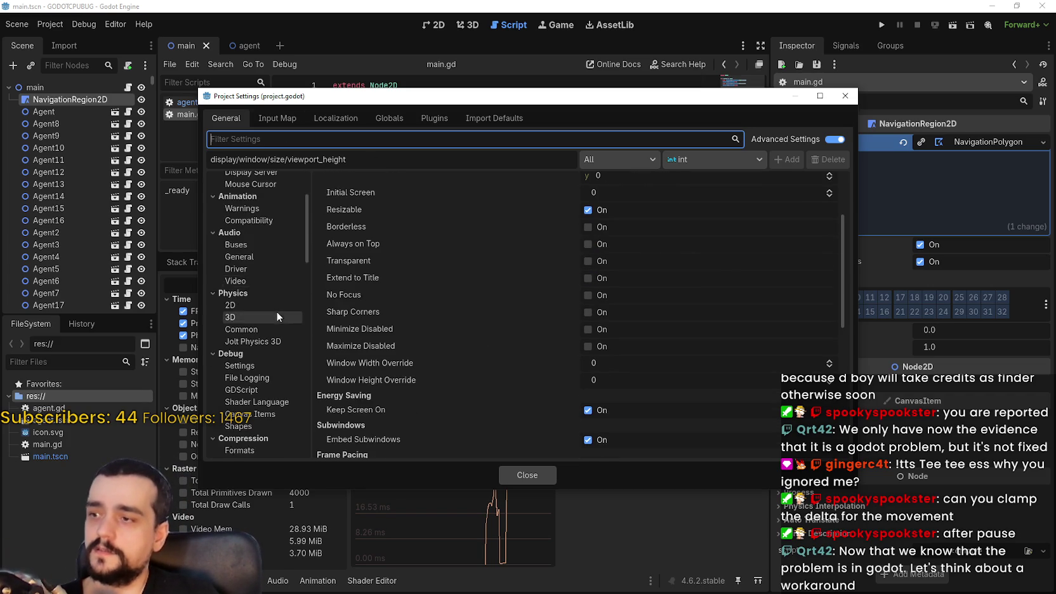
click(240, 270)
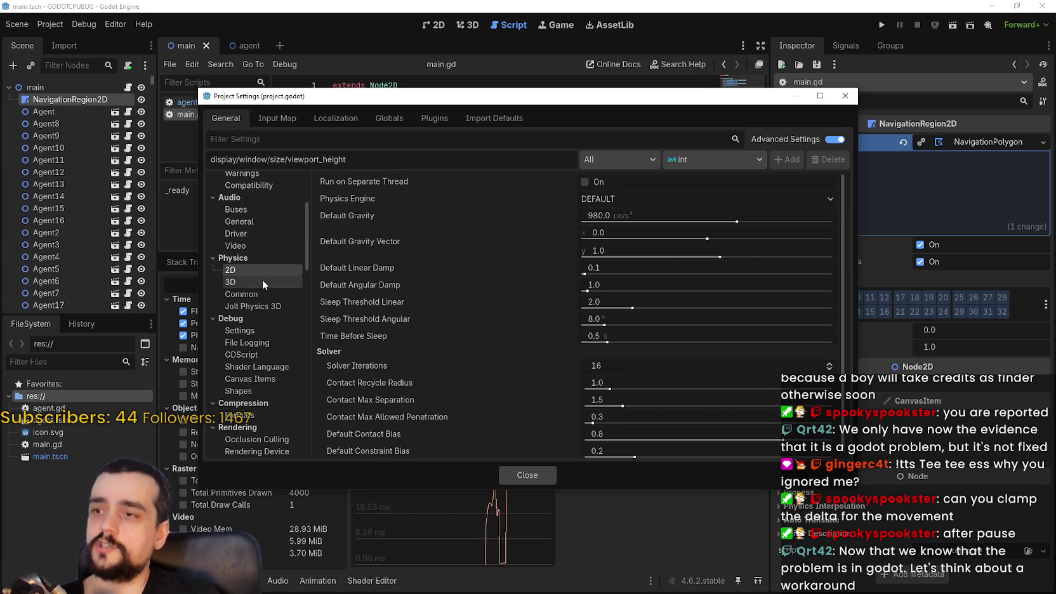
click(263, 280)
click(265, 293)
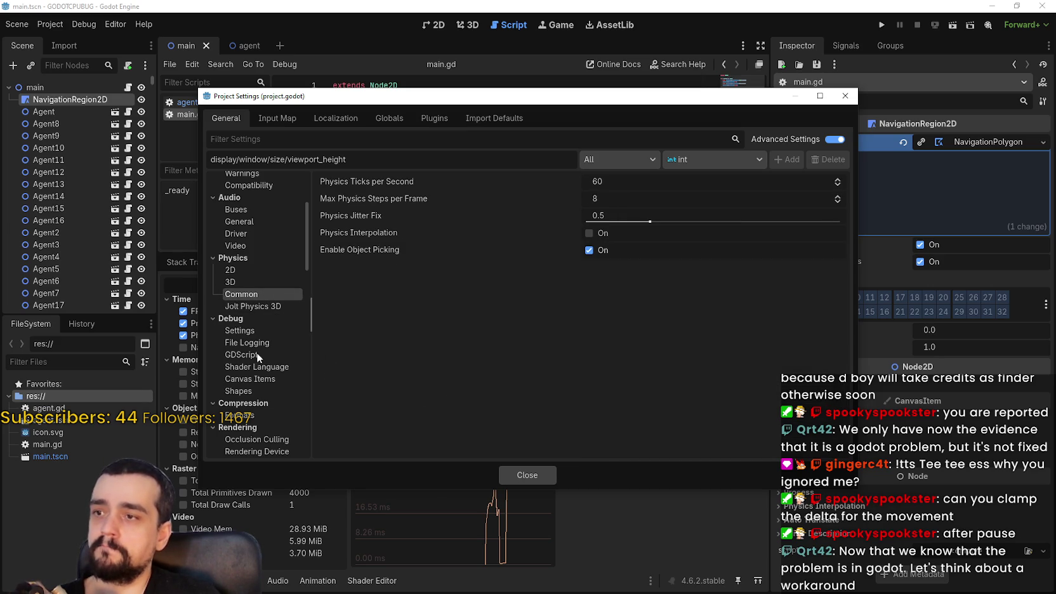
click(246, 307)
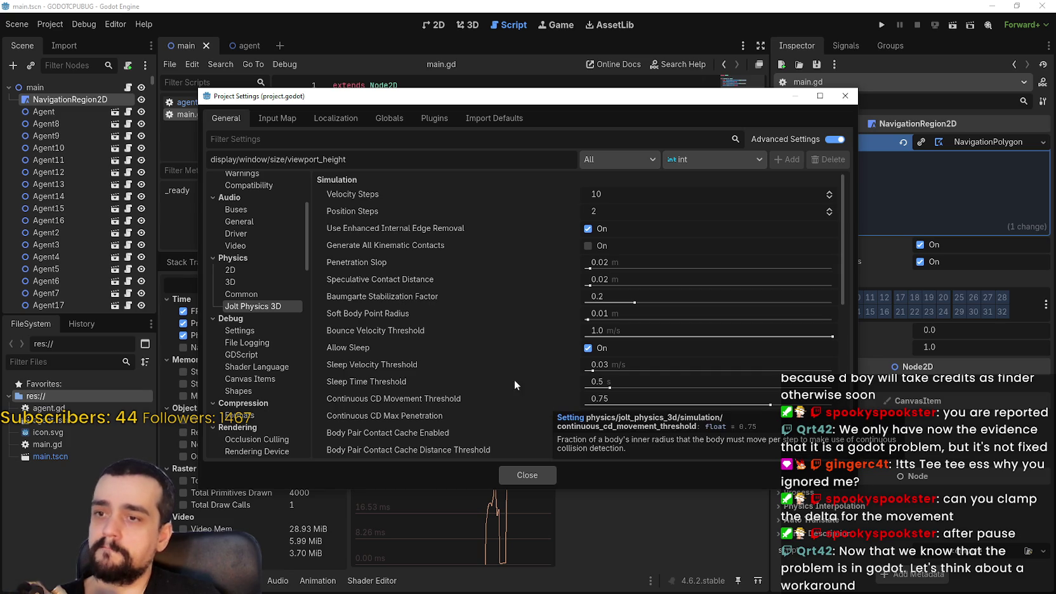
scroll(289, 331, down, 5)
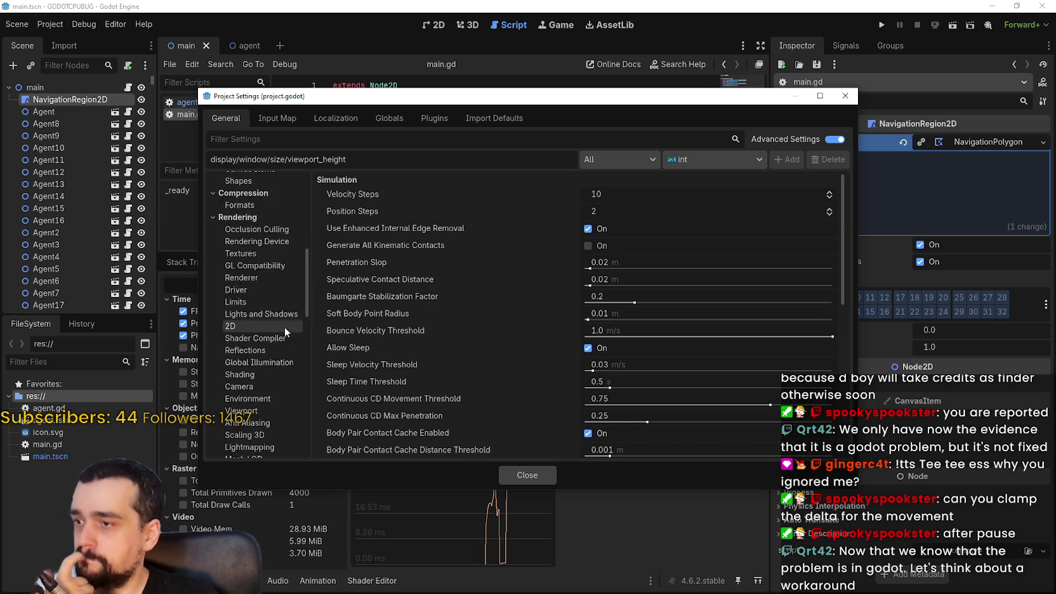
mouse_move(308, 301)
mouse_down()
mouse_move(302, 465)
mouse_move(313, 414)
mouse_move(314, 435)
mouse_up()
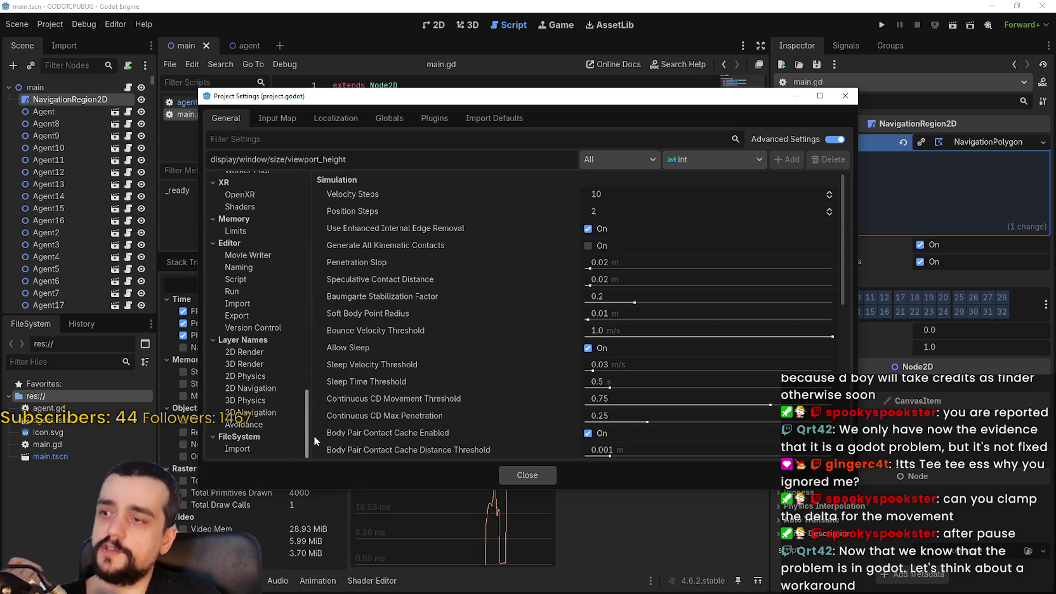
scroll(309, 394, up, 5)
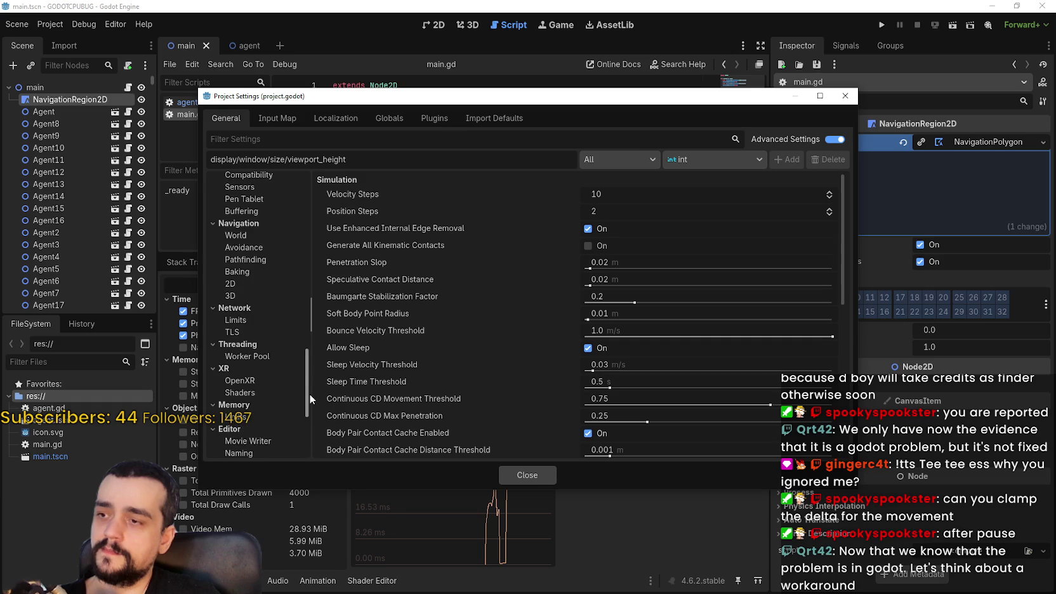
scroll(302, 367, up, 3)
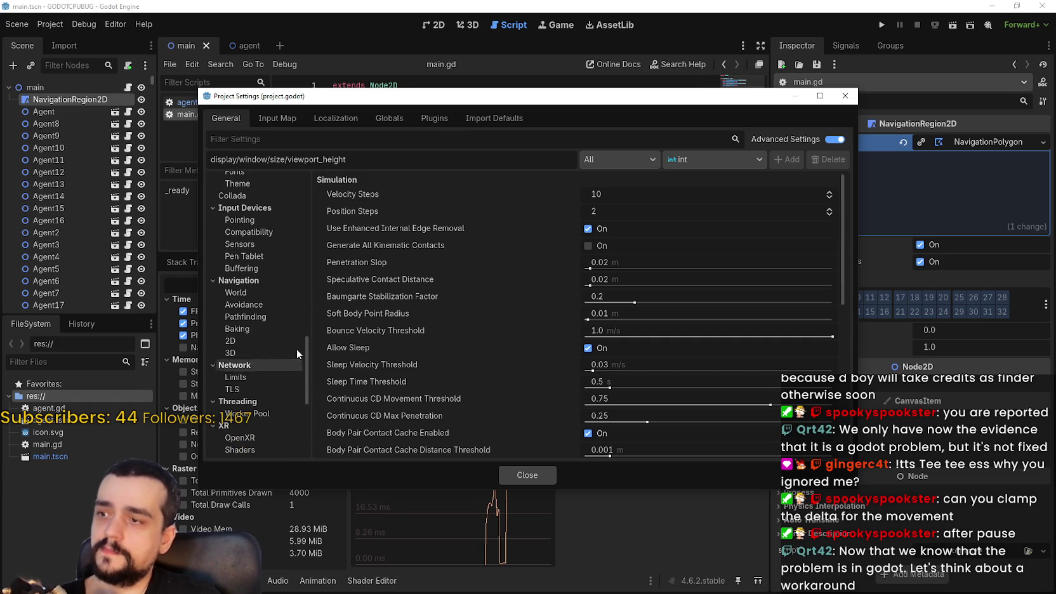
click(255, 292)
- Turn off region async iterations and avoidance threads, and set pathfinding Max Threads to 0
click(601, 184)
click(241, 307)
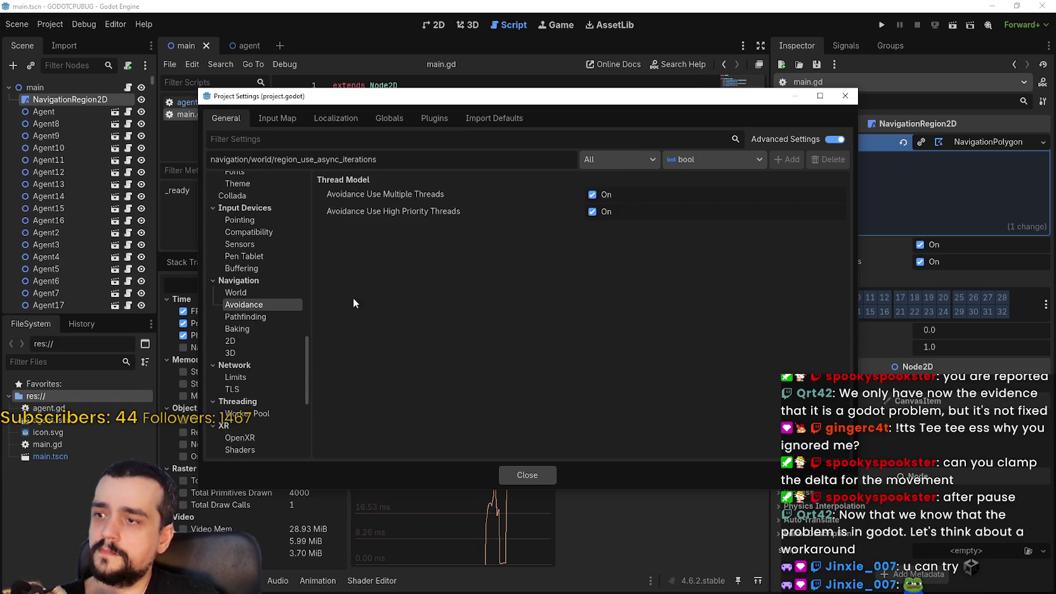
click(599, 211)
click(274, 320)
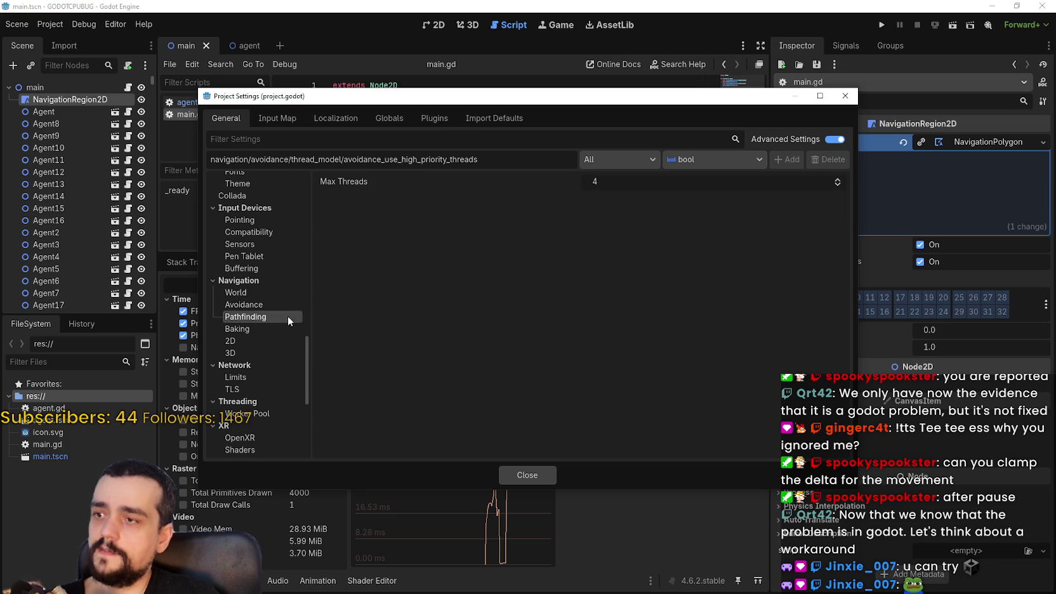
click(837, 184)
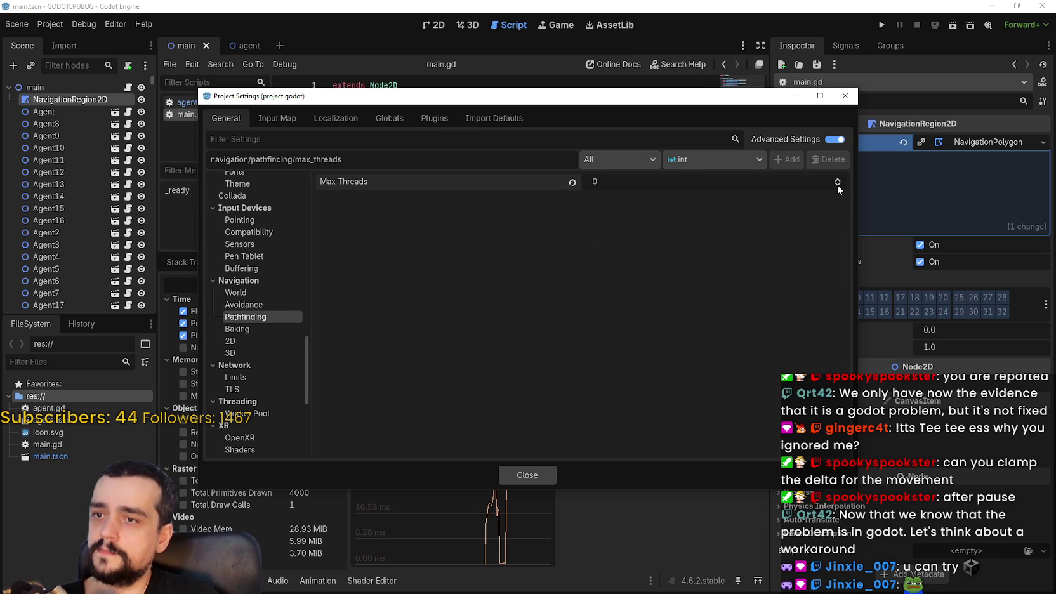
- Disable multithreaded navmesh baking, the 2D navmesh warnings and 2D edge connections, then close settings
click(247, 332)
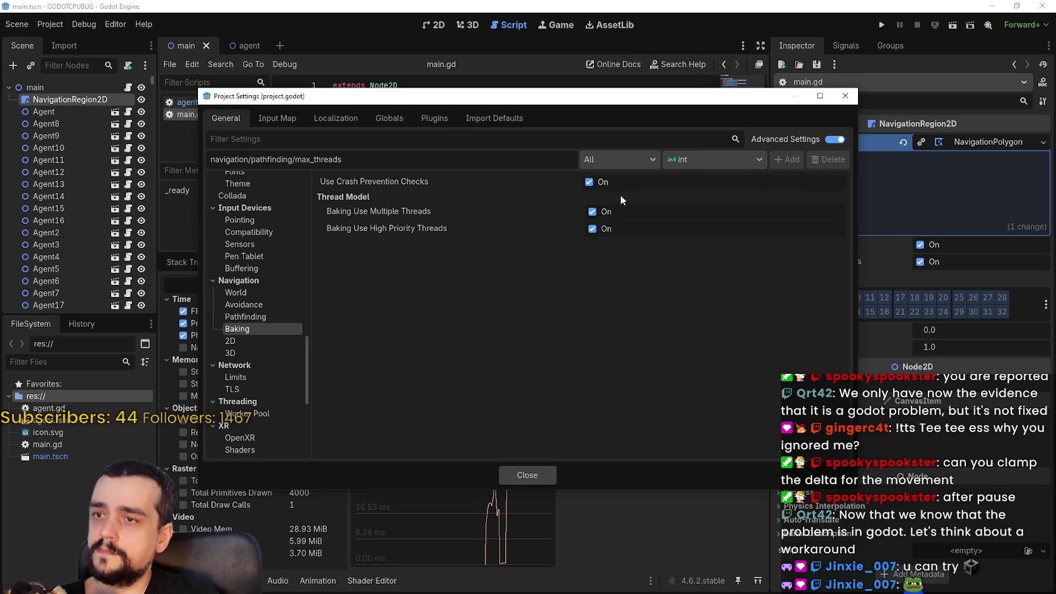
click(604, 225)
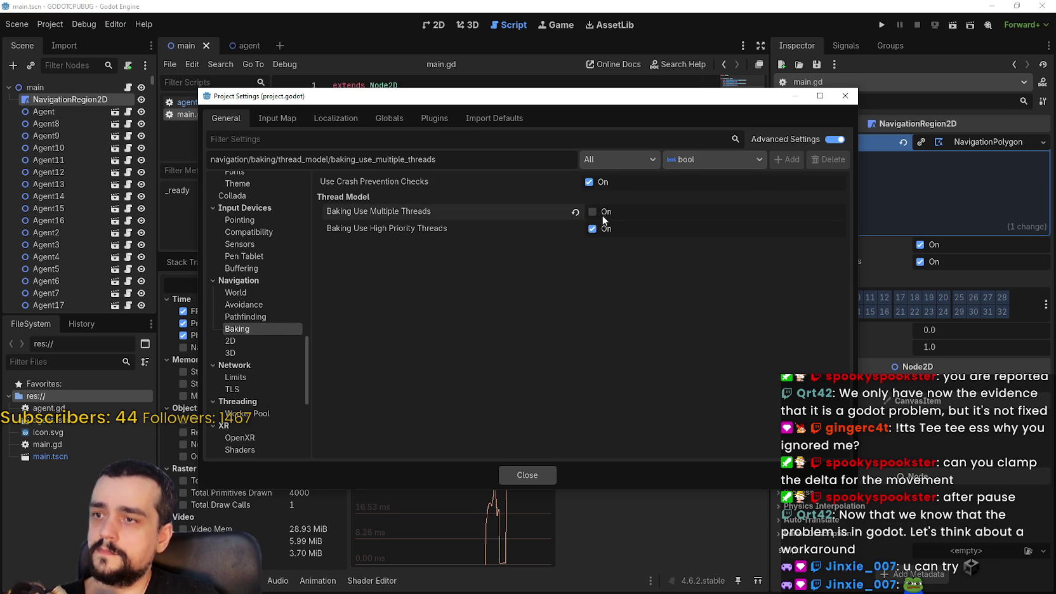
click(245, 348)
click(248, 343)
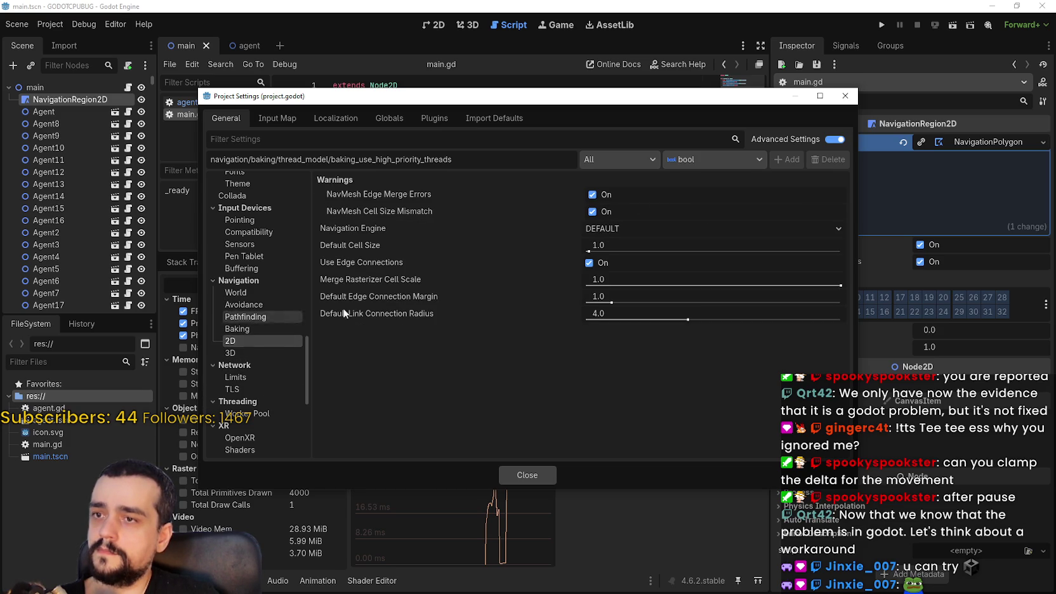
click(602, 211)
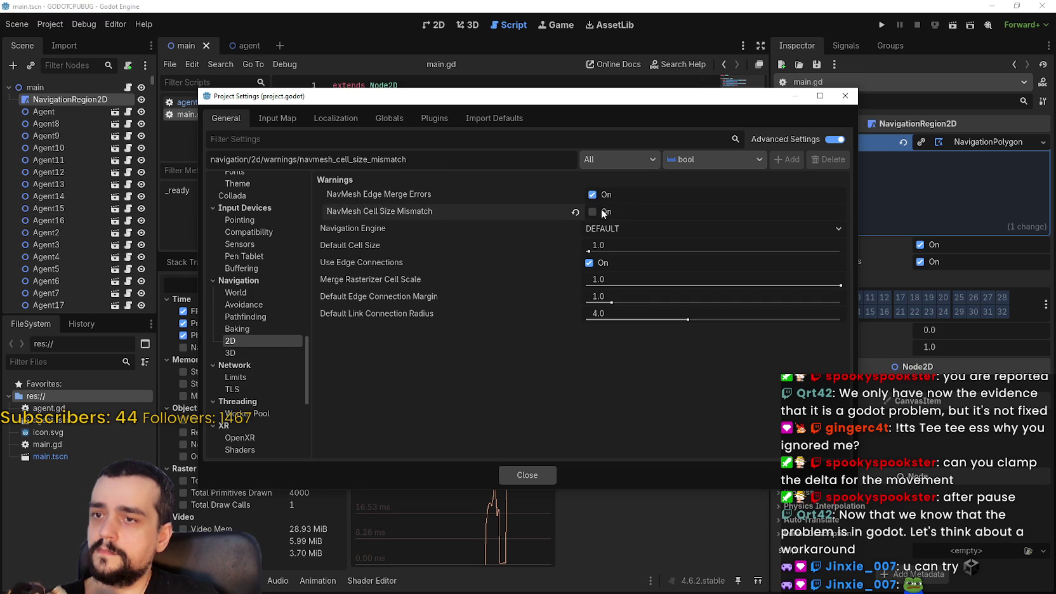
click(601, 195)
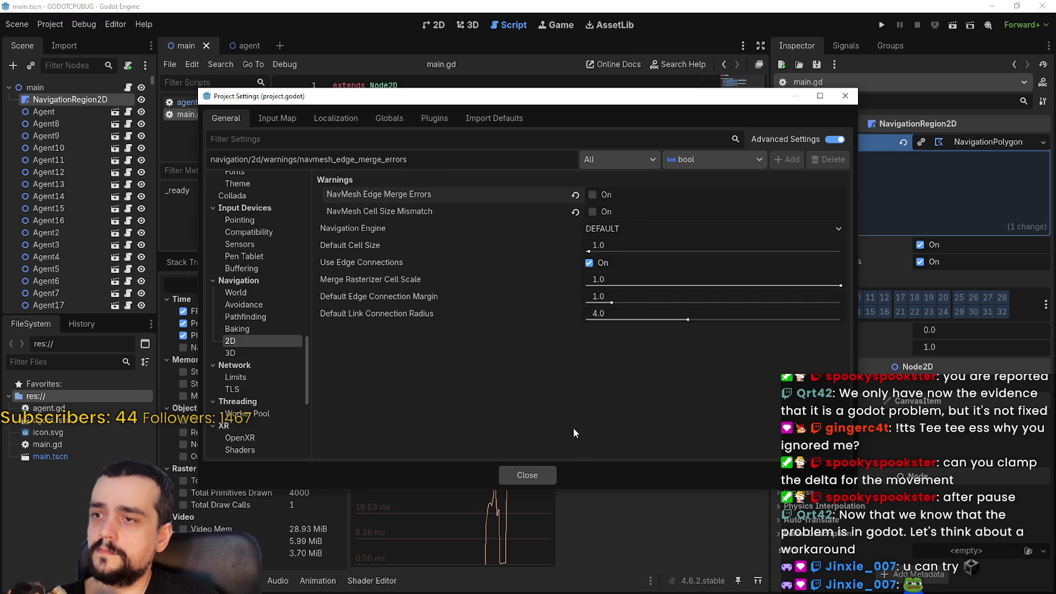
click(600, 263)
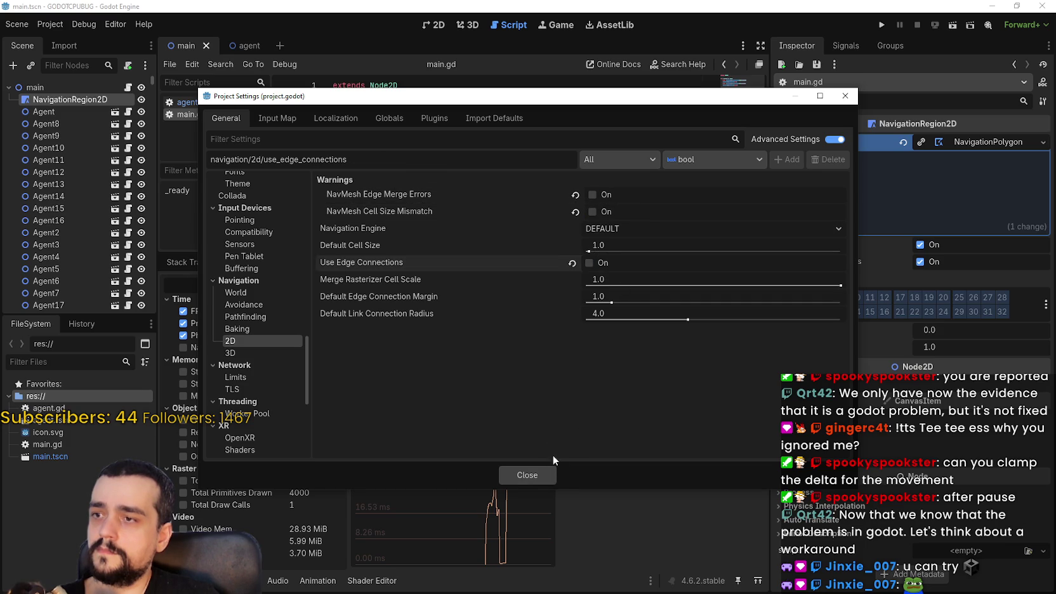
click(531, 481)
- Run the project and watch the game process's CPU use in Task Manager beside it
click(882, 25)
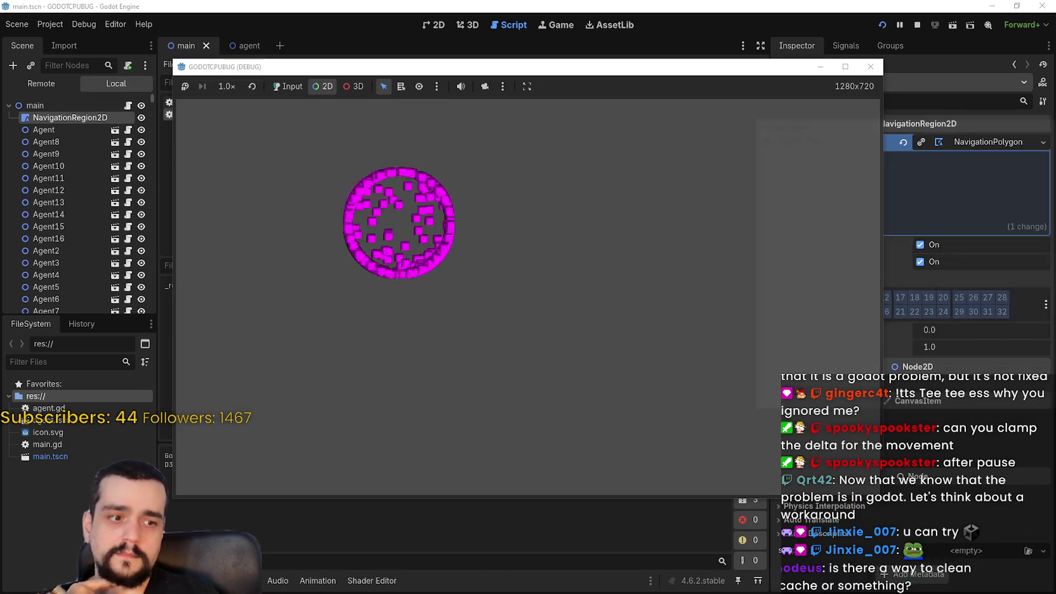
key(ctrl+shift+Escape)
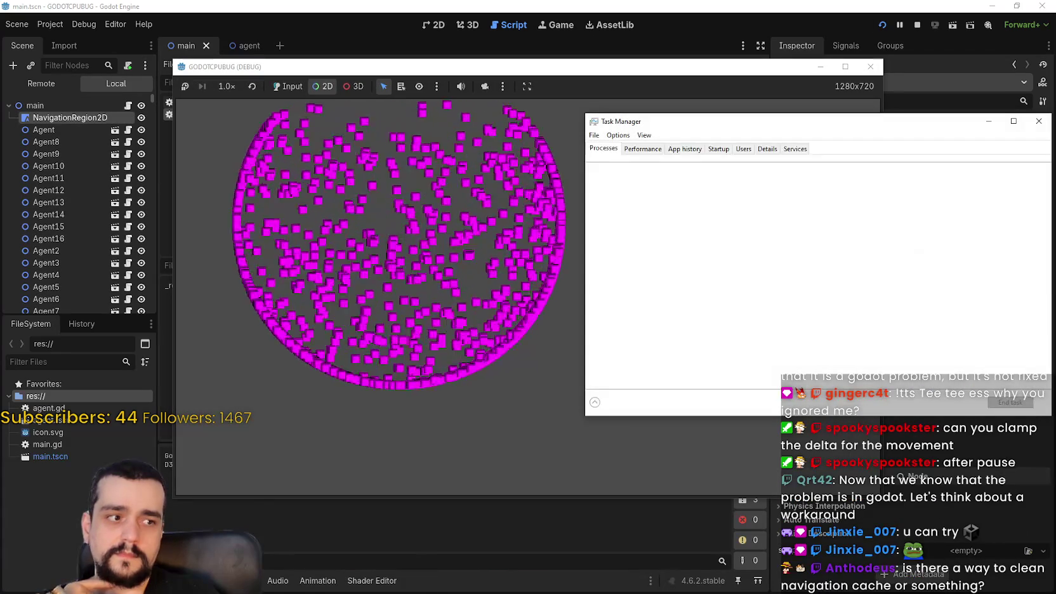
drag(704, 125, 941, 125)
drag(508, 66, 342, 29)
drag(889, 121, 786, 115)
click(726, 234)
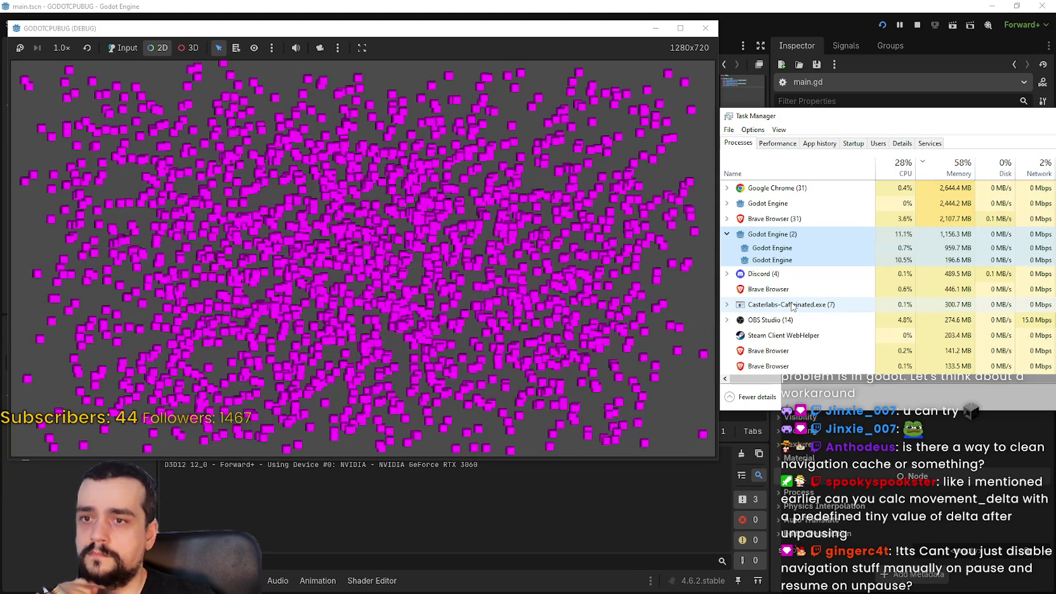
click(812, 259)
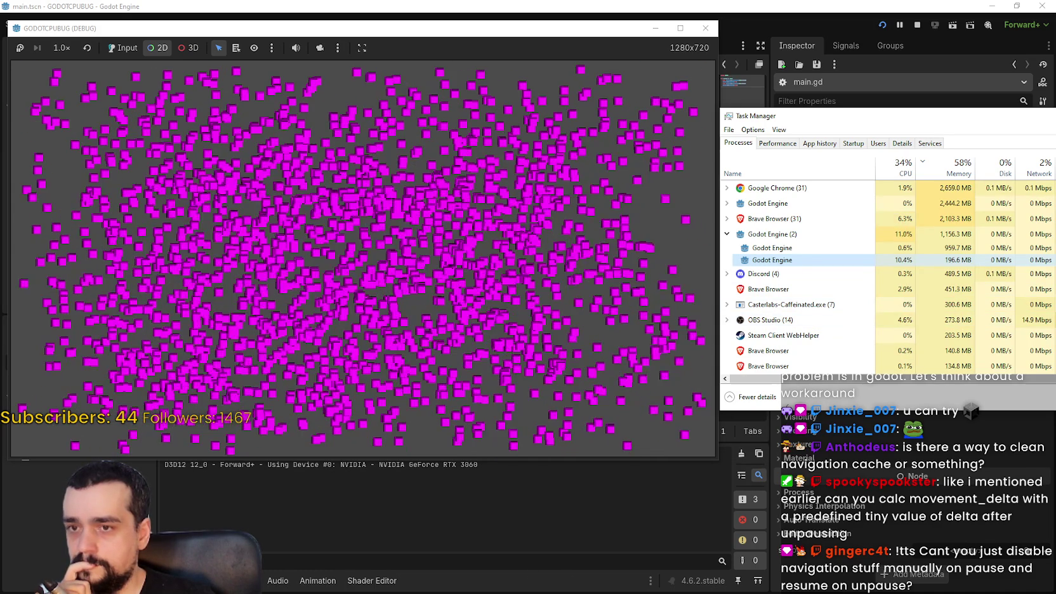
key(alt+Tab)
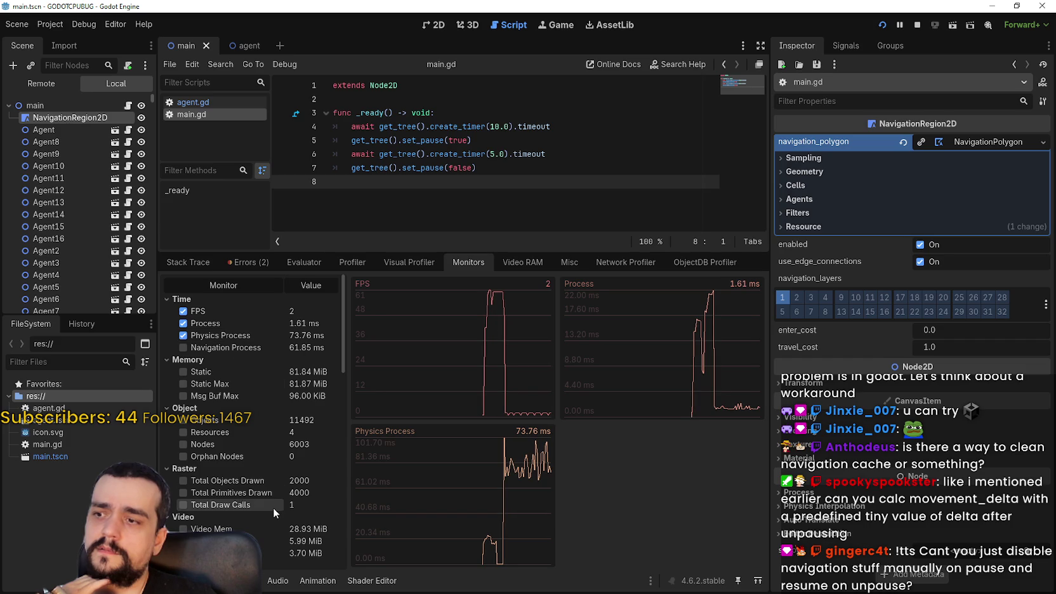
- Add the Navigation Process monitor graph, stop the game, and reopen Project Settings
click(183, 348)
key(F8)
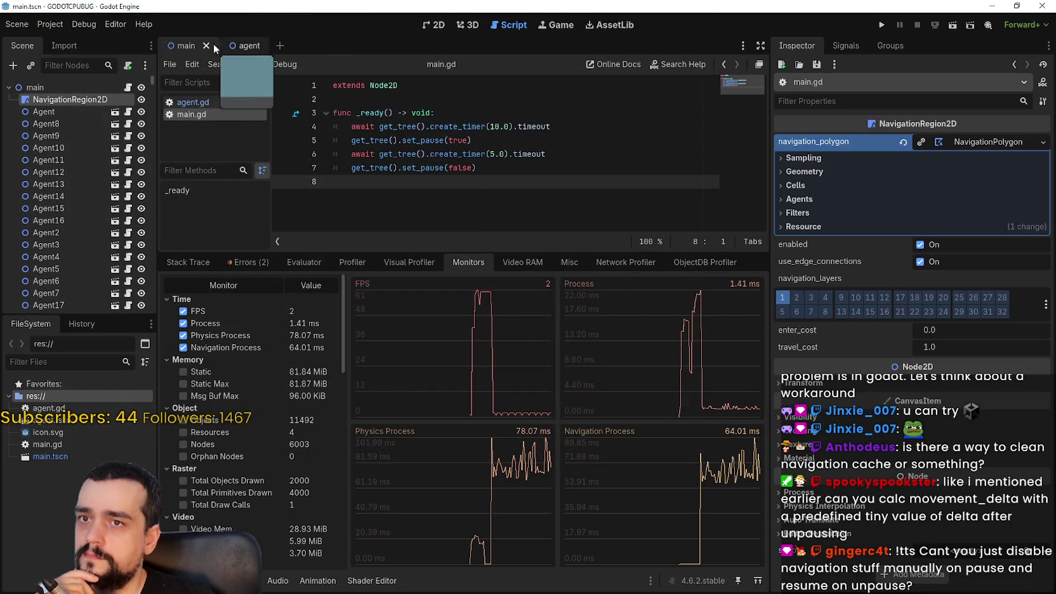
click(59, 45)
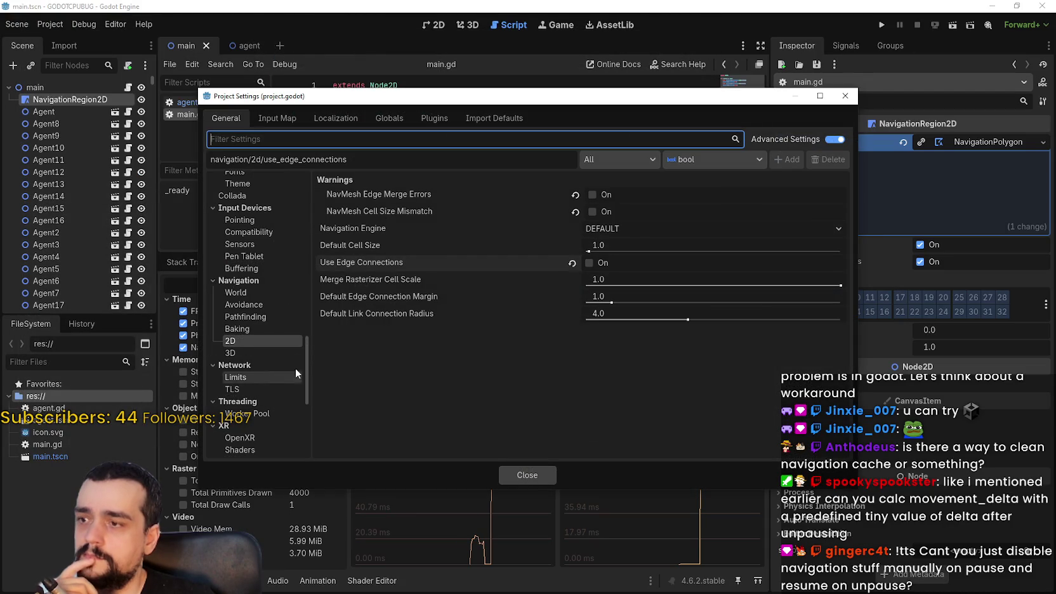
- Re-enable the edge merge and cell size warnings, default edge connections, and multithreaded navmesh baking
click(591, 194)
click(591, 212)
click(572, 265)
click(223, 329)
click(575, 211)
click(575, 230)
- Re-enable avoidance multithreading with high-priority threads and turn map async iterations back on
click(257, 316)
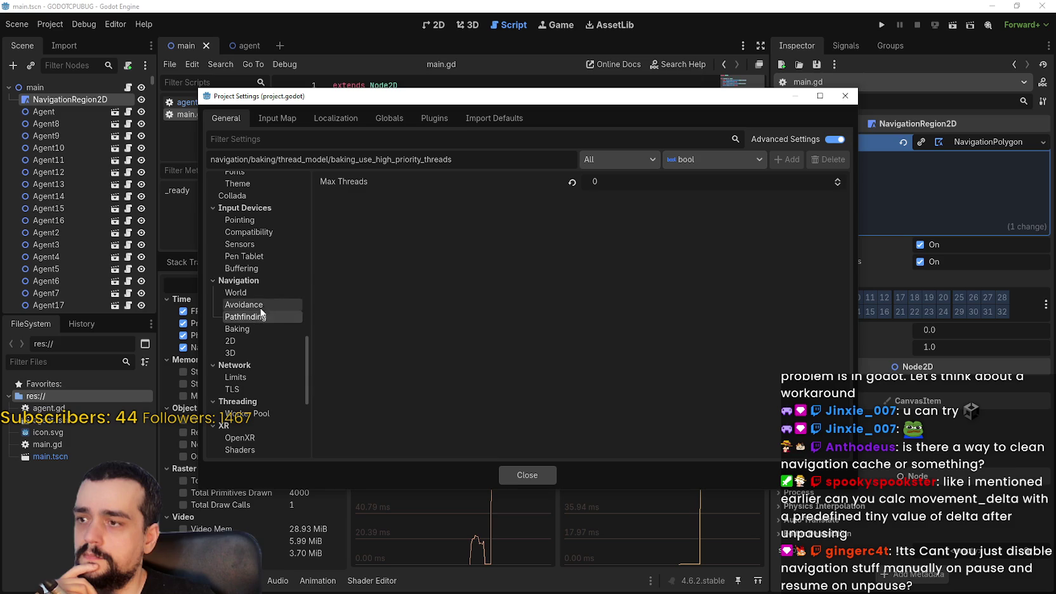
click(250, 307)
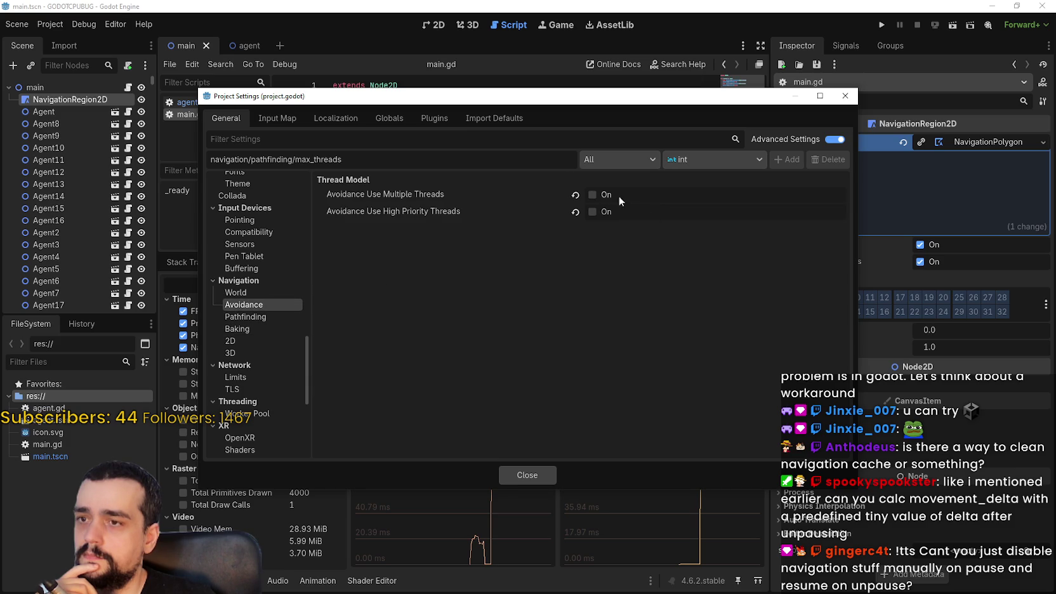
click(575, 195)
click(574, 212)
click(267, 294)
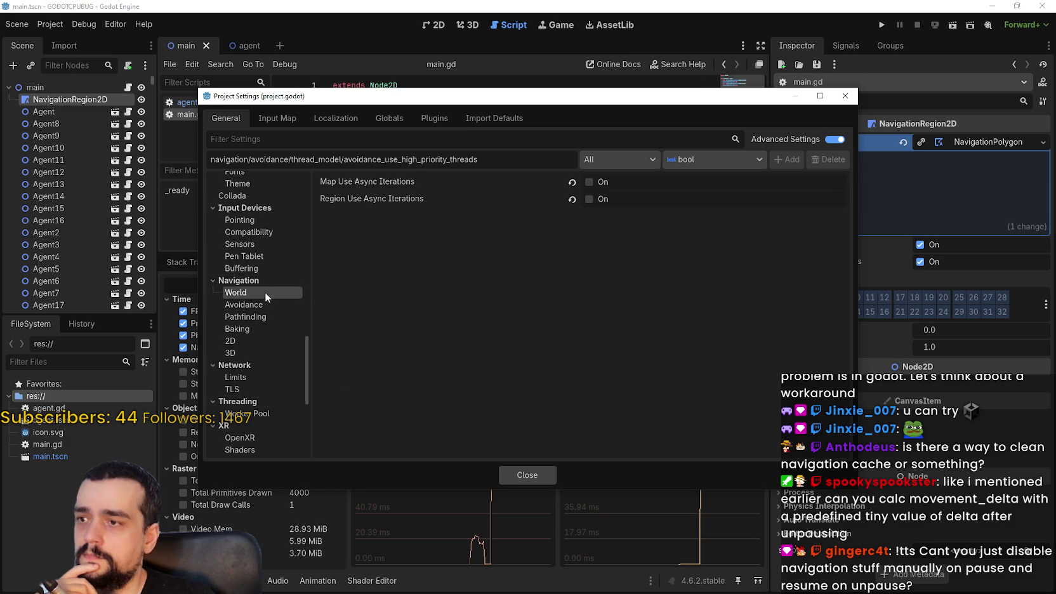
click(572, 182)
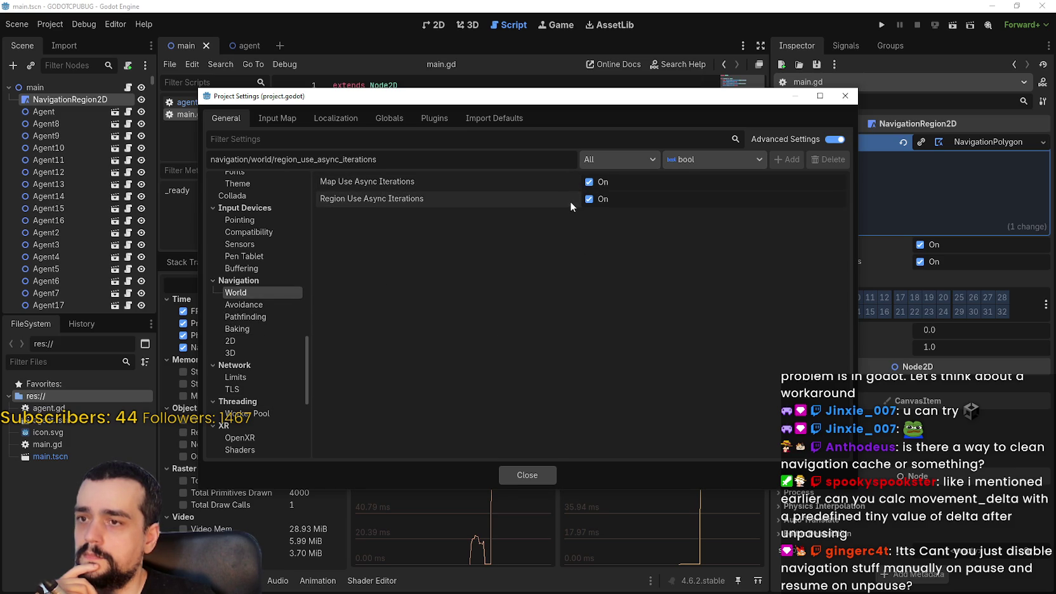
- Set pathfinding Max Threads to 10 and close Project Settings
click(264, 318)
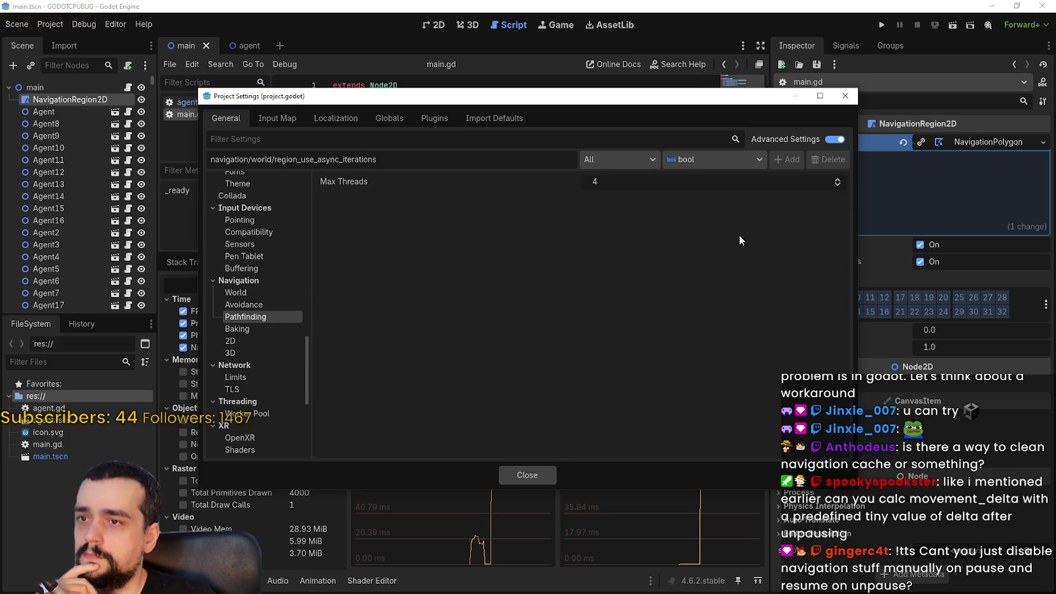
click(702, 188)
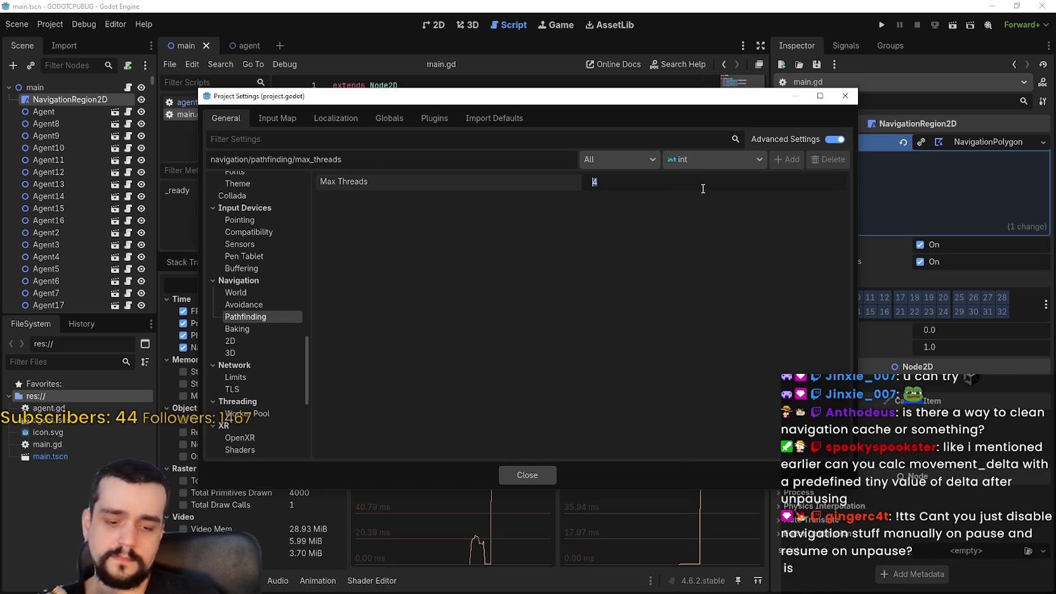
text(10)
key(Return)
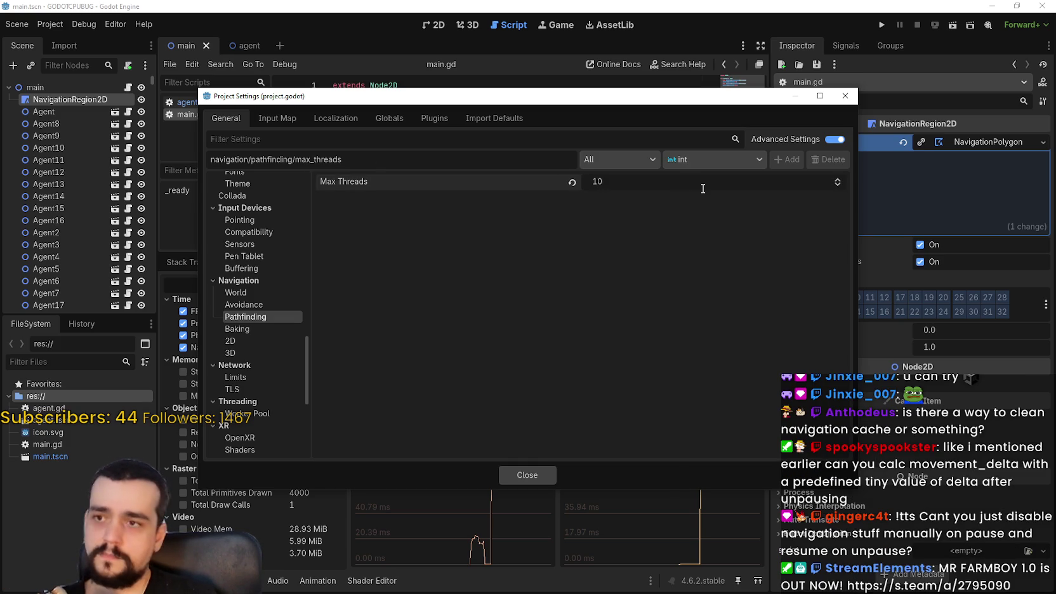
click(542, 475)
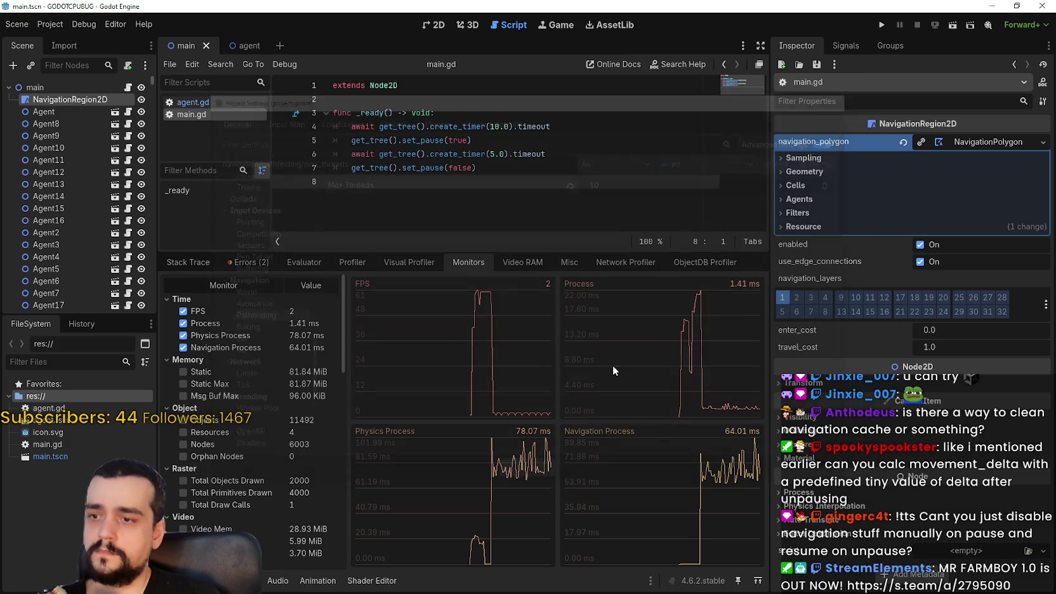
- Run the scene, read Godot Engine (2) at about 46% CPU in Task Manager, and return to the editor
click(881, 25)
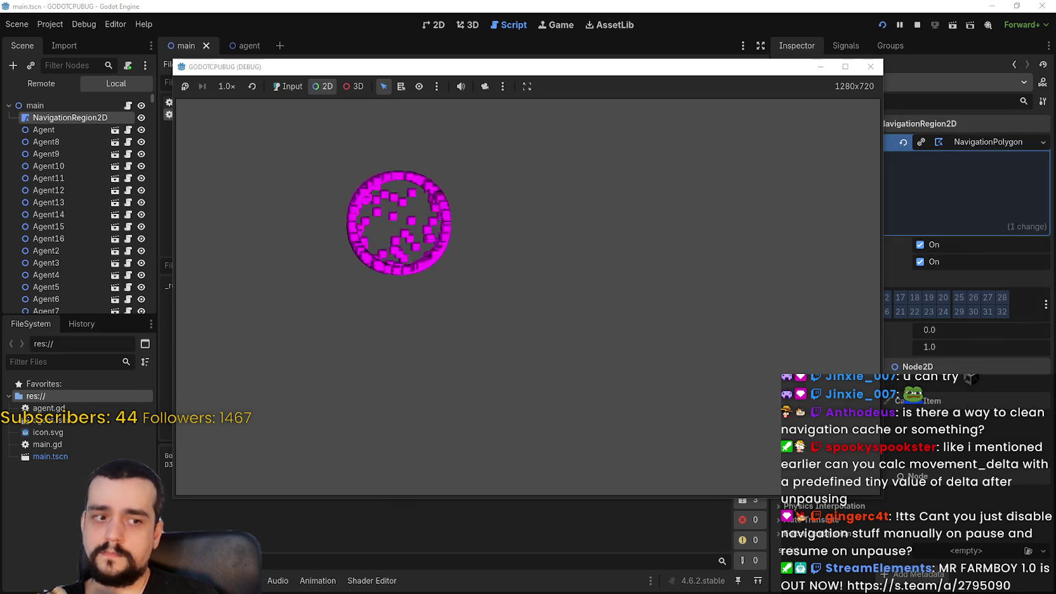
key(ctrl+shift+Escape)
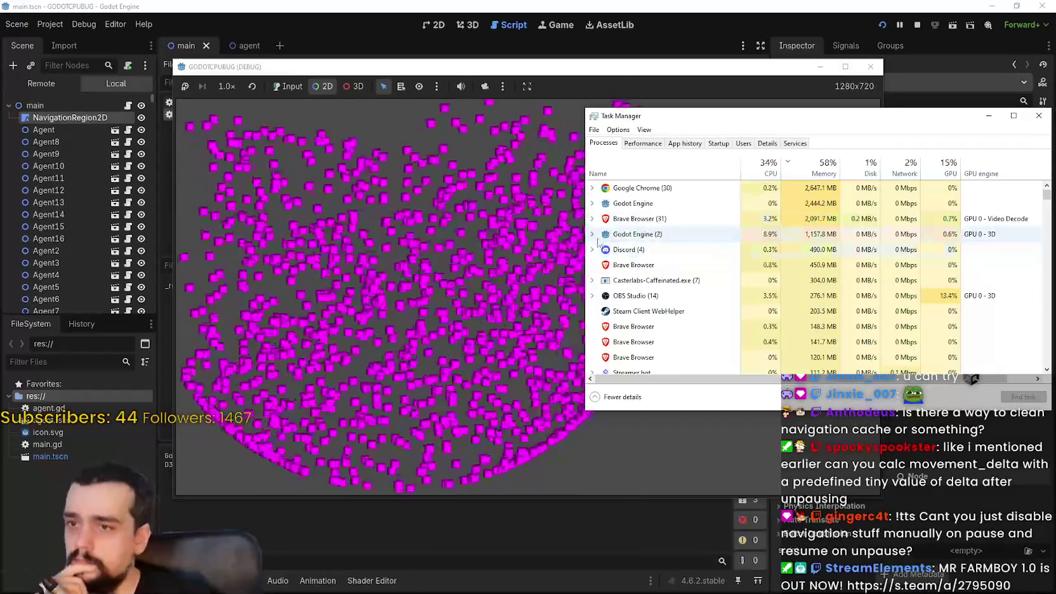
click(593, 235)
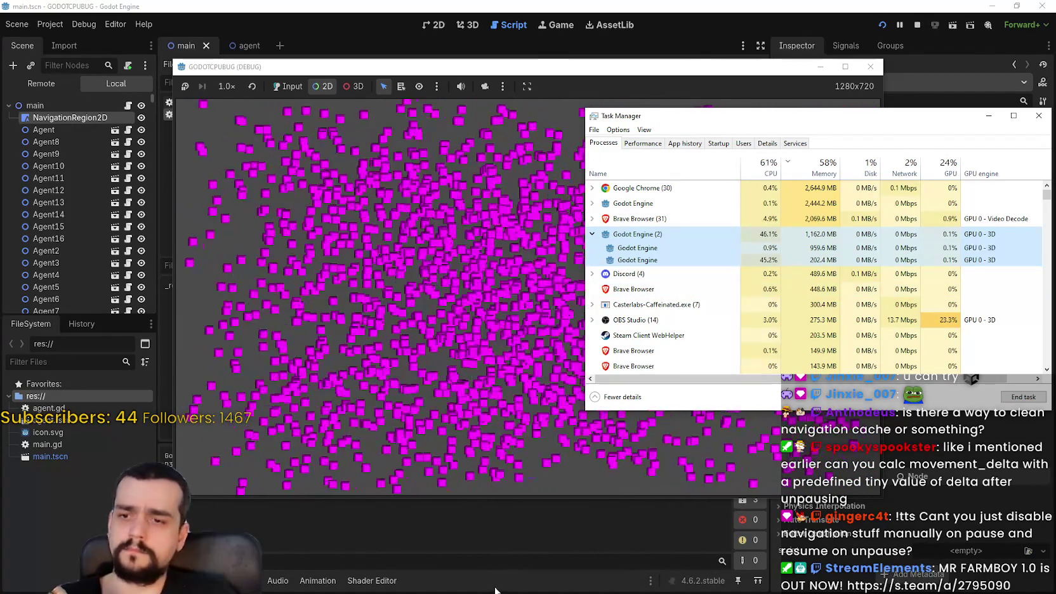
click(916, 26)
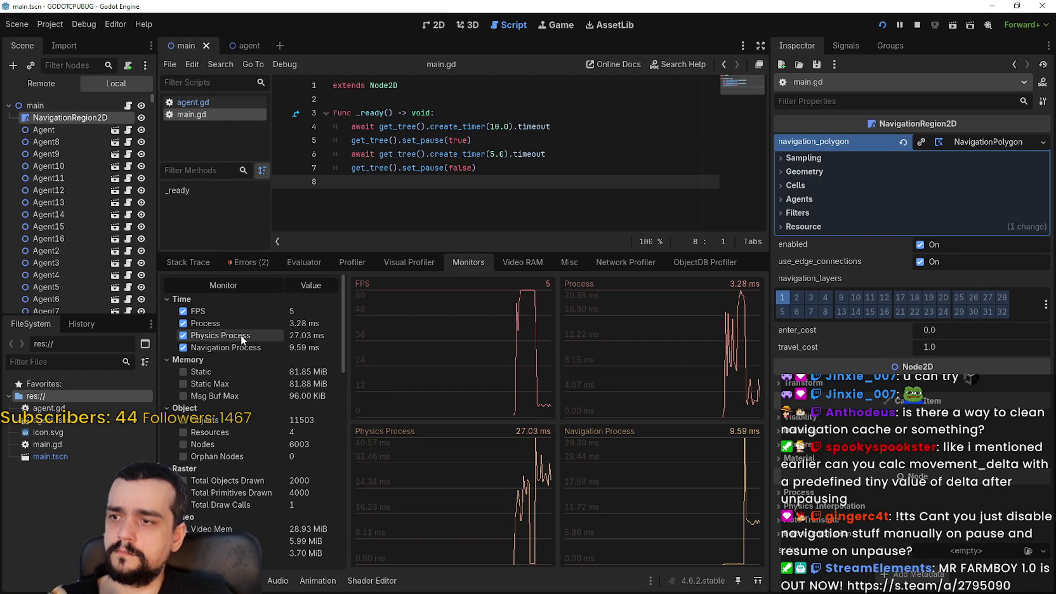
- Stop recording profiler frames and stop the running game
click(352, 262)
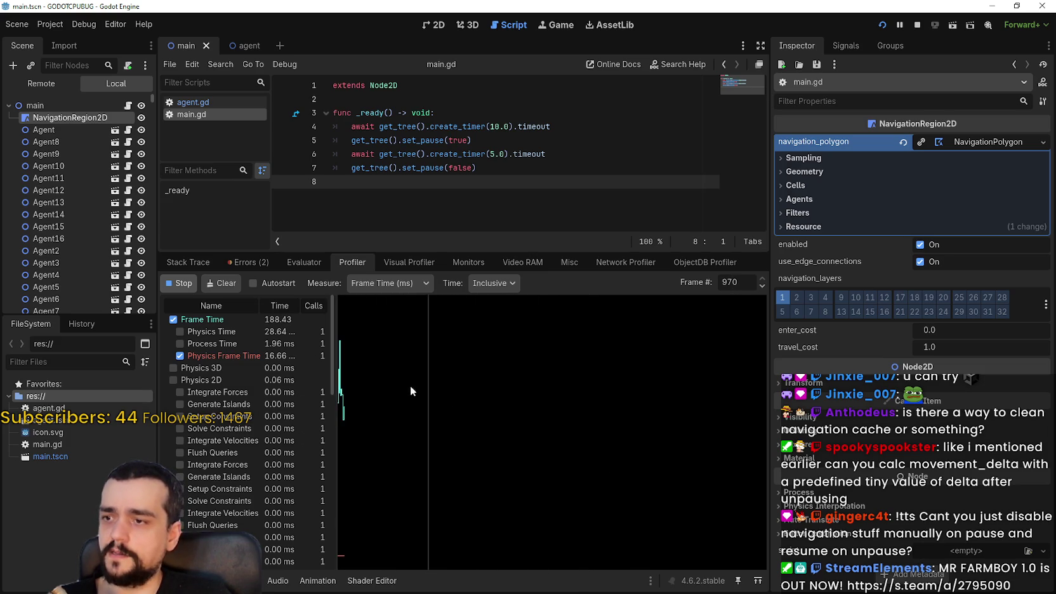
click(180, 283)
scroll(307, 402, down, 5)
scroll(307, 403, down, 5)
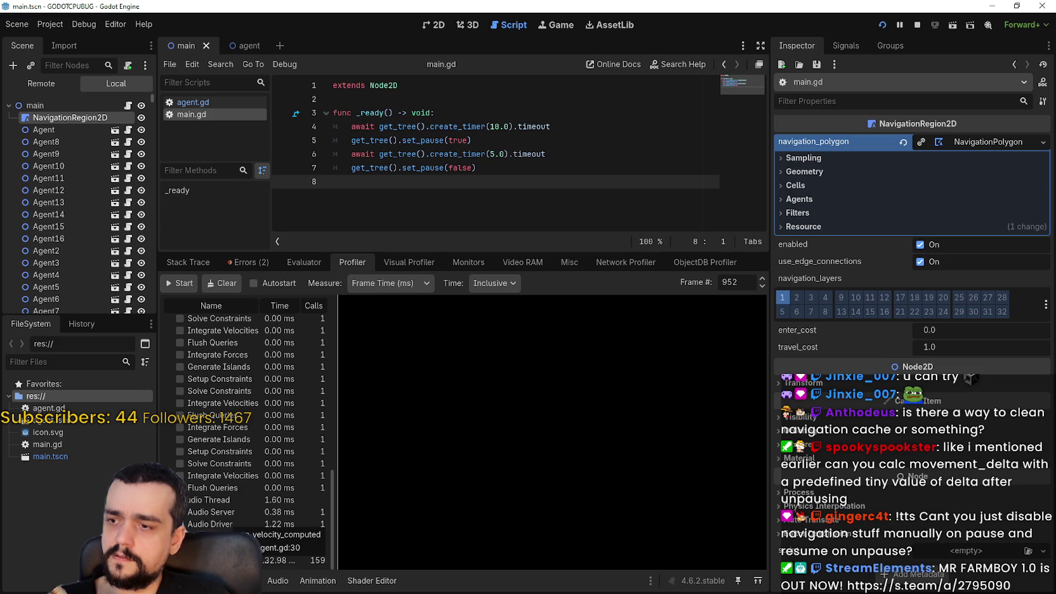
key(F8)
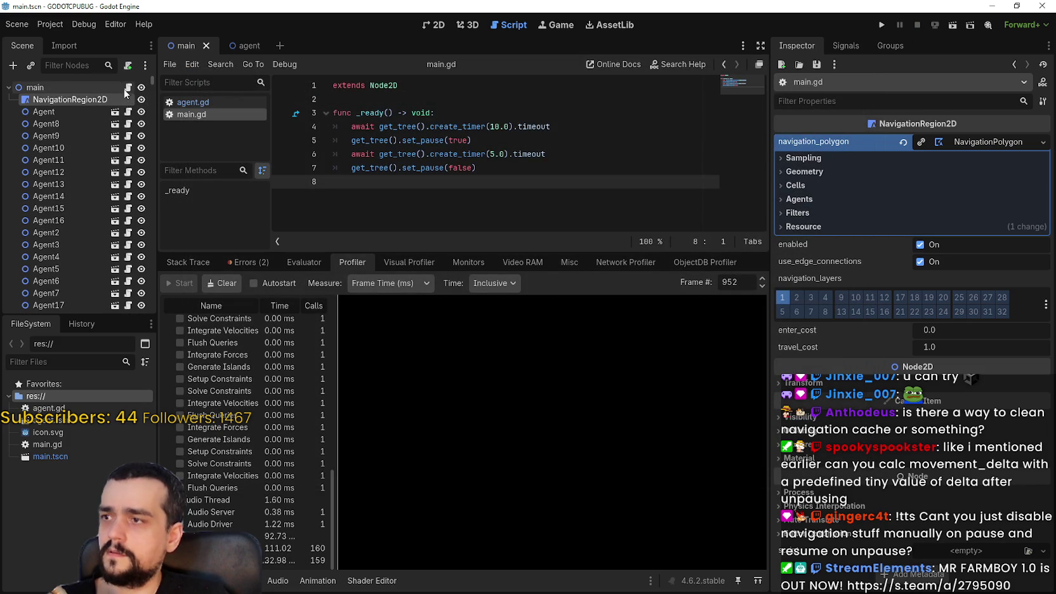
- Open agent.gd, widen the profiler list showing Self times, and enlarge the script area
click(128, 112)
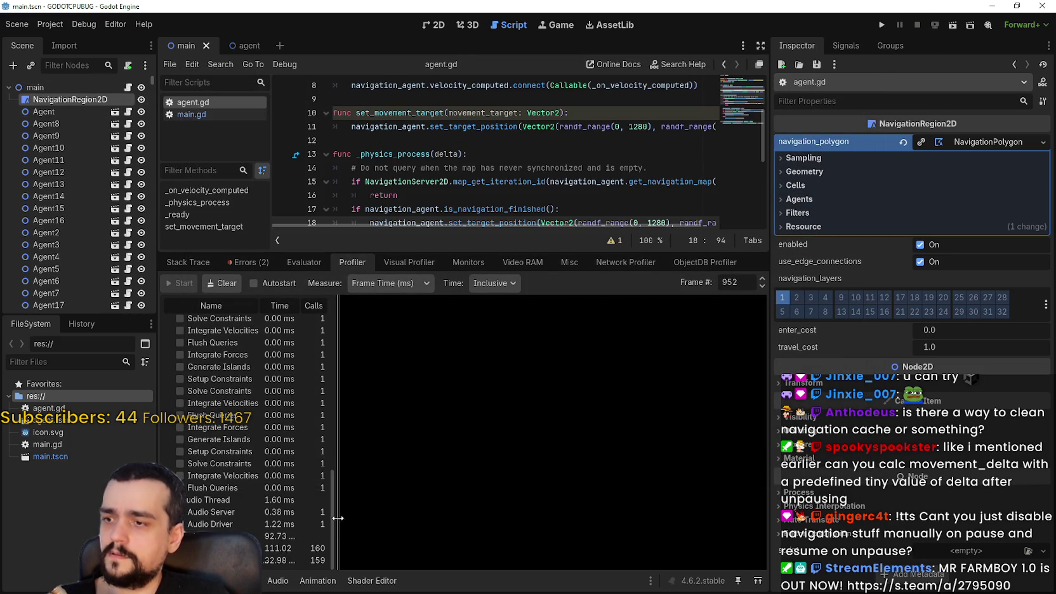
drag(337, 493, 563, 493)
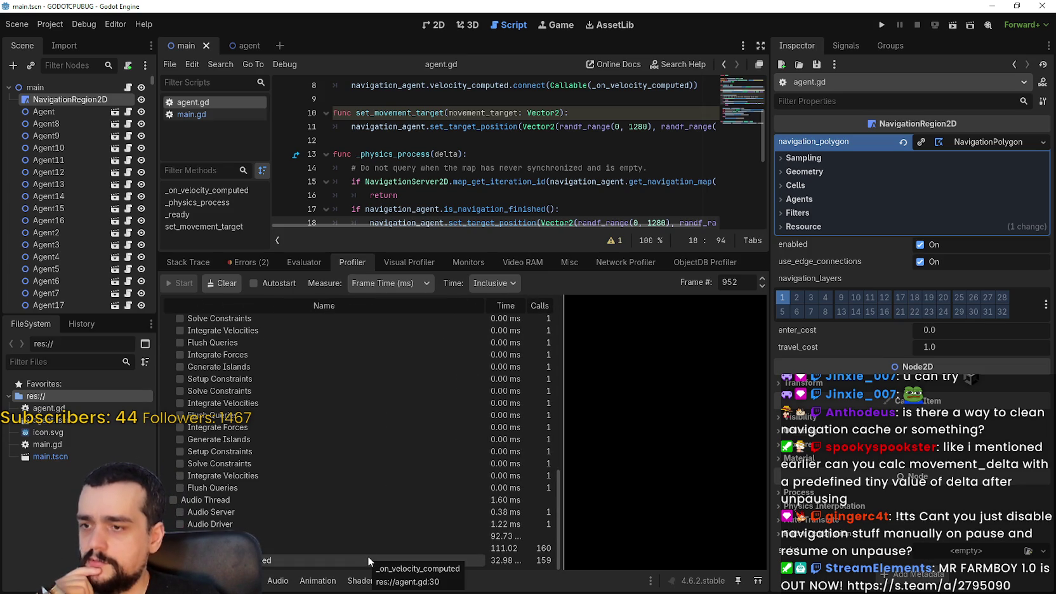
click(499, 316)
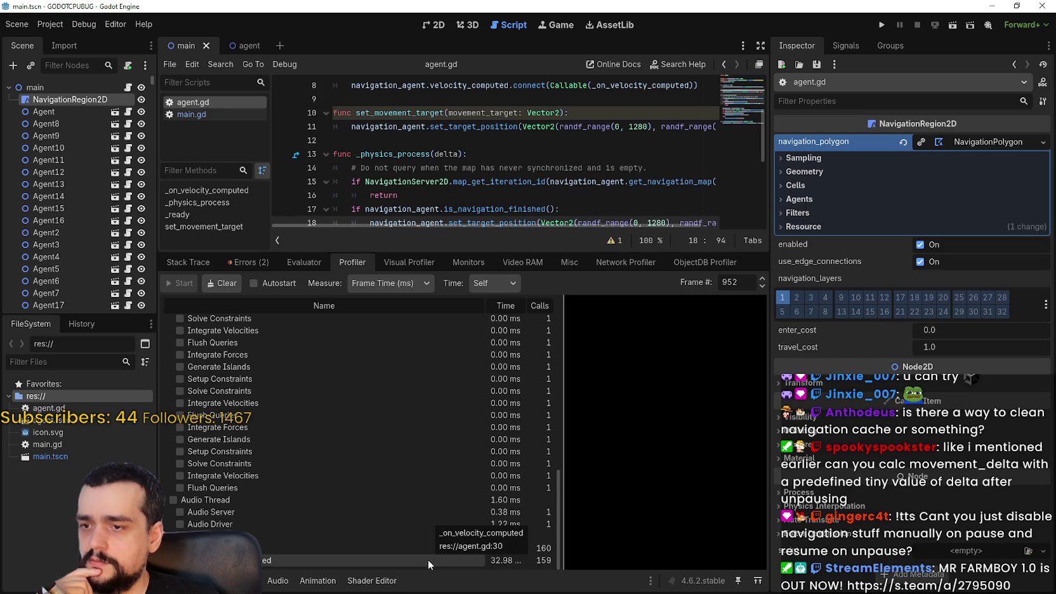
scroll(558, 187, down, 1)
scroll(558, 187, down, 2)
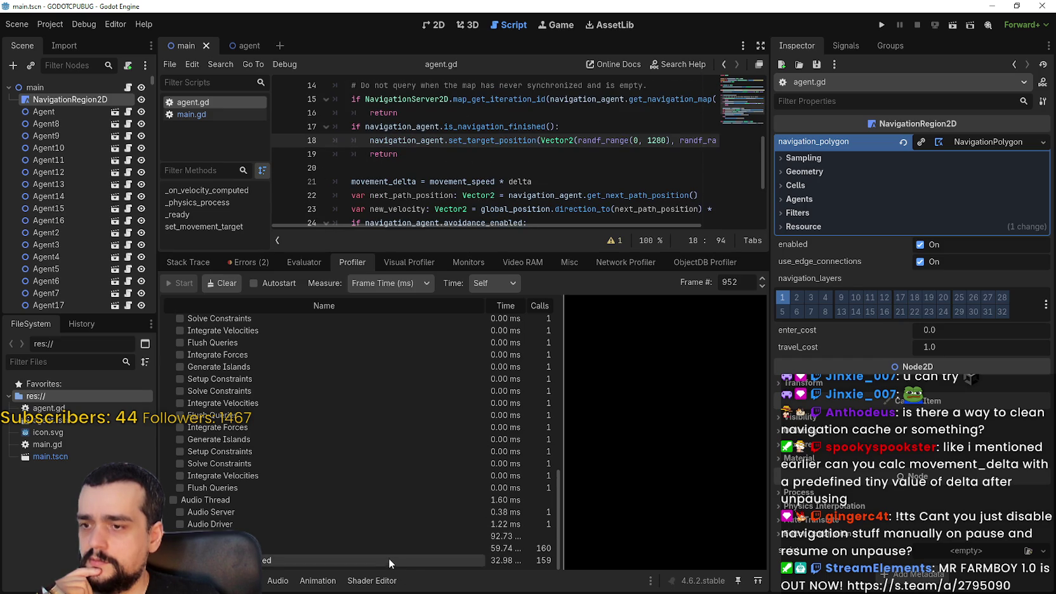
scroll(406, 169, up, 1)
scroll(542, 127, up, 5)
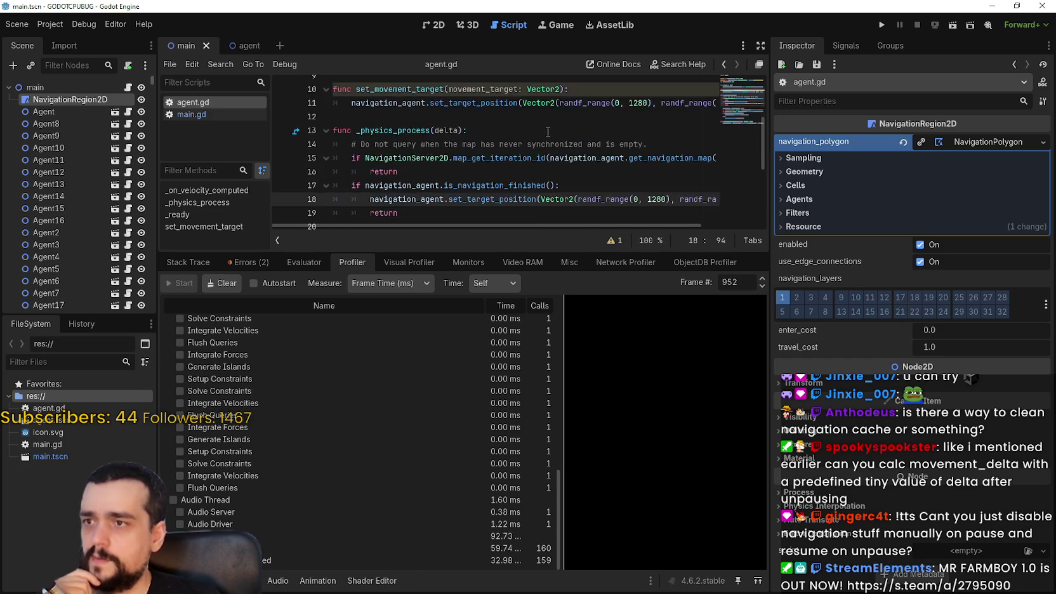
scroll(543, 135, down, 2)
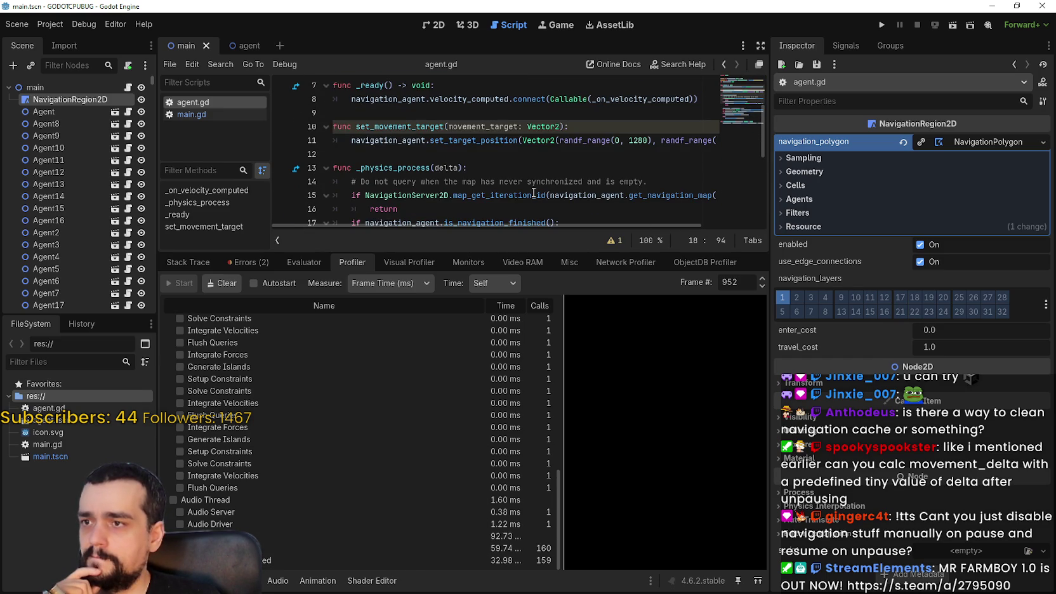
drag(542, 256, 526, 412)
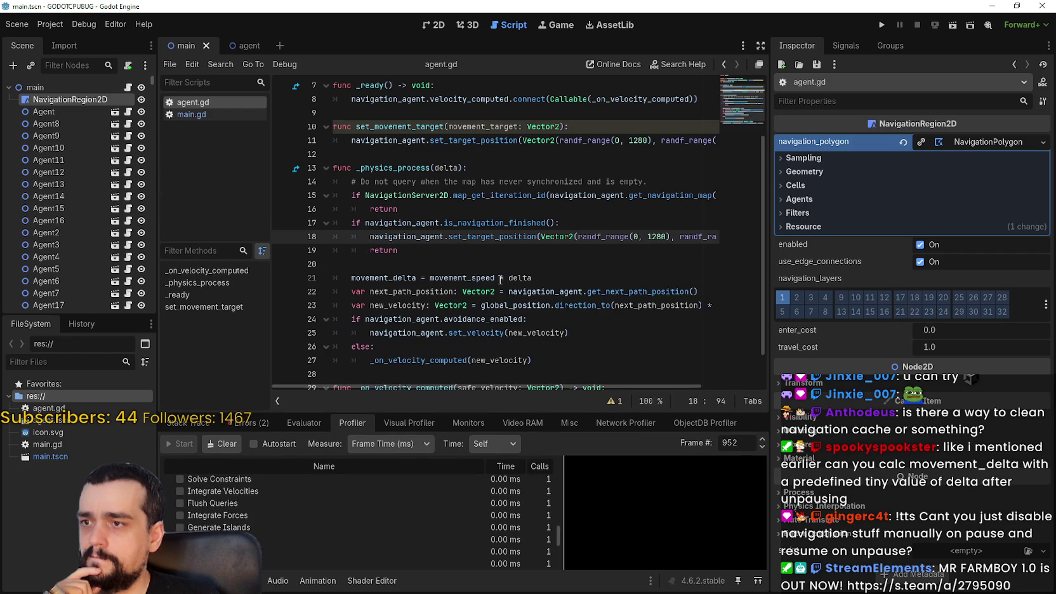
- Scroll through agent.gd to the end of the script, checking its long lines
click(465, 266)
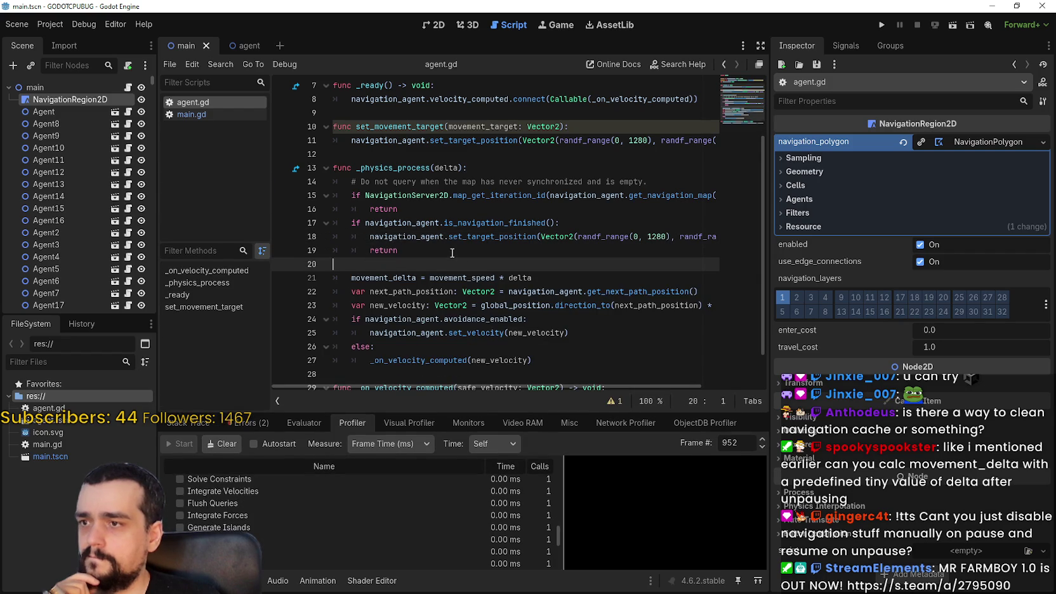
scroll(460, 261, up, 2)
scroll(452, 252, down, 3)
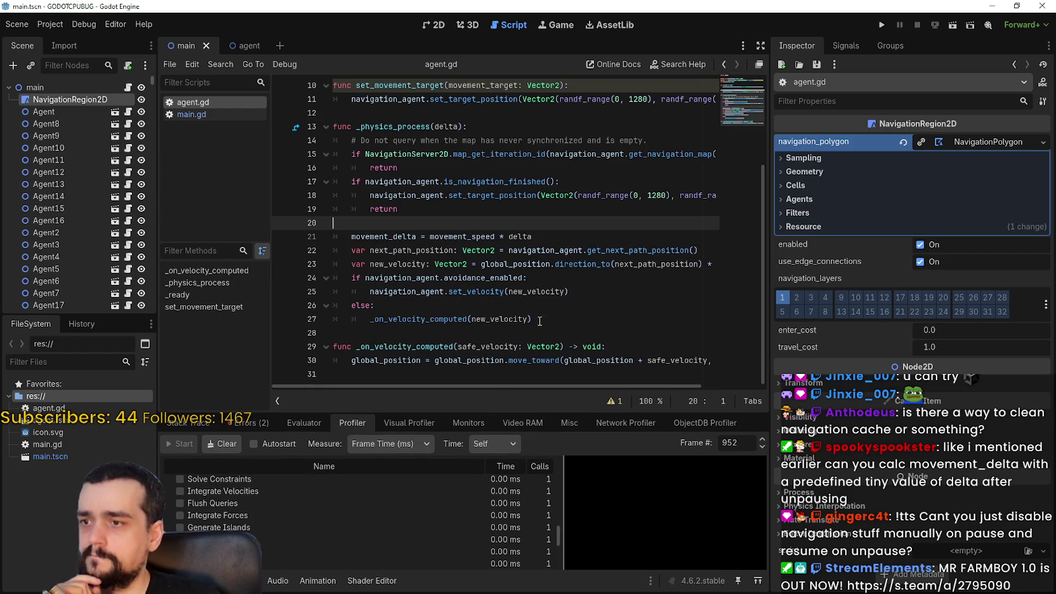
click(526, 374)
scroll(635, 385, right, 3)
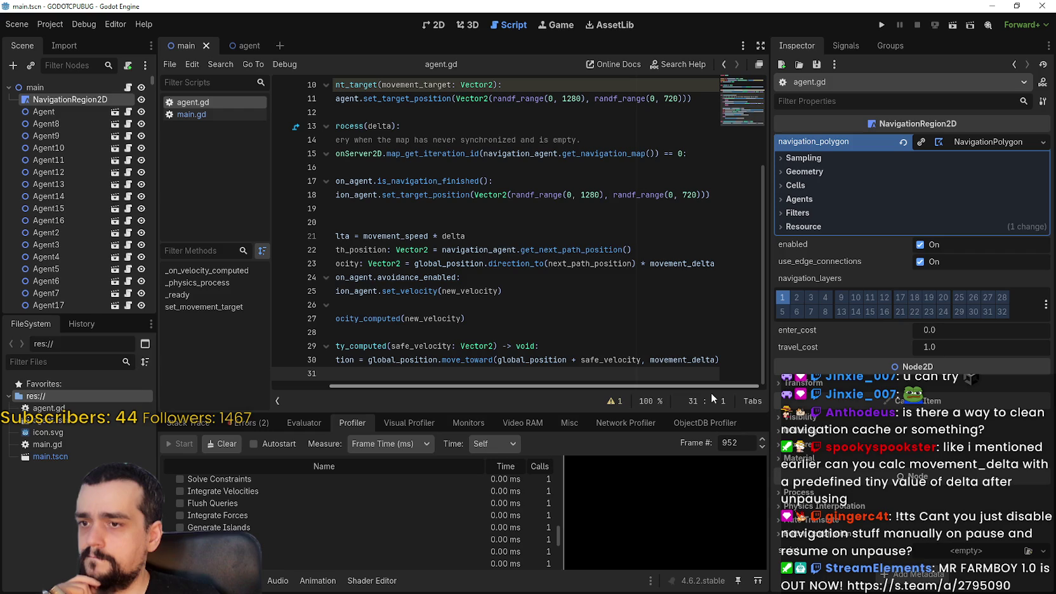
scroll(451, 333, left, 3)
scroll(451, 333, right, 3)
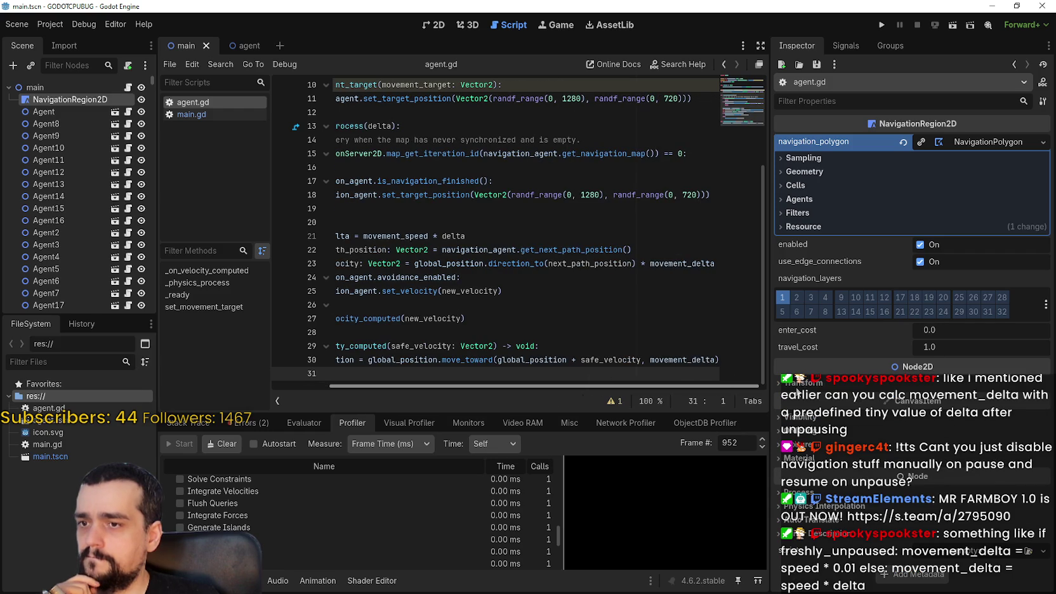
- Review the top of agent.gd and the NavigationAgent2D docs, then switch to main.gd
click(668, 348)
scroll(666, 355, up, 3)
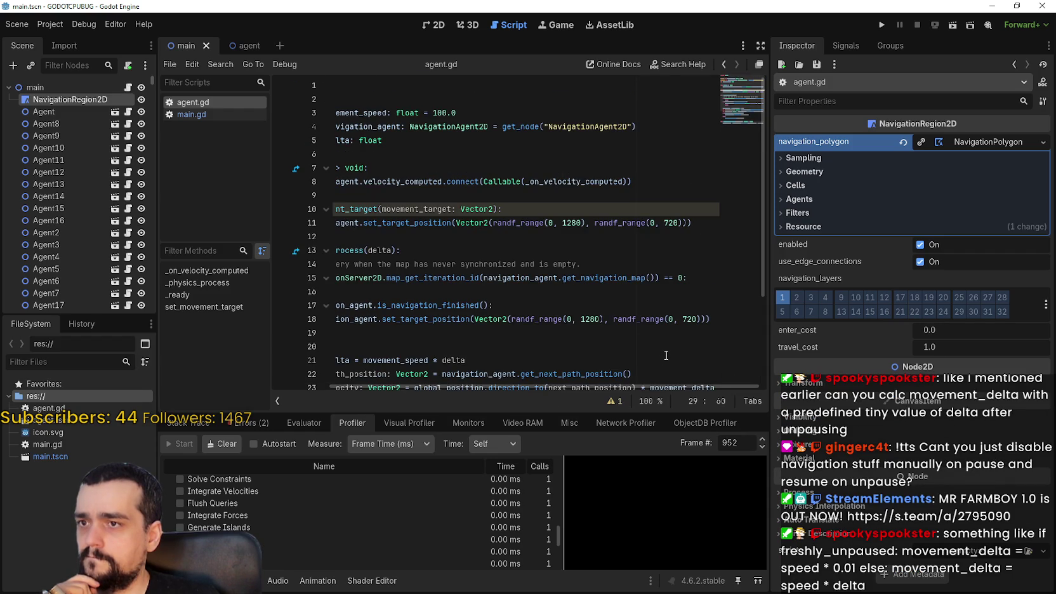
scroll(650, 389, left, 3)
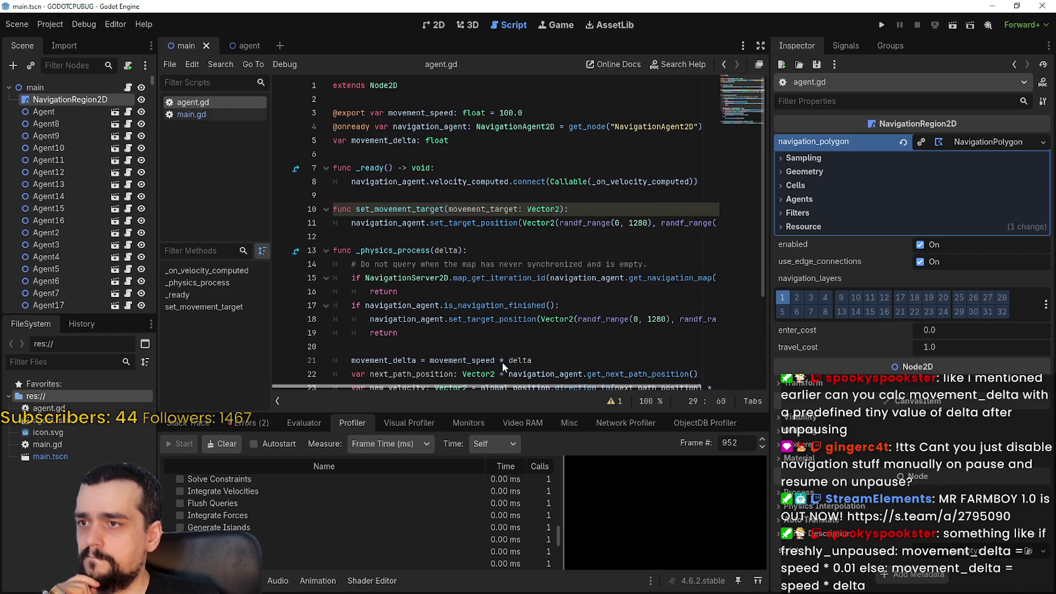
click(418, 202)
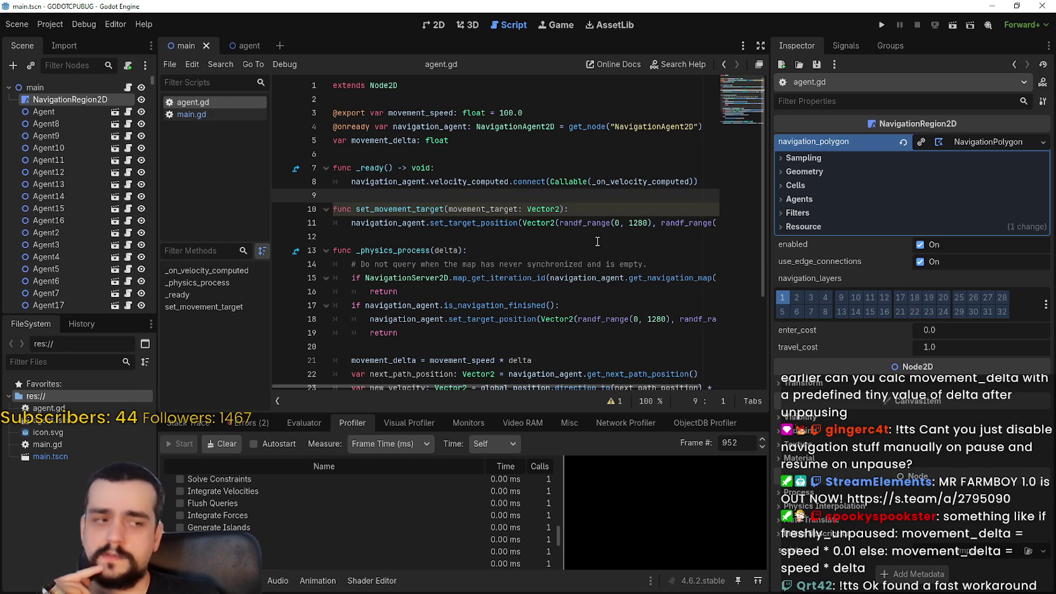
mouse_move(621, 133)
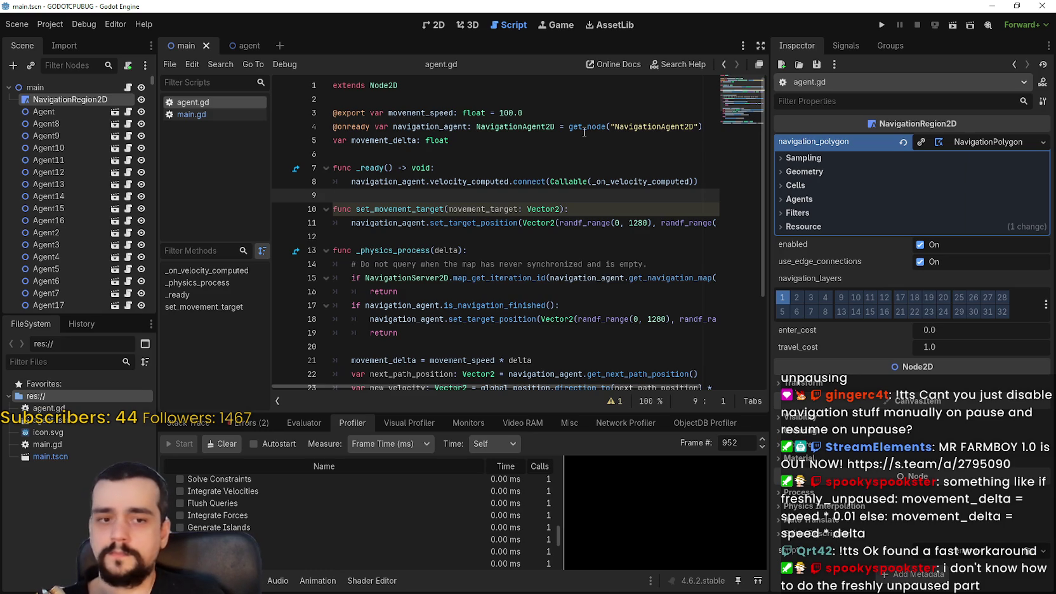
click(190, 114)
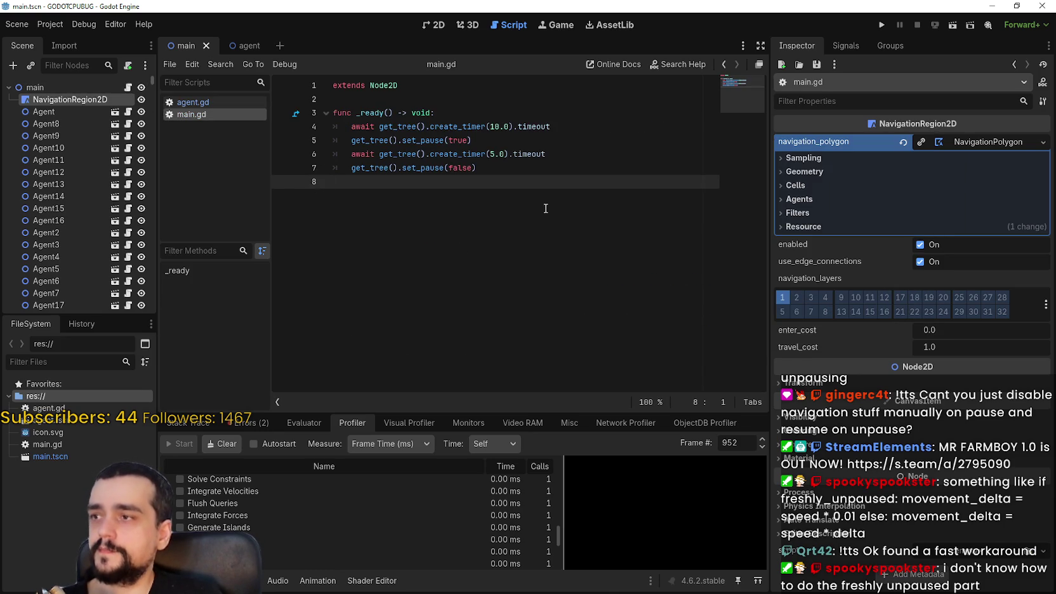
- Adjust the line after the unpause call in main.gd, save it, and widen the Scene dock
click(524, 171)
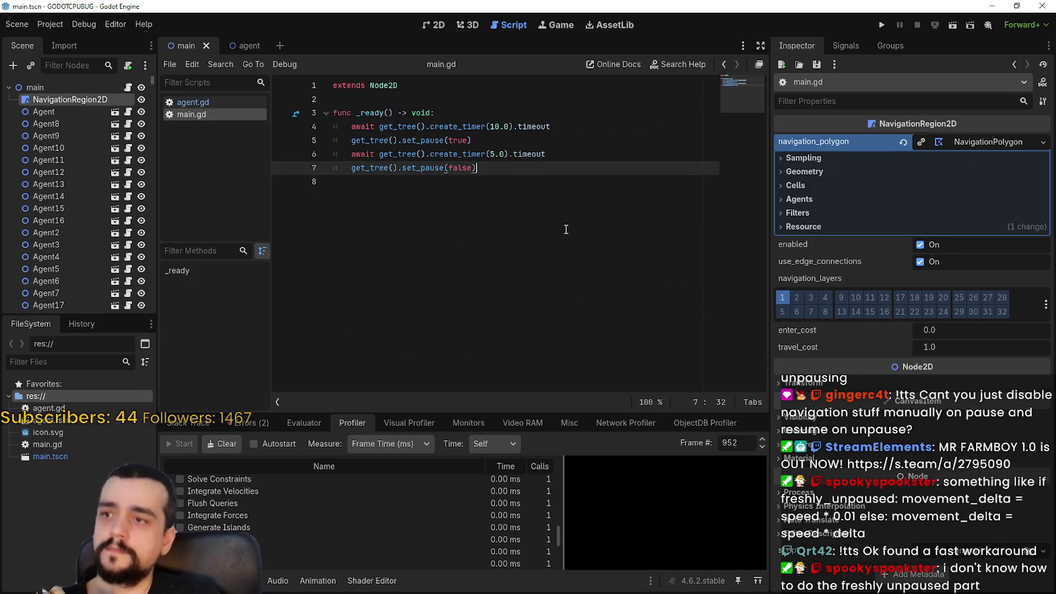
key(Return)
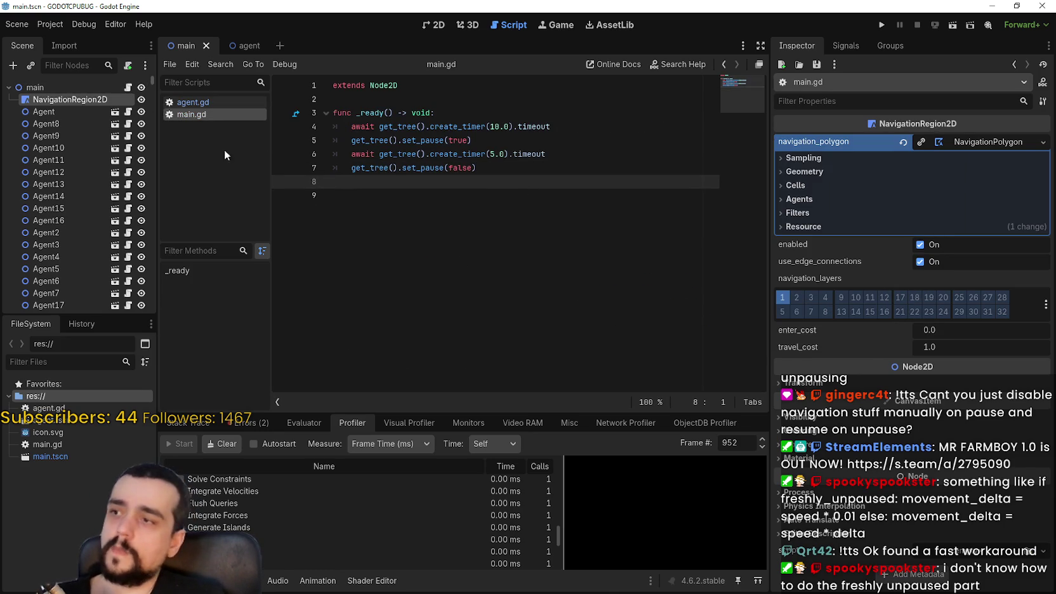
click(57, 111)
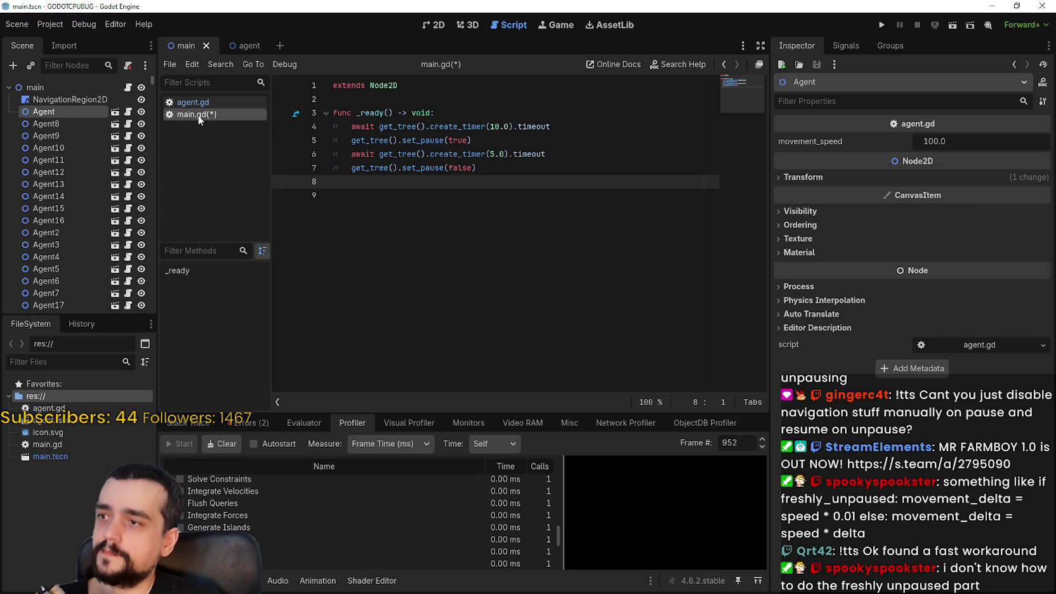
key(ctrl+s)
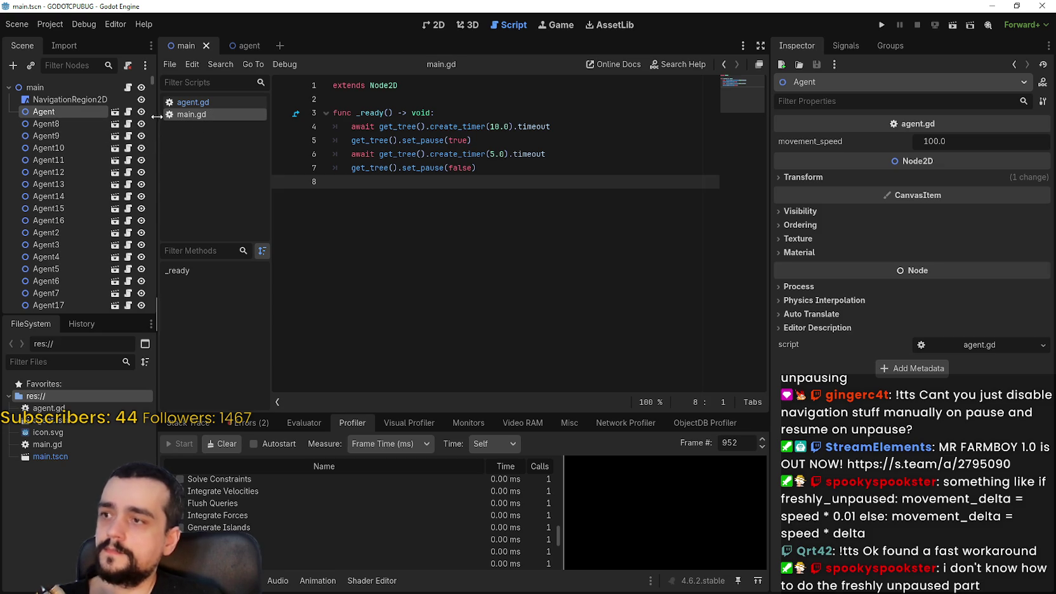
drag(157, 116, 203, 116)
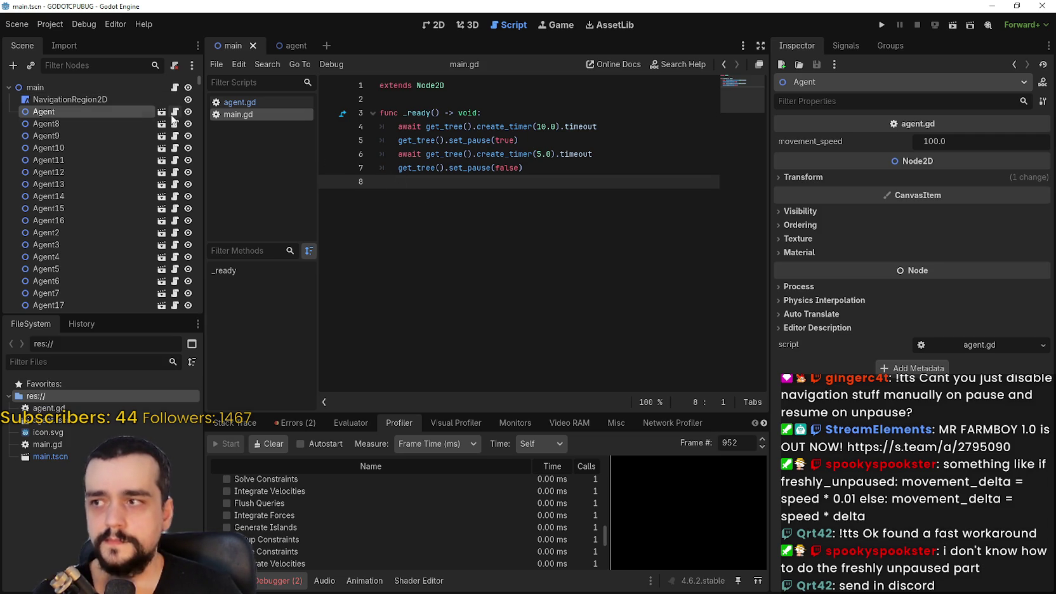
click(176, 113)
- Paste the _notification pause handler into agent.gd below the variables, add spacing, save, and run the test
click(476, 167)
click(417, 197)
click(470, 158)
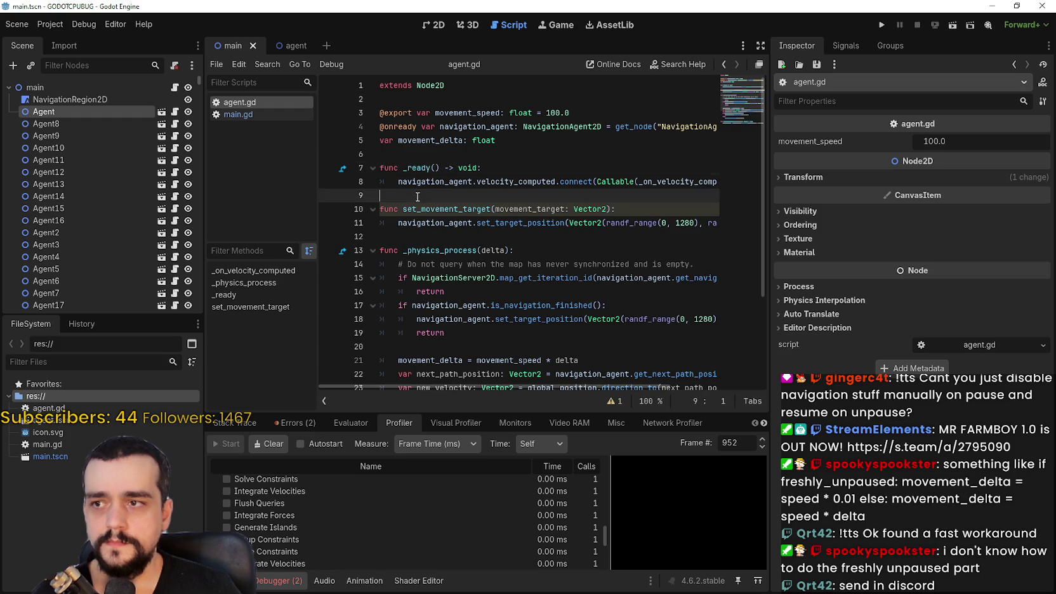
text(func _notification(what: int) -> void: 	match what: 		NOTIFICATION_PAUSED: 			remove_child(navigation_agent) 		NOTIFICATION_UNPAUSED: 			add_child(navigation_agent))
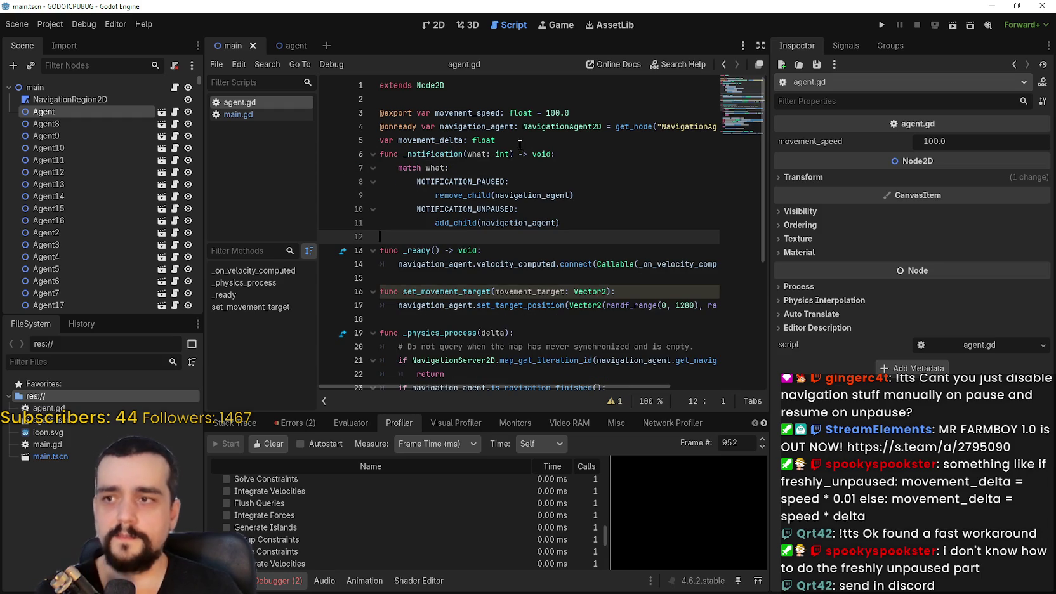
click(528, 142)
key(Return)
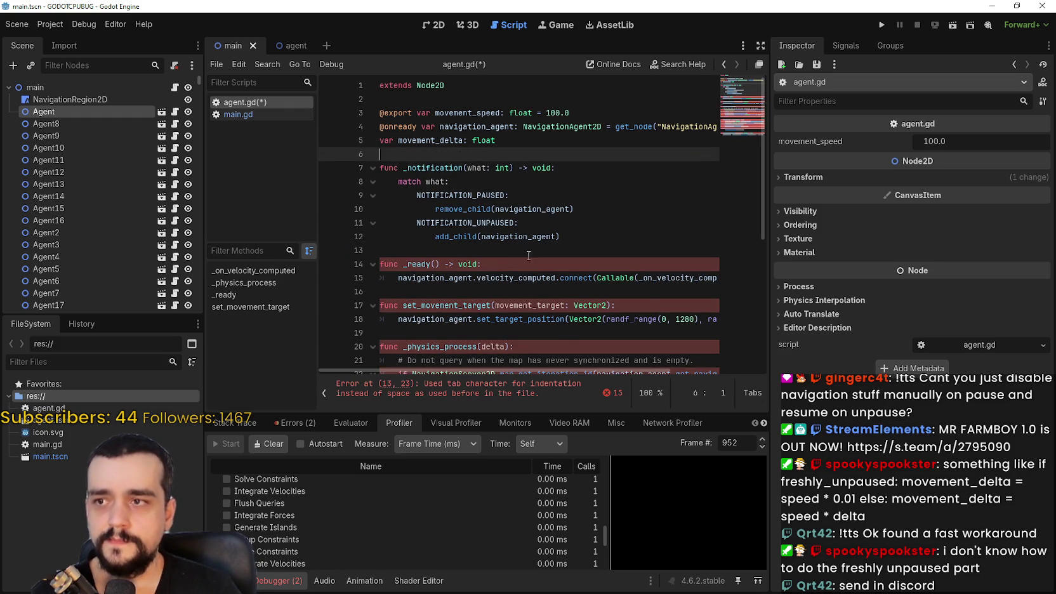
click(504, 250)
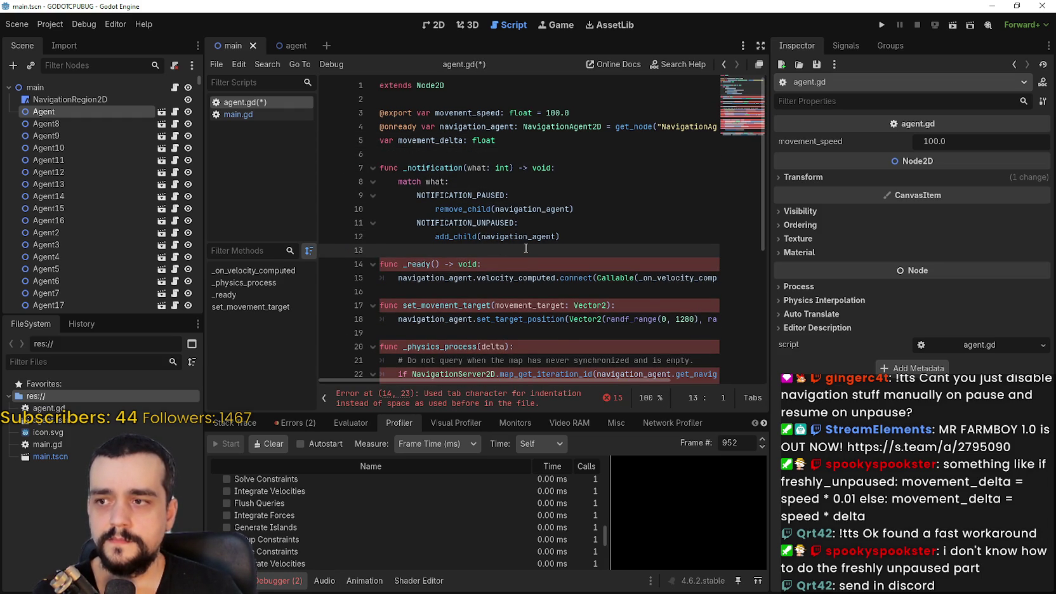
key(ctrl+s)
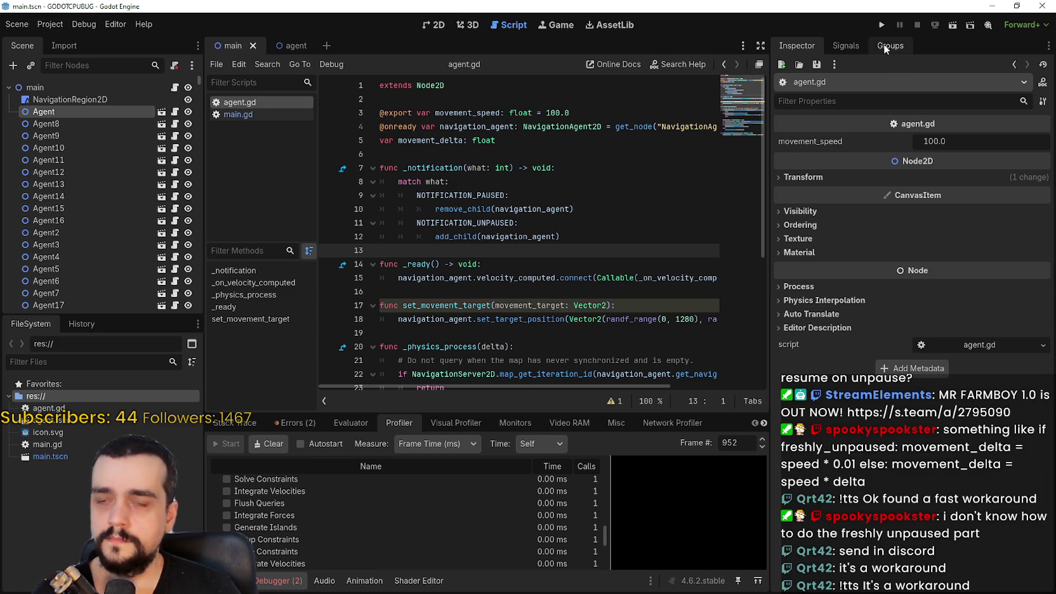
key(ctrl+shift+Escape)
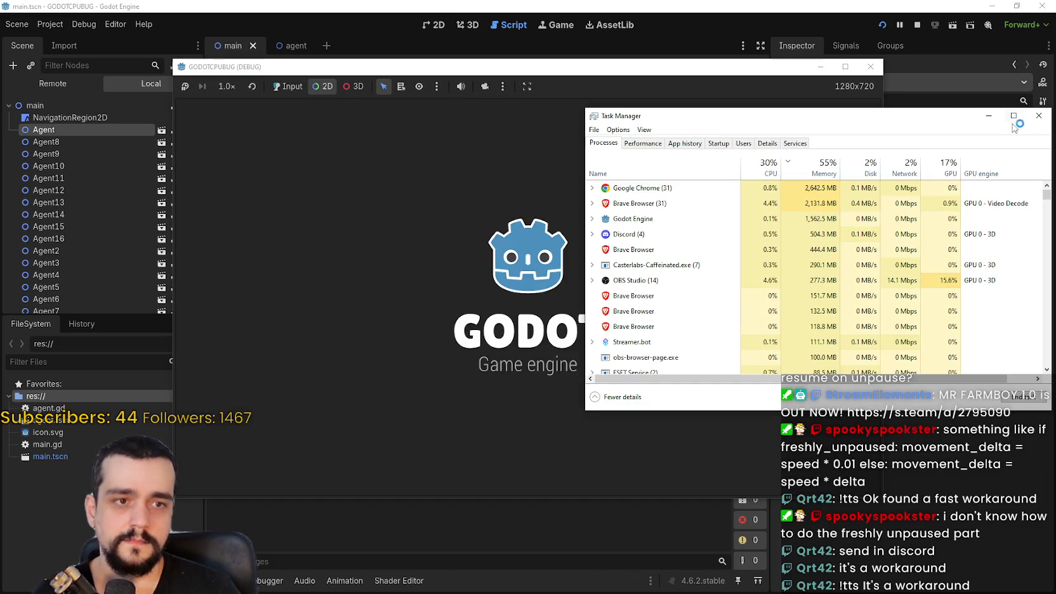
- Reopen Task Manager beside the game, check Godot Engine (2) at about 11–12% CPU, then stop the game
click(1039, 116)
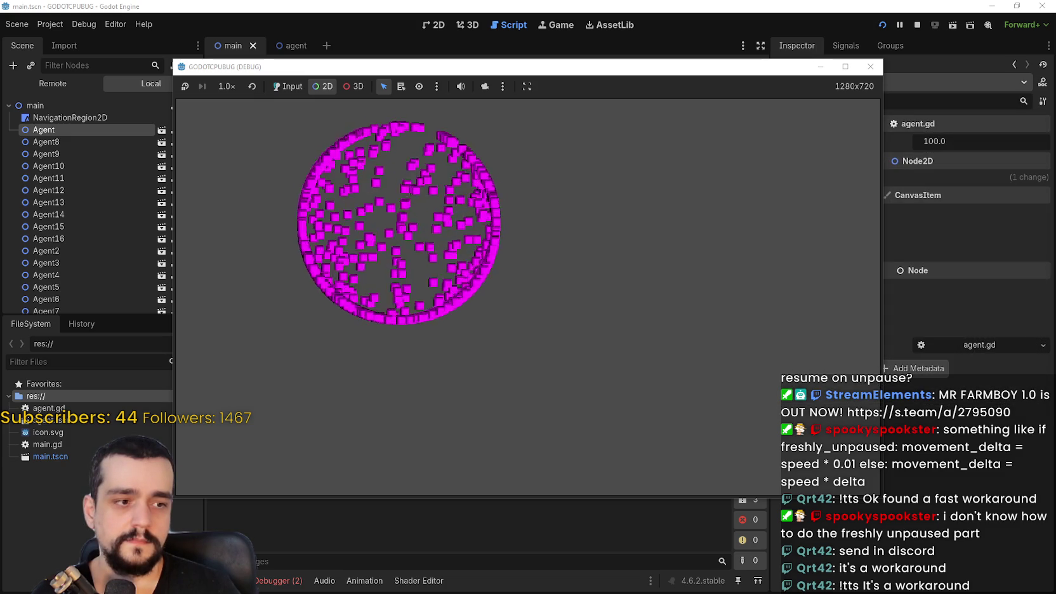
key(ctrl+shift+Escape)
drag(613, 117, 722, 116)
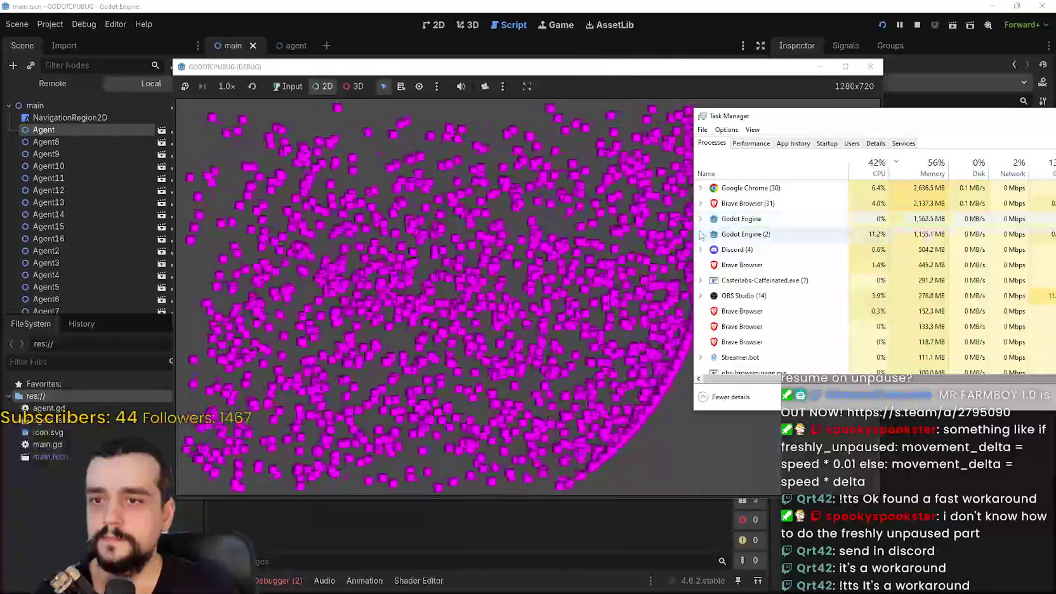
click(701, 233)
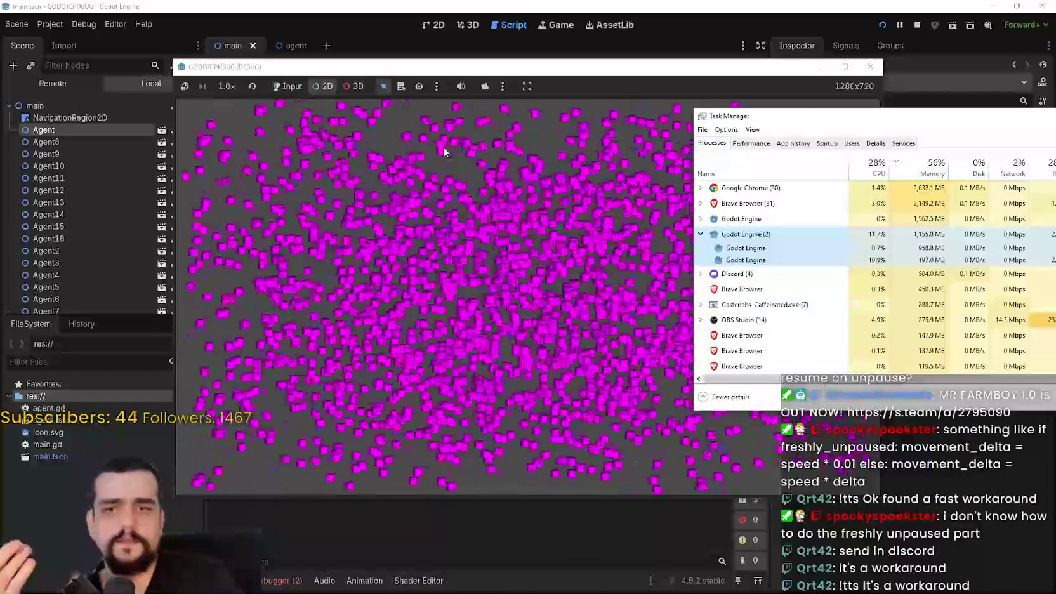
click(869, 66)
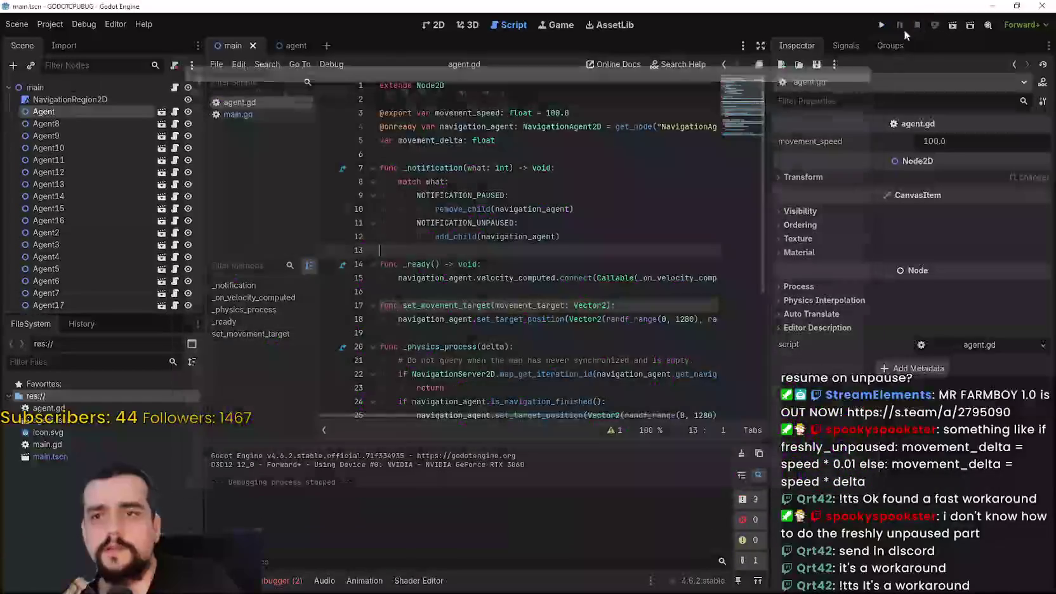
- Select the remove_child call on line 10, then add and remove a line after it
drag(436, 209, 615, 215)
click(613, 211)
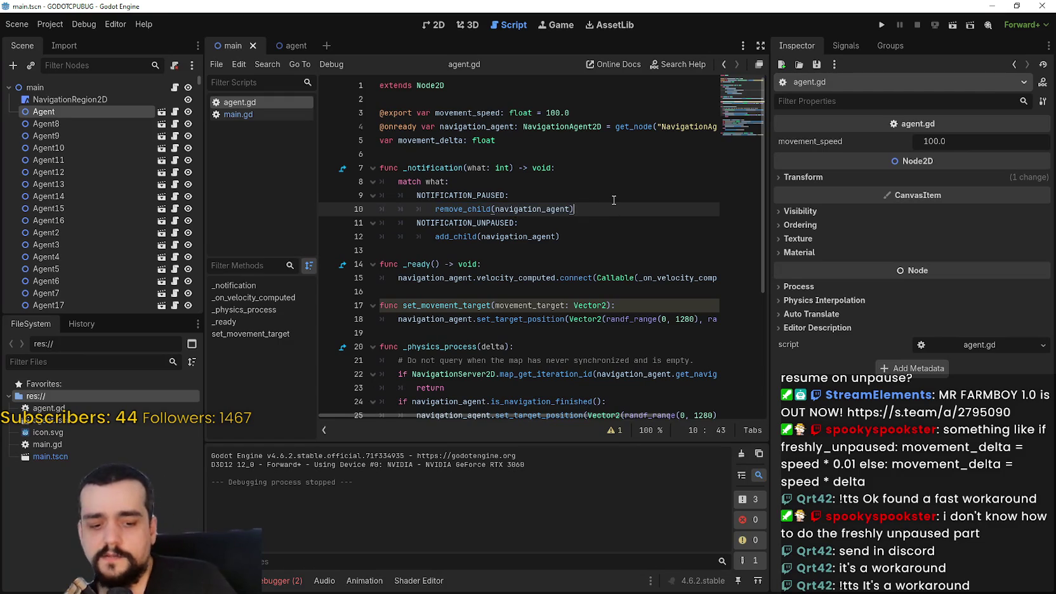
key(Return)
key(BackSpace)
key(BackSpace)
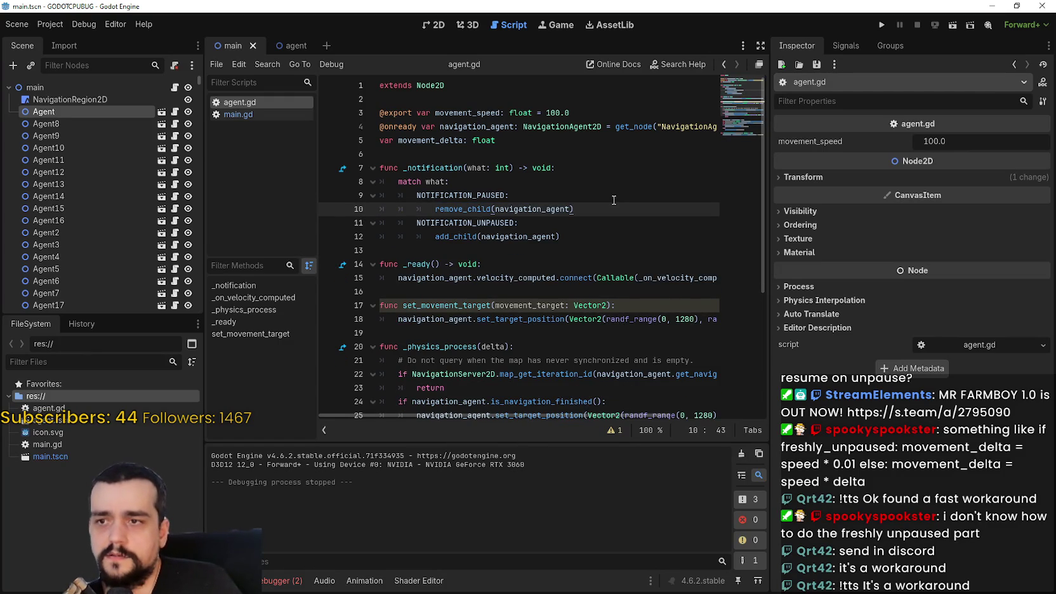
- Set the agent scene's NavigationAgent2D Process Mode to Always
click(283, 47)
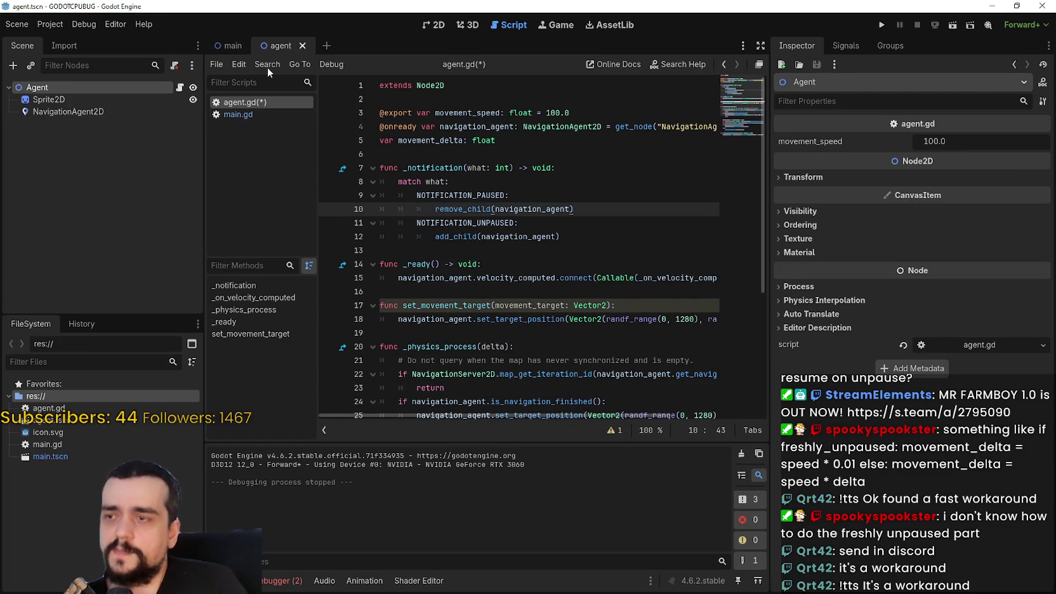
click(66, 113)
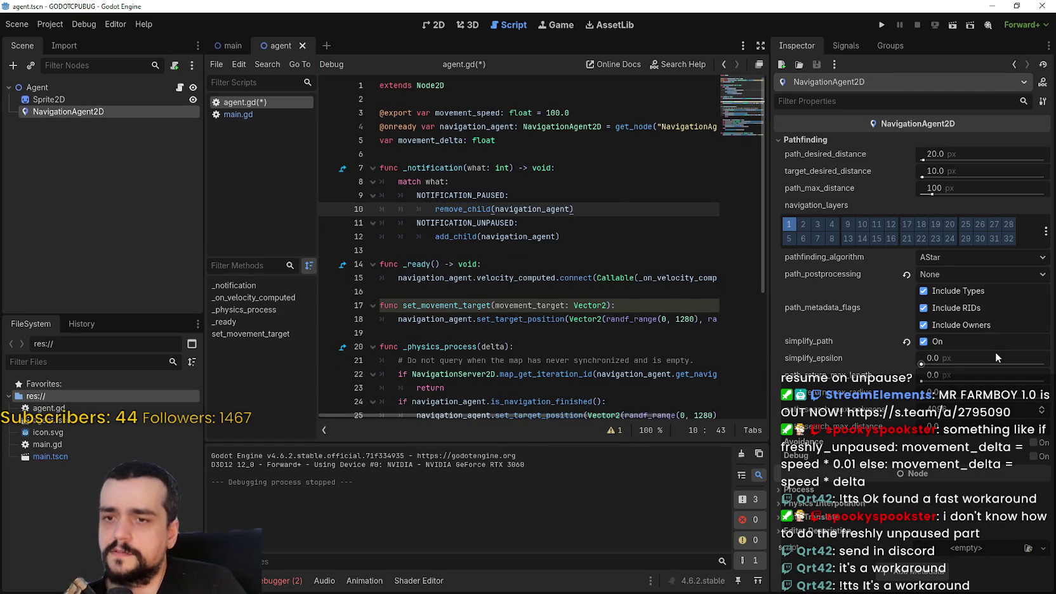
click(824, 489)
click(964, 504)
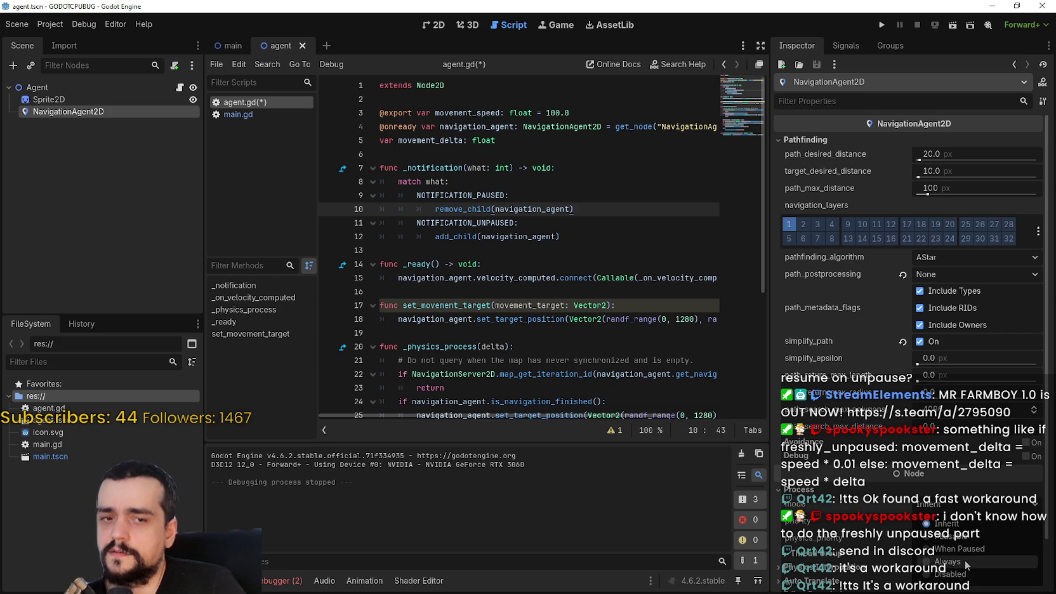
click(967, 562)
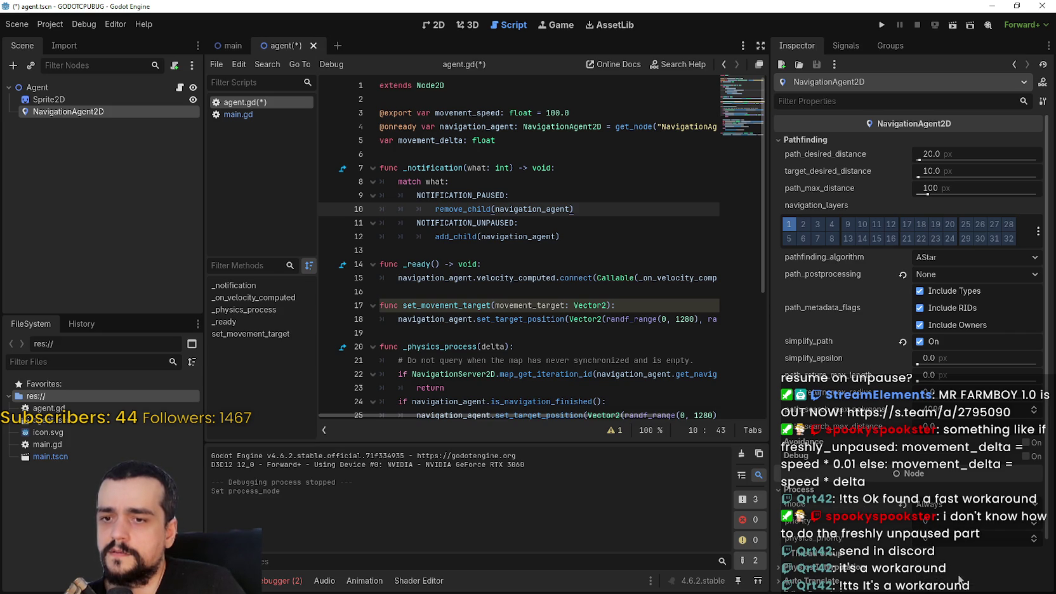
- Comment out the _notification function on lines 7–12, save, and run the game again
drag(582, 236, 383, 170)
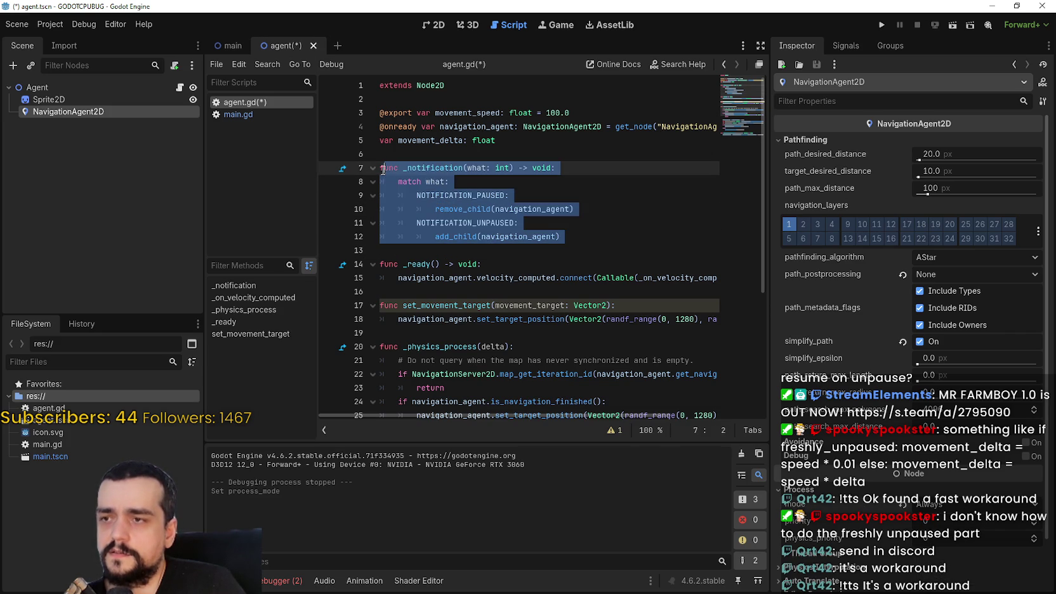
key(ctrl+k)
key(ctrl+s)
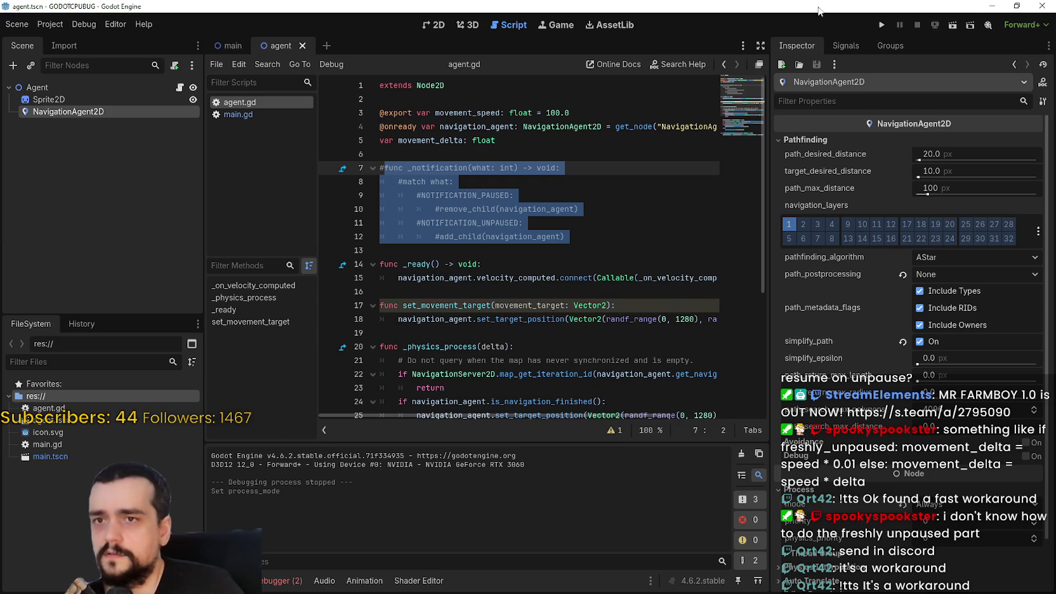
click(878, 25)
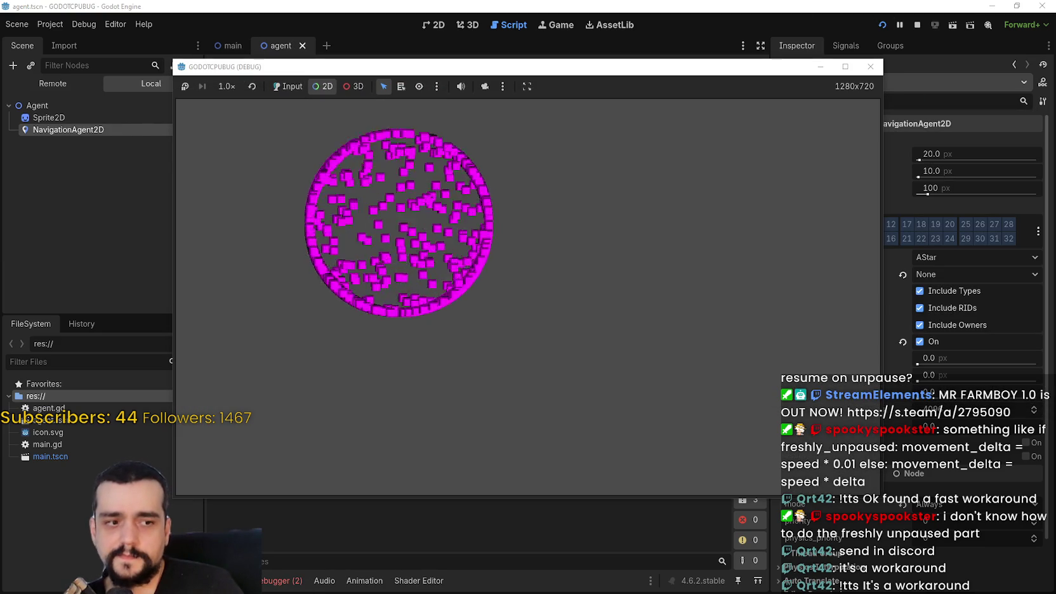
- Place Task Manager beside the game window and expand Godot Engine (2), showing about 9% CPU
key(ctrl+shift+Escape)
drag(646, 120, 781, 122)
click(634, 67)
drag(635, 66, 483, 36)
click(844, 235)
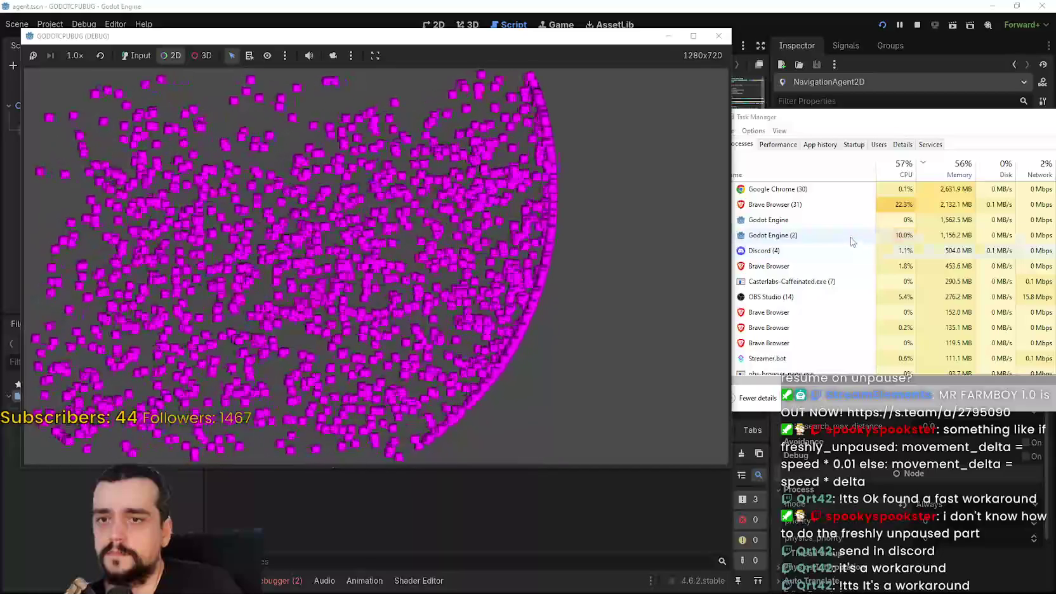
click(727, 235)
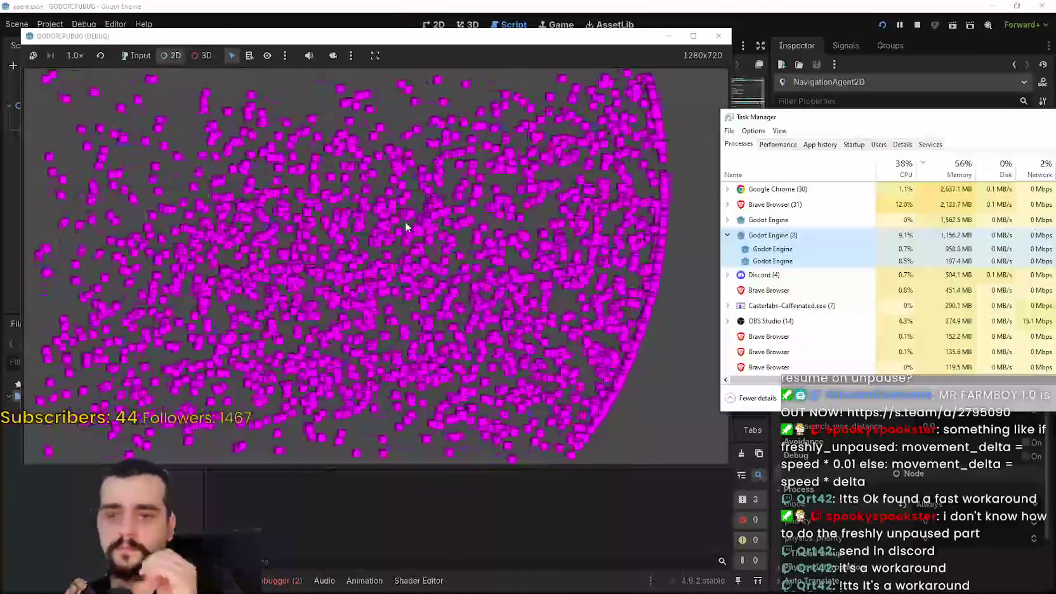
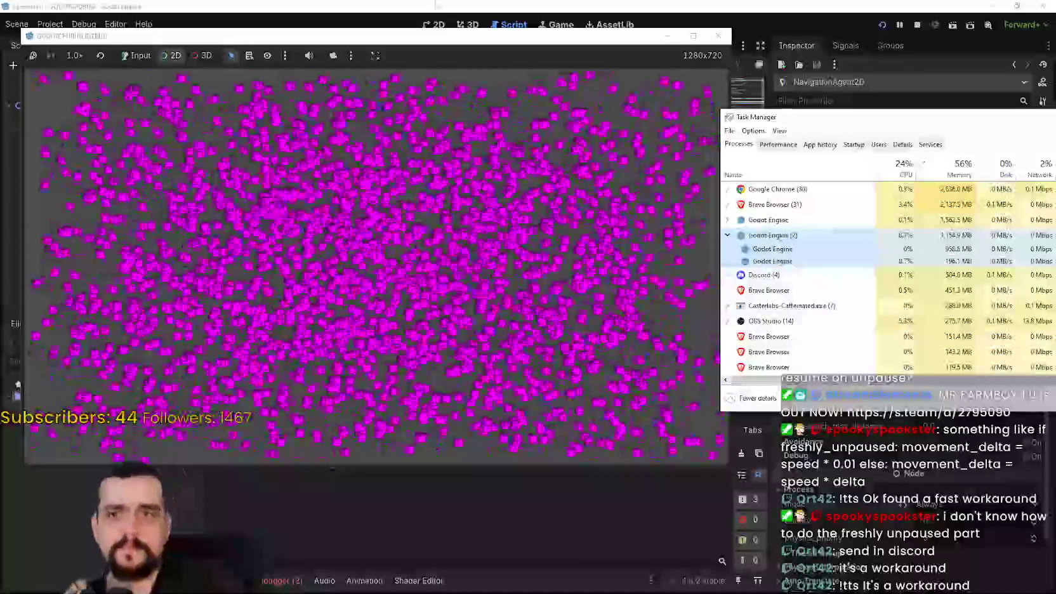
- Stop the running game and set Navigation pathfinding Max Threads to 4 in Project Settings
click(916, 24)
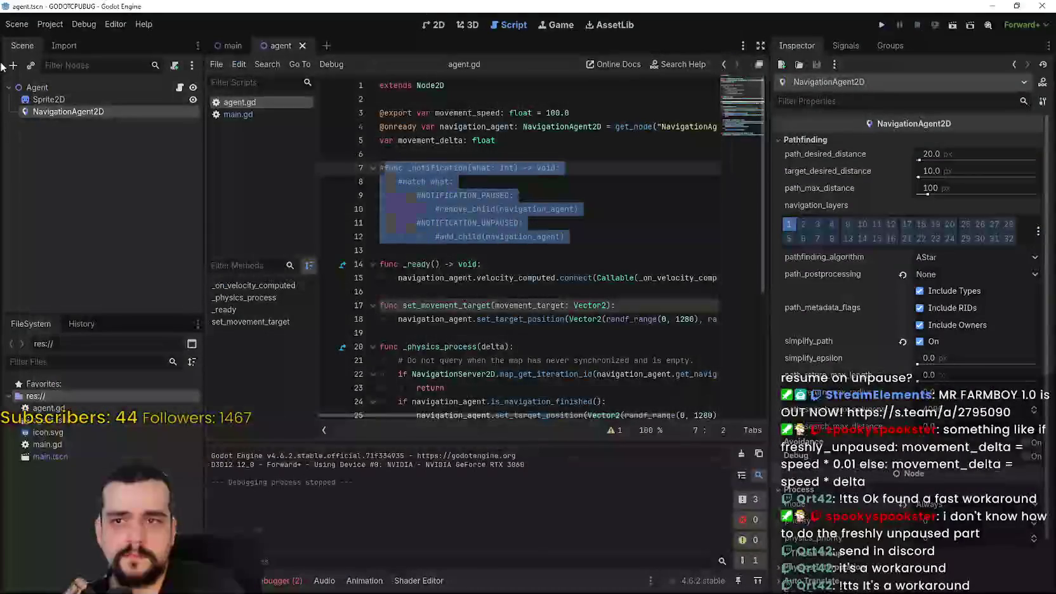
click(50, 24)
key(Escape)
scroll(266, 317, up, 4)
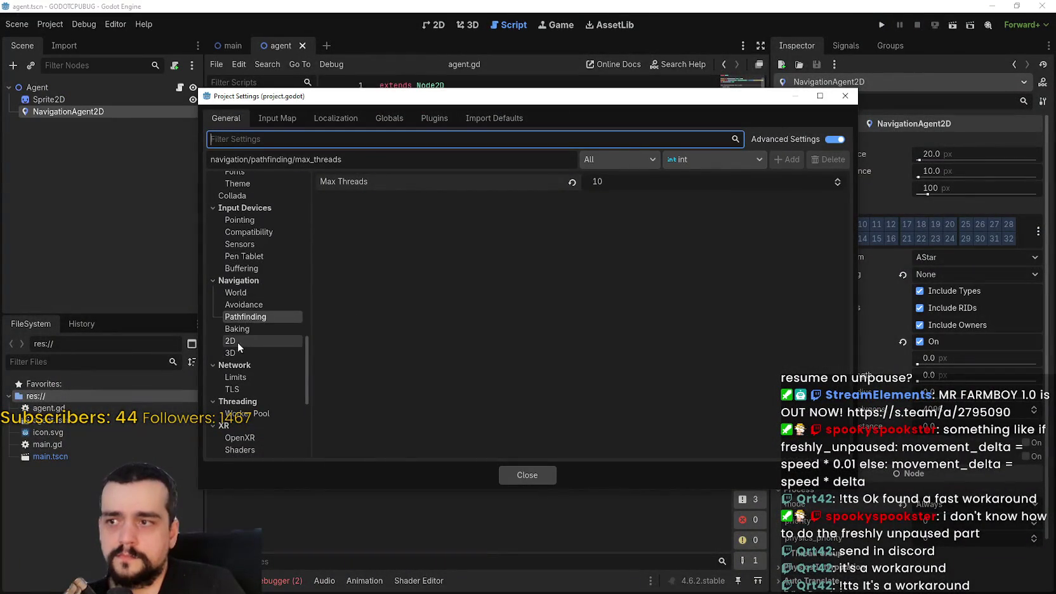
drag(590, 183, 578, 186)
scroll(280, 362, up, 15)
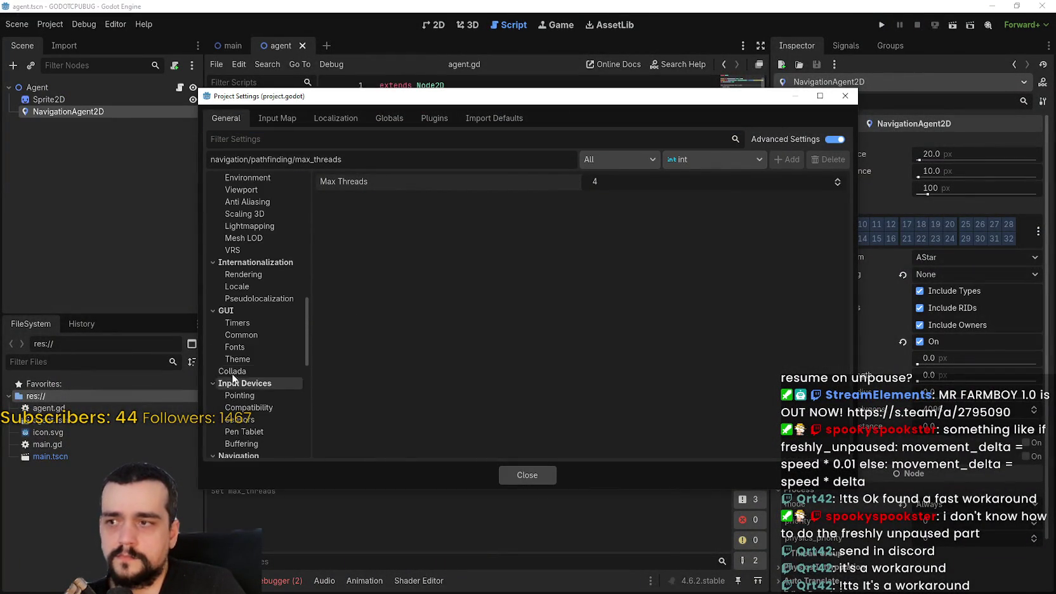
scroll(273, 343, up, 6)
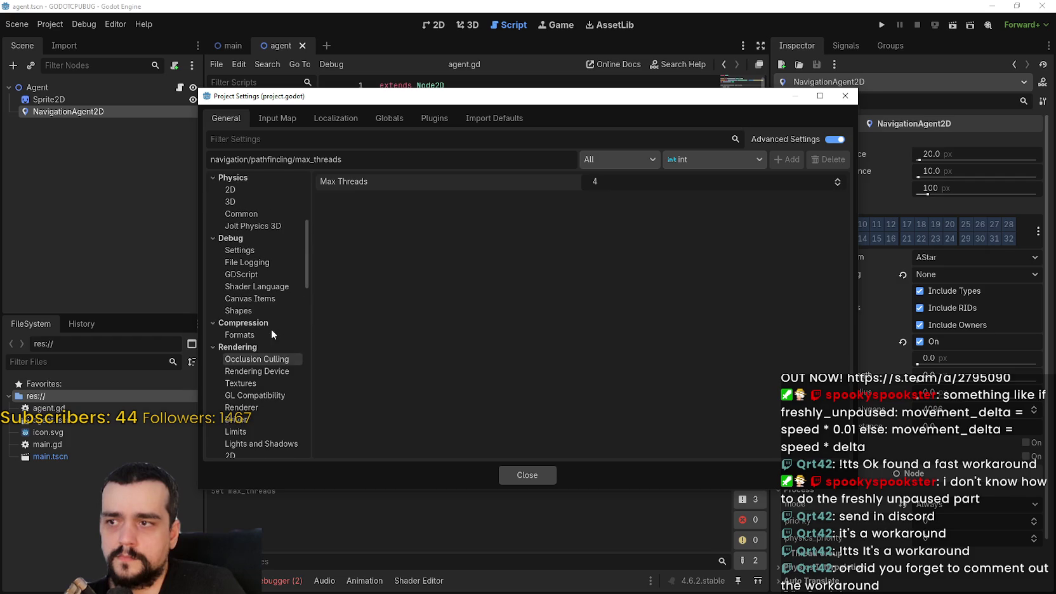
- Toggle Physics 2D Run on Separate Thread and close Project Settings
click(253, 219)
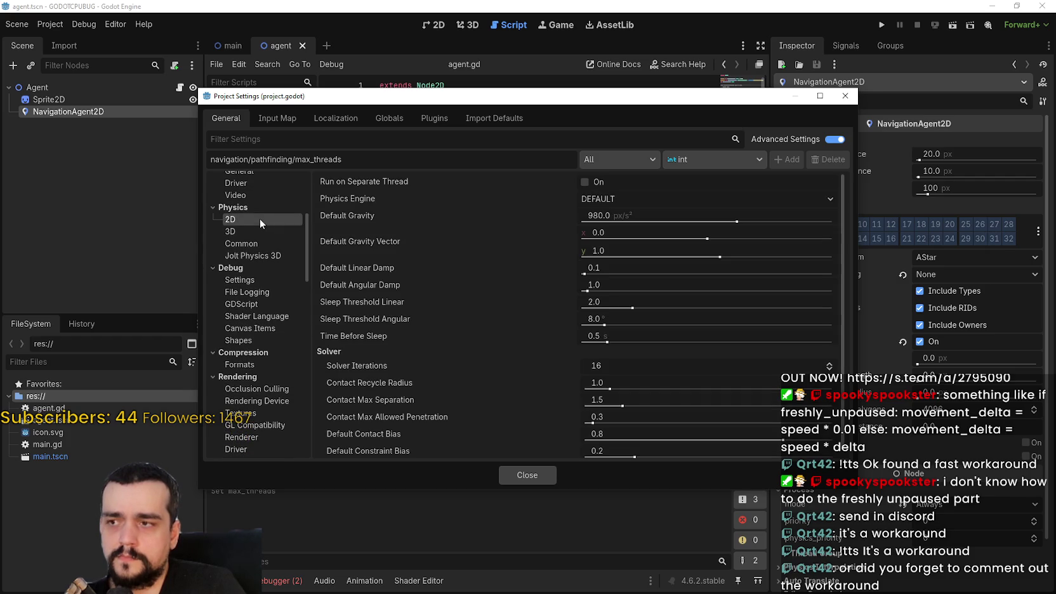
click(600, 183)
click(272, 233)
click(261, 244)
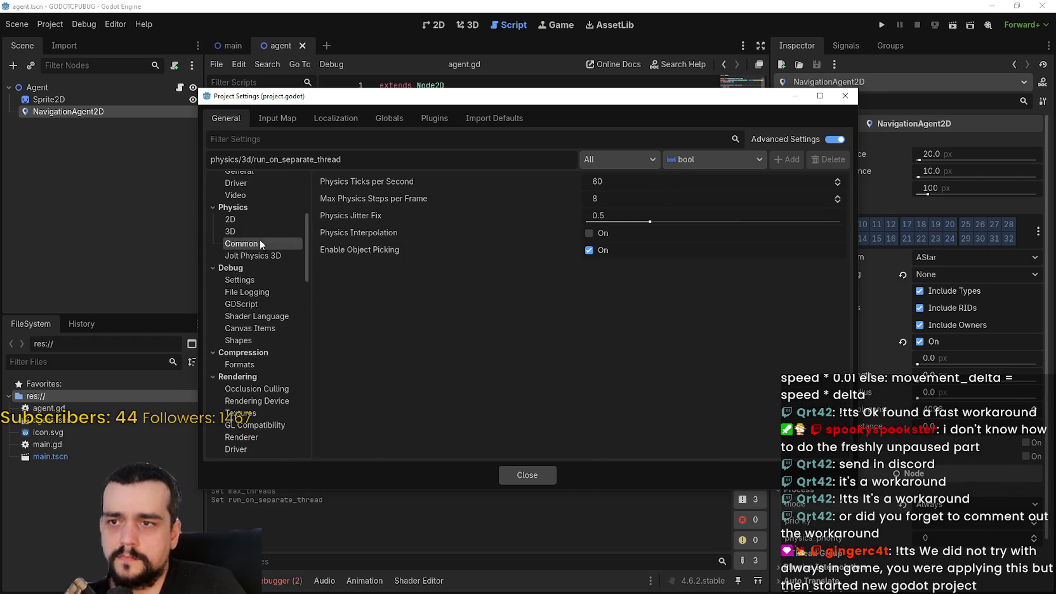
click(537, 476)
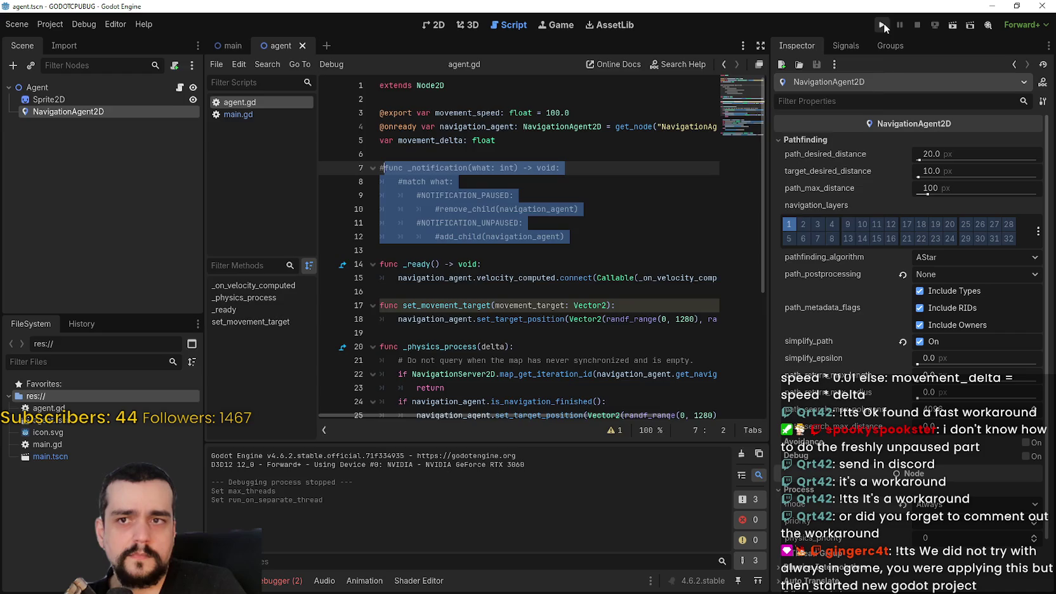
click(881, 25)
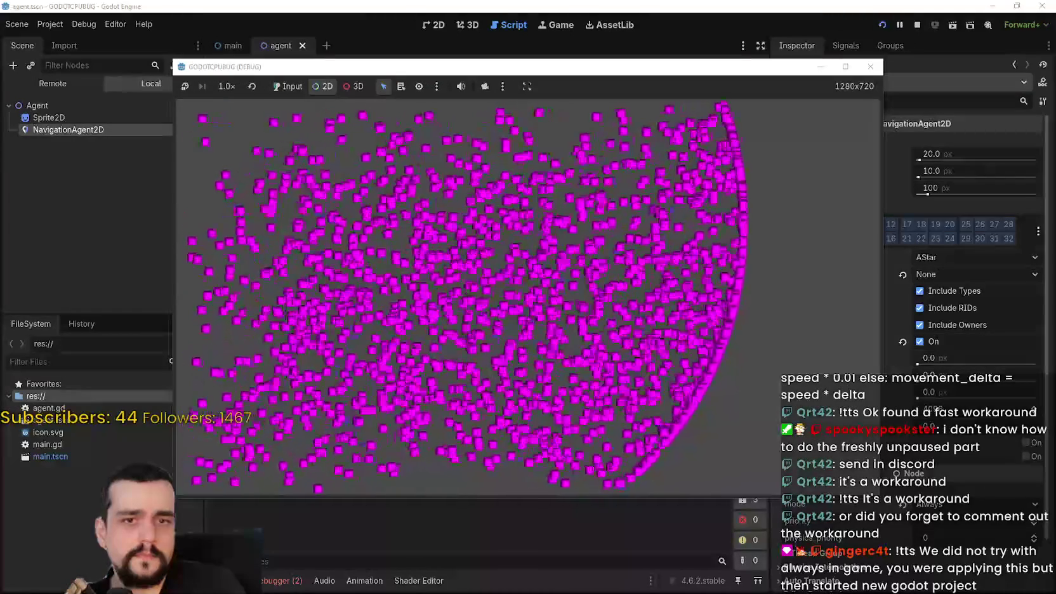
key(ctrl+shift+Escape)
mouse_move(993, 132)
mouse_down()
mouse_move(927, 115)
mouse_move(953, 103)
mouse_up()
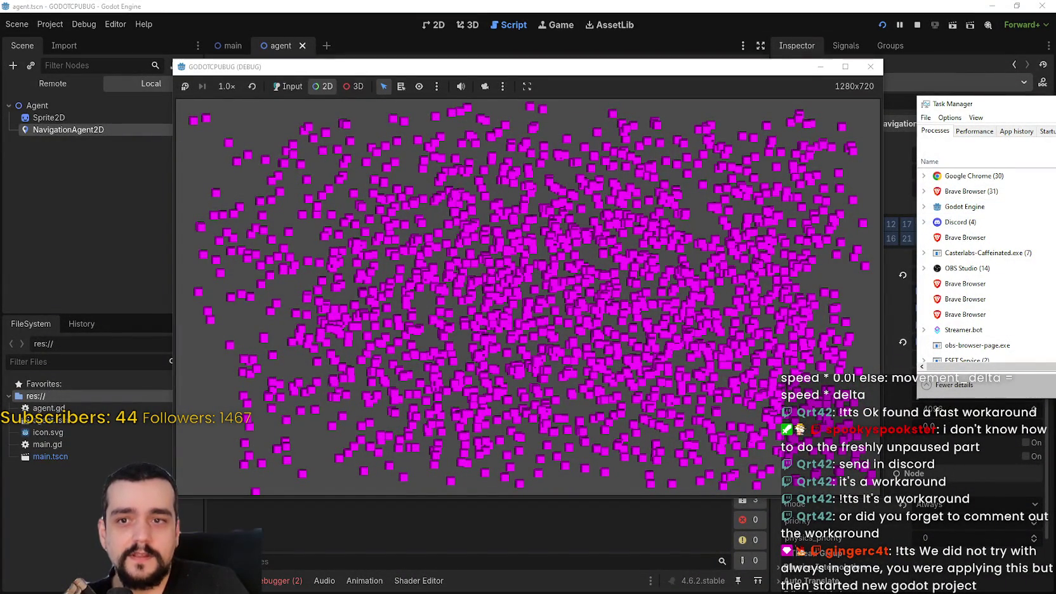
key(alt+Tab)
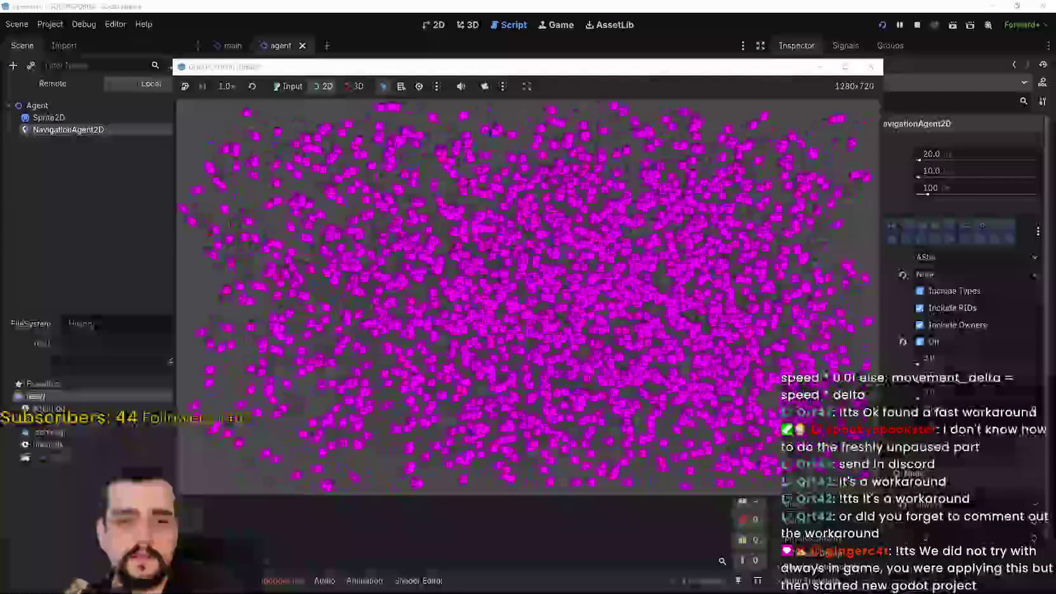
key(ctrl+shift+Escape)
mouse_move(664, 106)
mouse_down()
mouse_move(946, 111)
mouse_move(828, 109)
mouse_up()
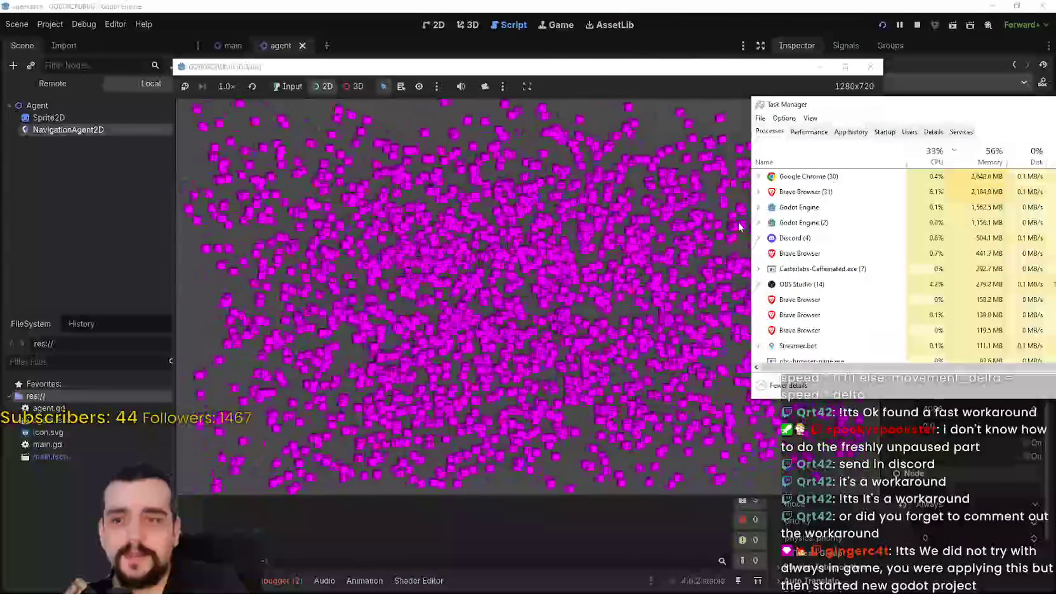
click(758, 222)
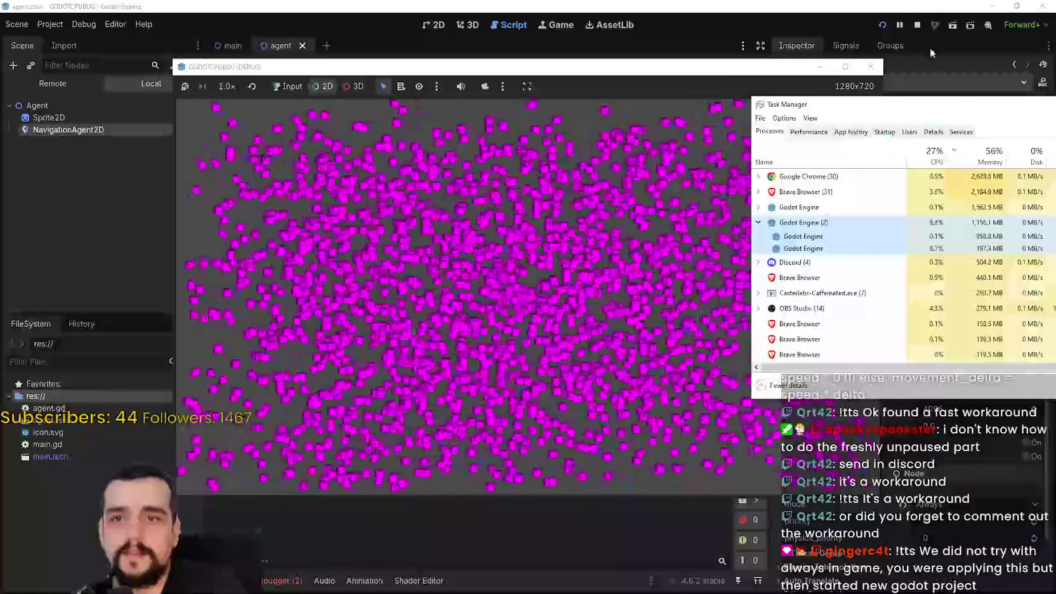
click(918, 27)
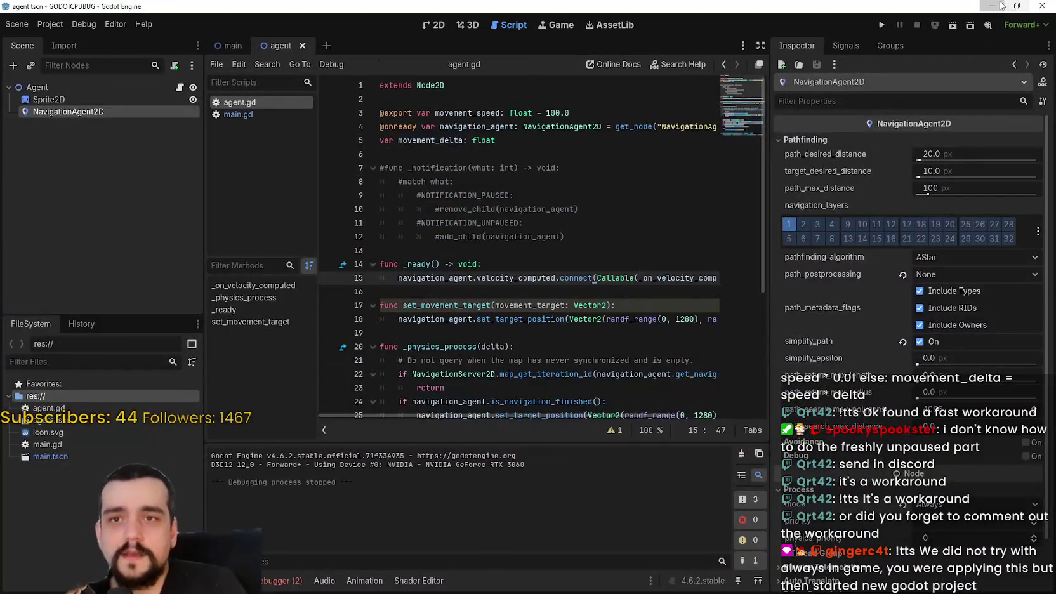
key(alt+Tab)
- Set rancher_npc's NavigationAgent2D process mode to Always and save the scene
click(597, 195)
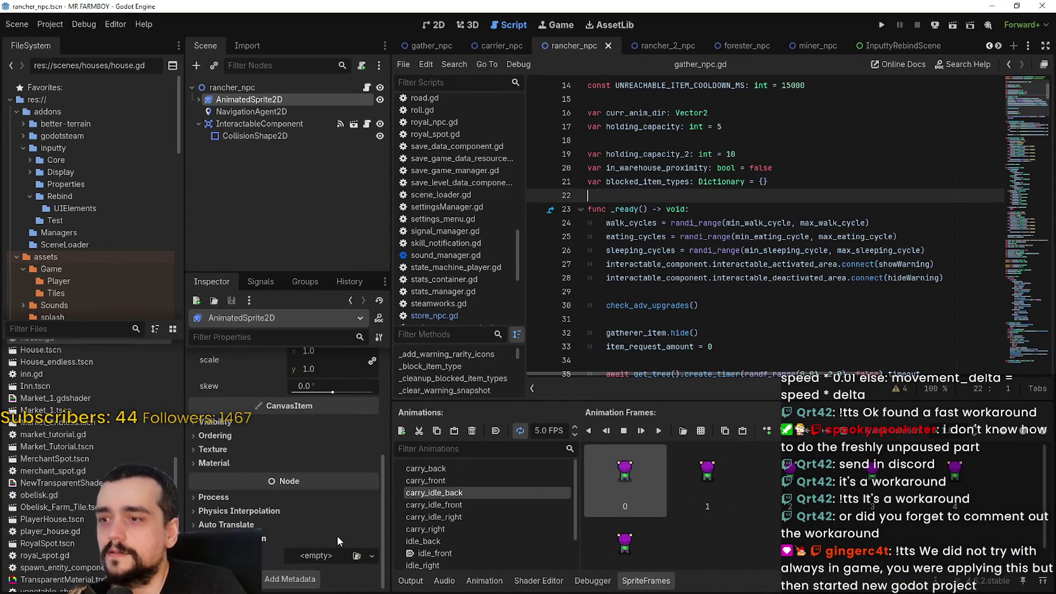
scroll(293, 524, up, 2)
scroll(293, 517, up, 2)
scroll(297, 506, down, 4)
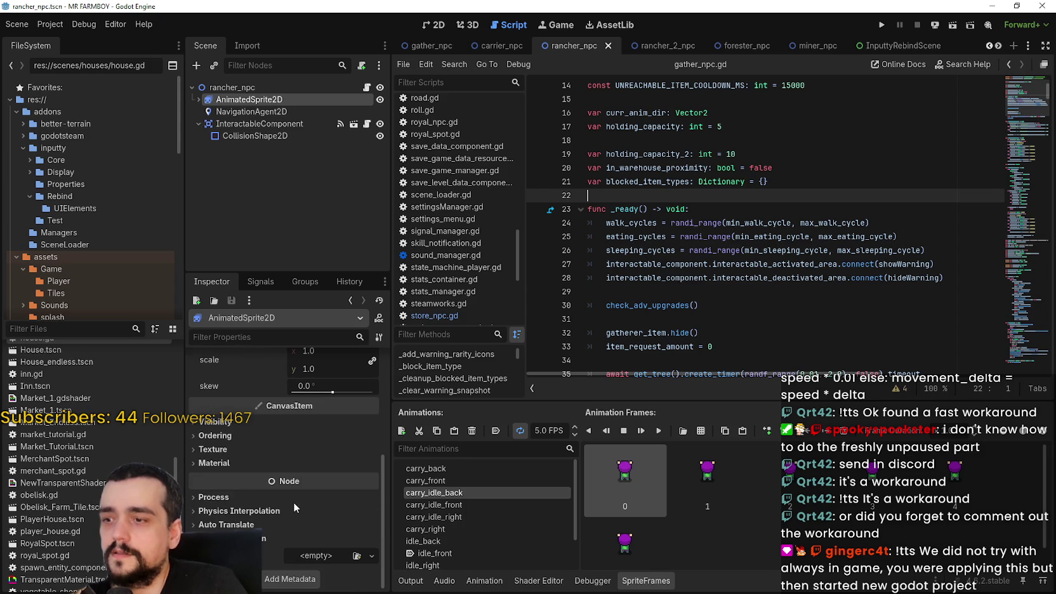
click(253, 111)
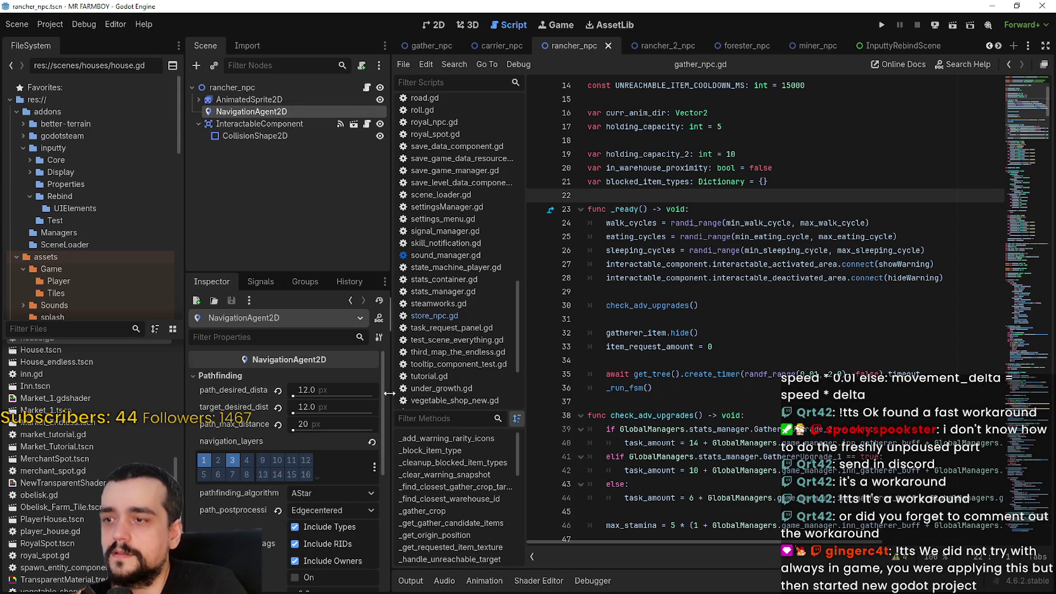
drag(383, 378, 372, 542)
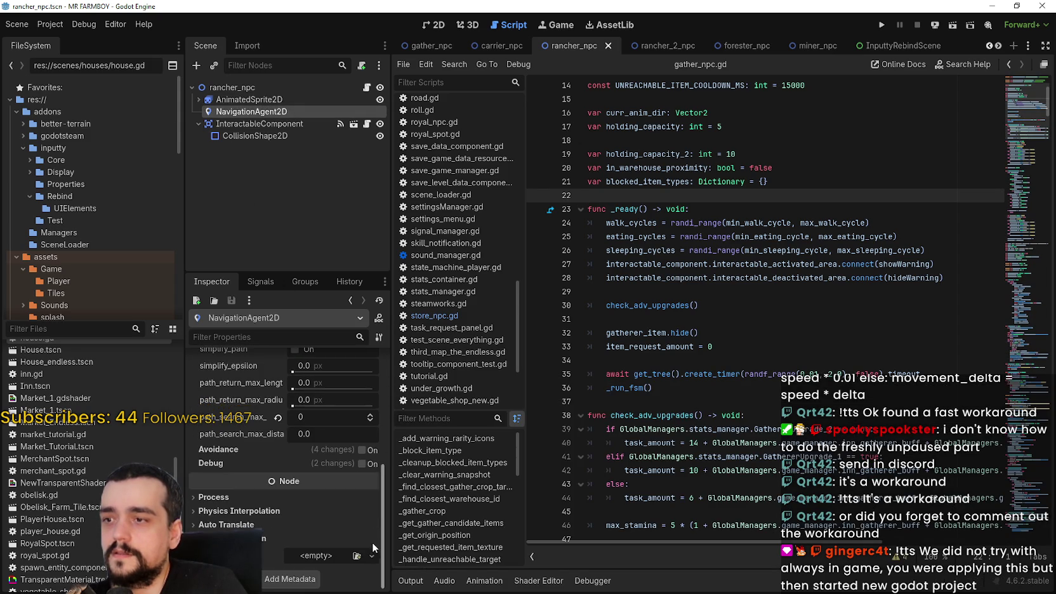
click(209, 498)
click(298, 511)
click(321, 569)
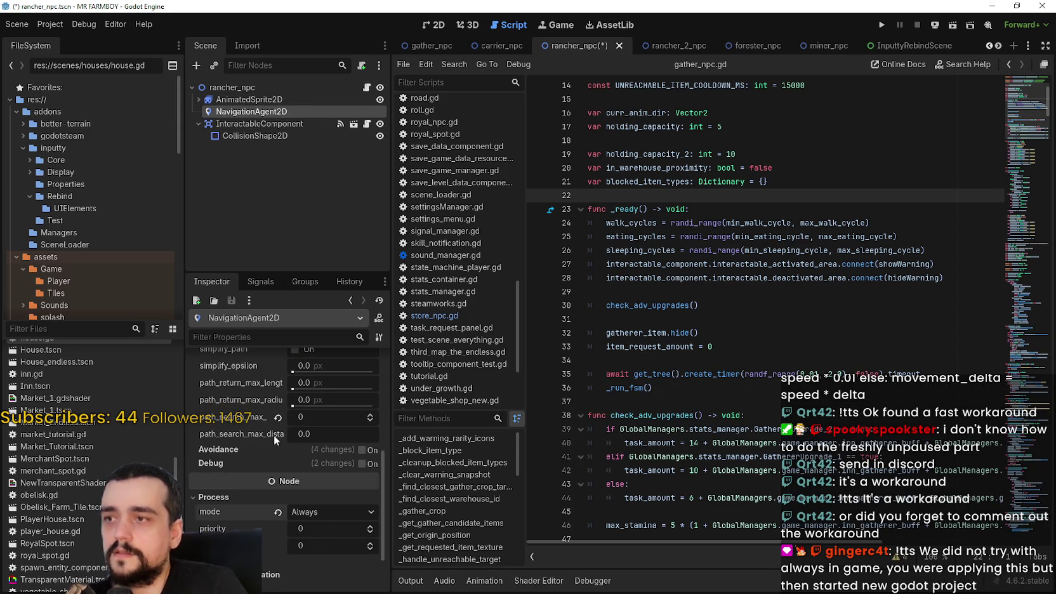
key(ctrl+s)
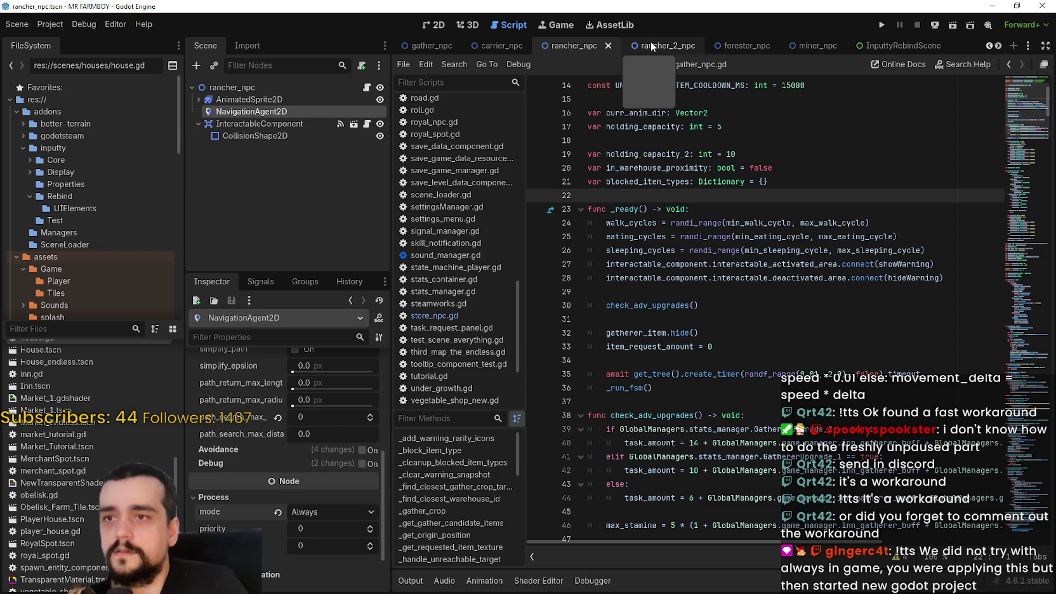
- Save the rancher_2_npc and miner_npc scenes
click(650, 46)
scroll(257, 445, down, 2)
scroll(258, 446, down, 5)
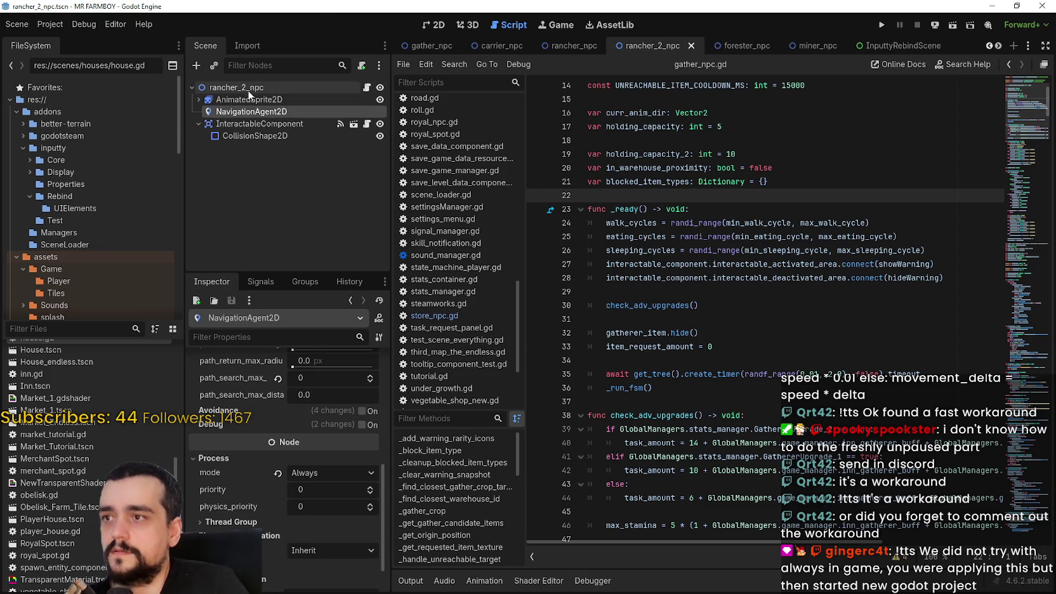
click(249, 99)
key(ctrl+s)
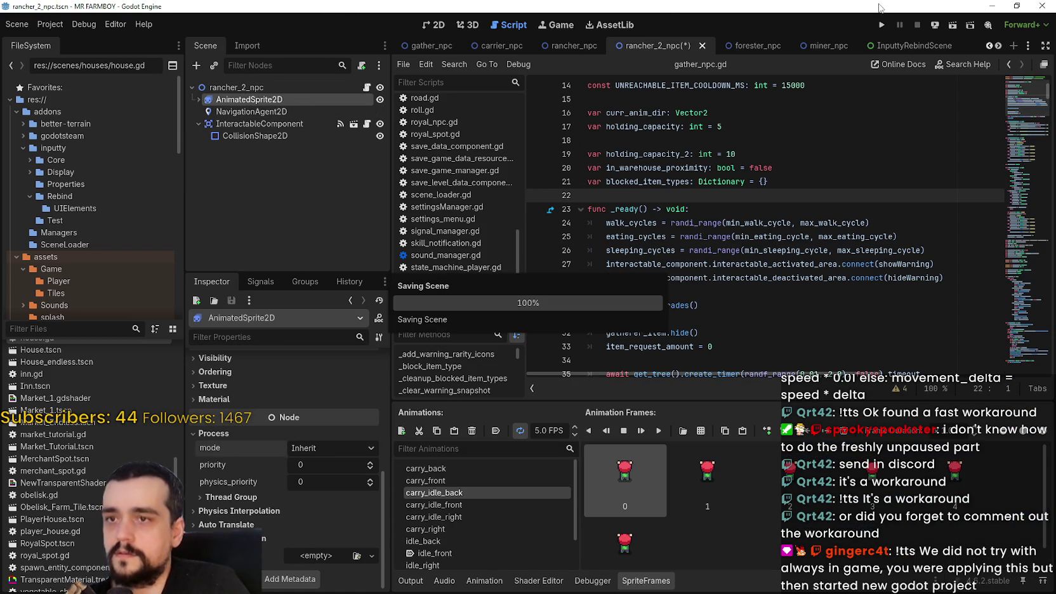
click(817, 46)
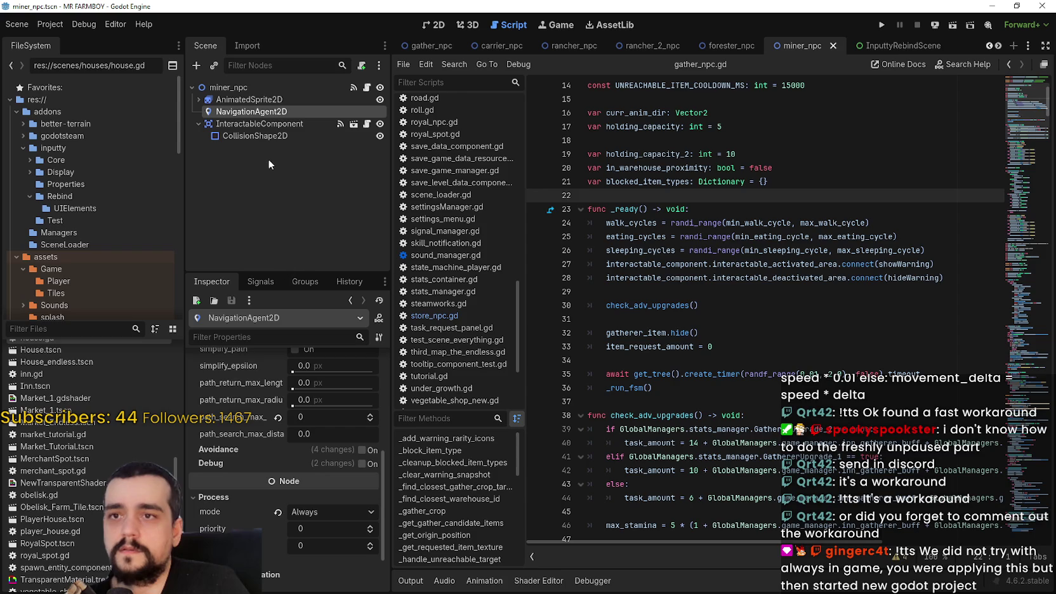
click(261, 99)
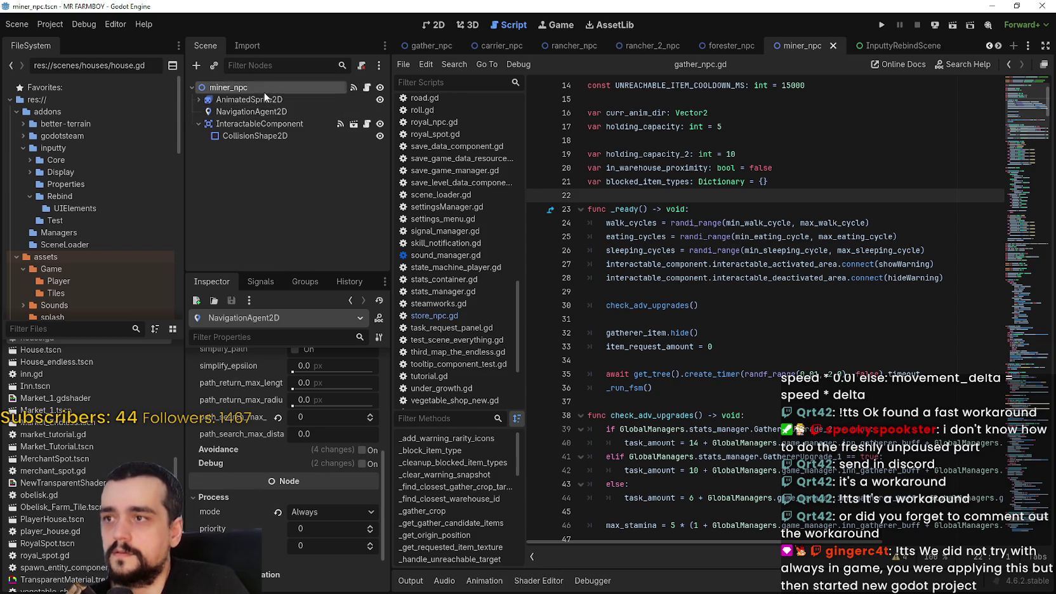
key(ctrl+s)
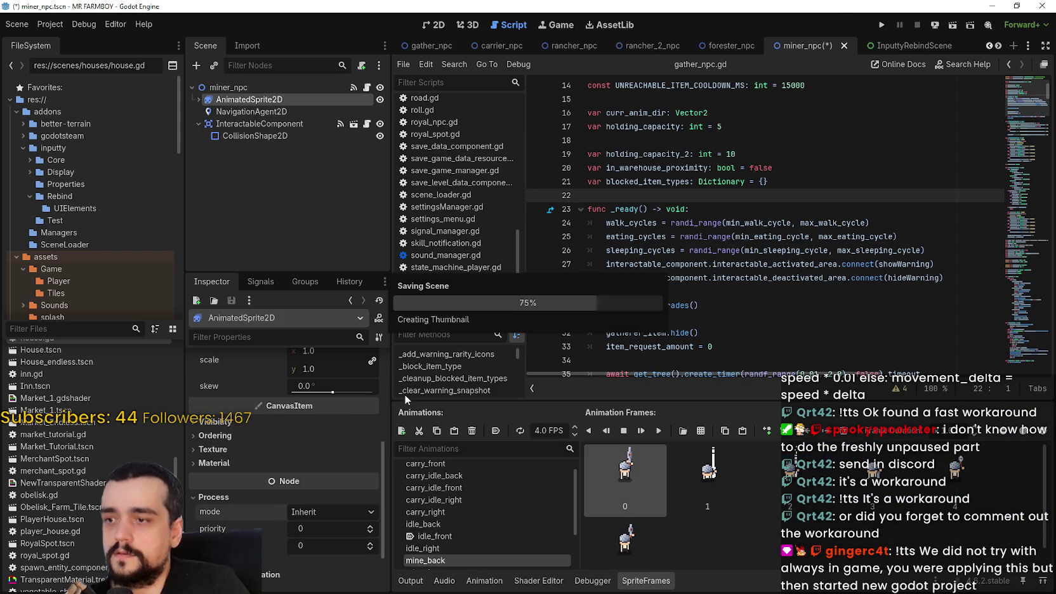
- Glance at forester_npc, then check rancher_2_npc's NavigationAgent2D
click(736, 46)
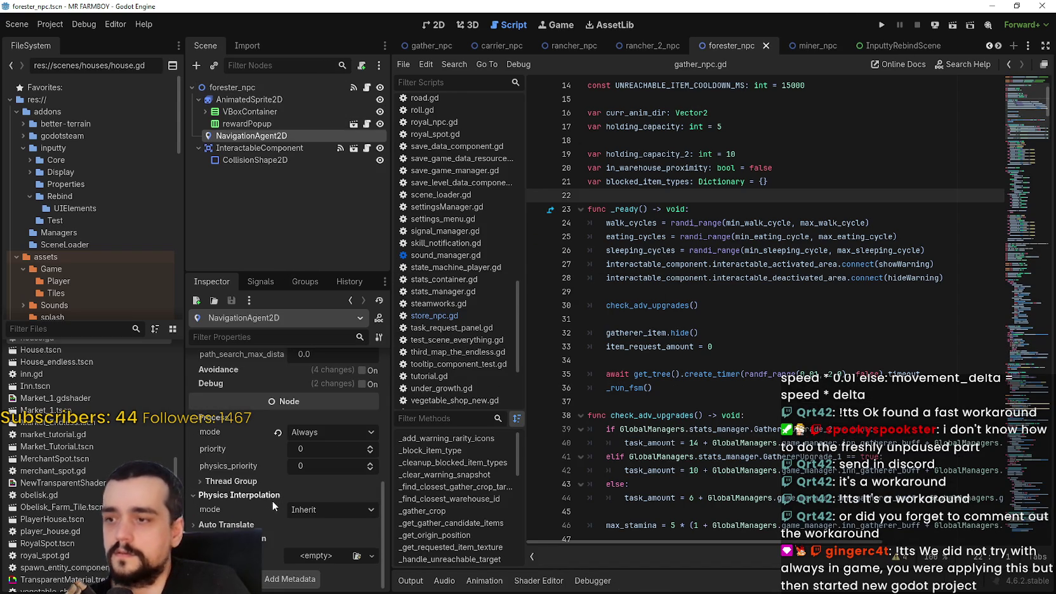
click(633, 44)
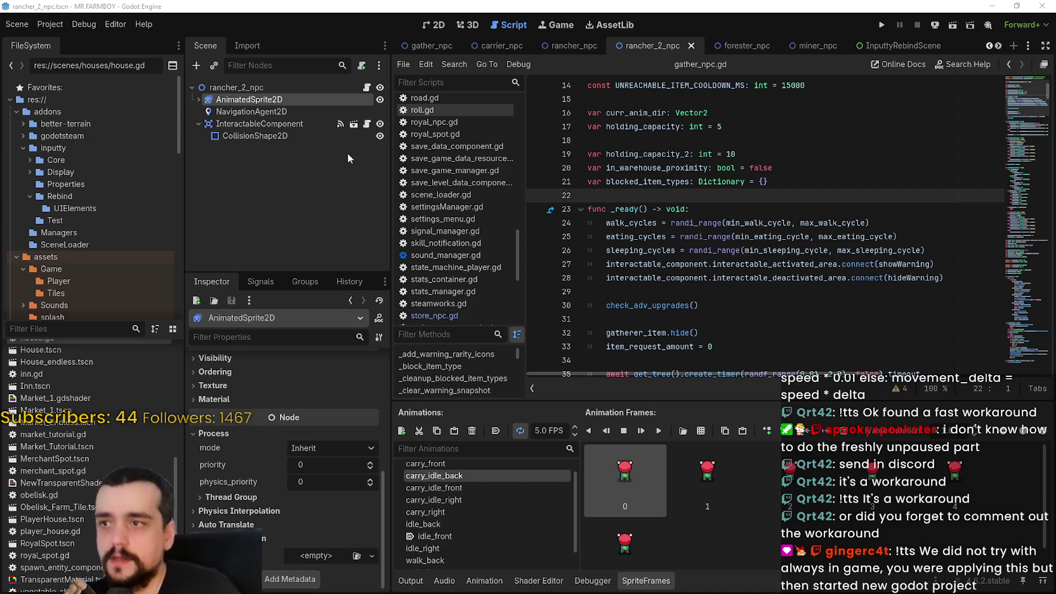
click(254, 111)
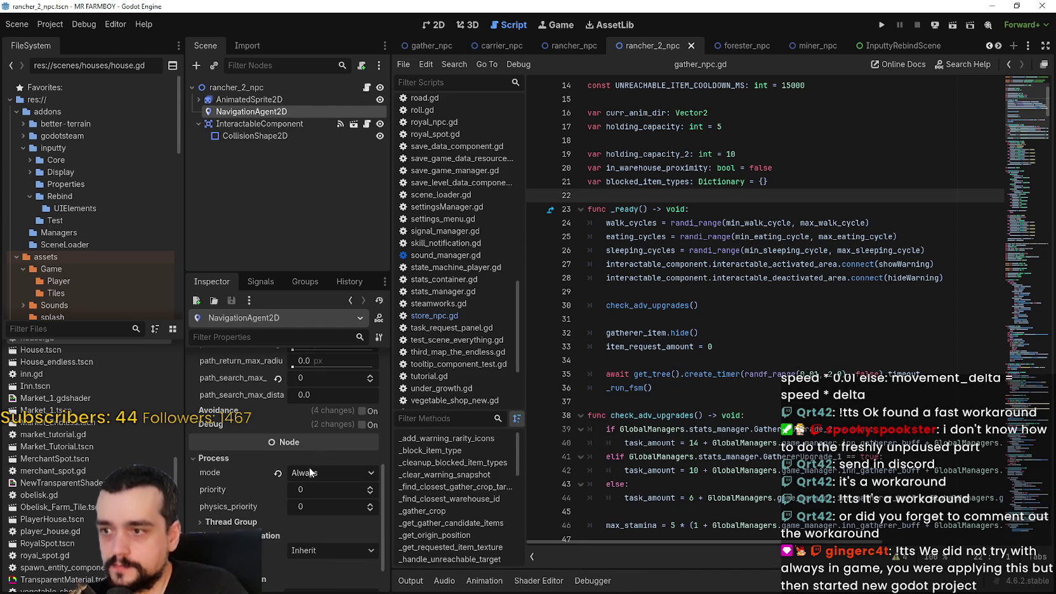
- Save rancher_2_npc, then revert forester_npc's root process mode to Inherit and save
key(ctrl+s)
click(746, 46)
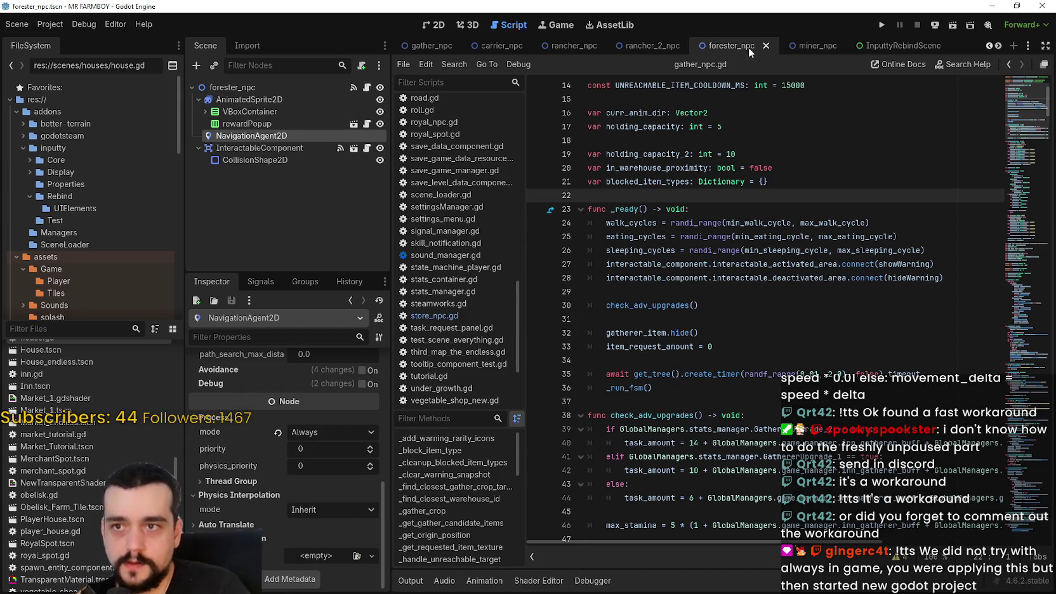
click(268, 98)
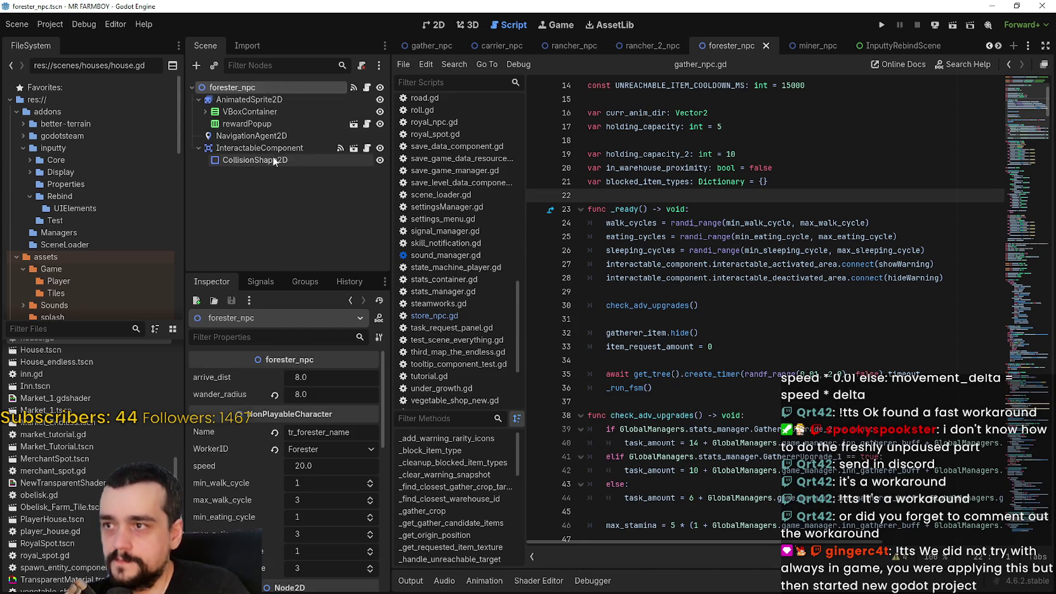
click(278, 448)
key(ctrl+s)
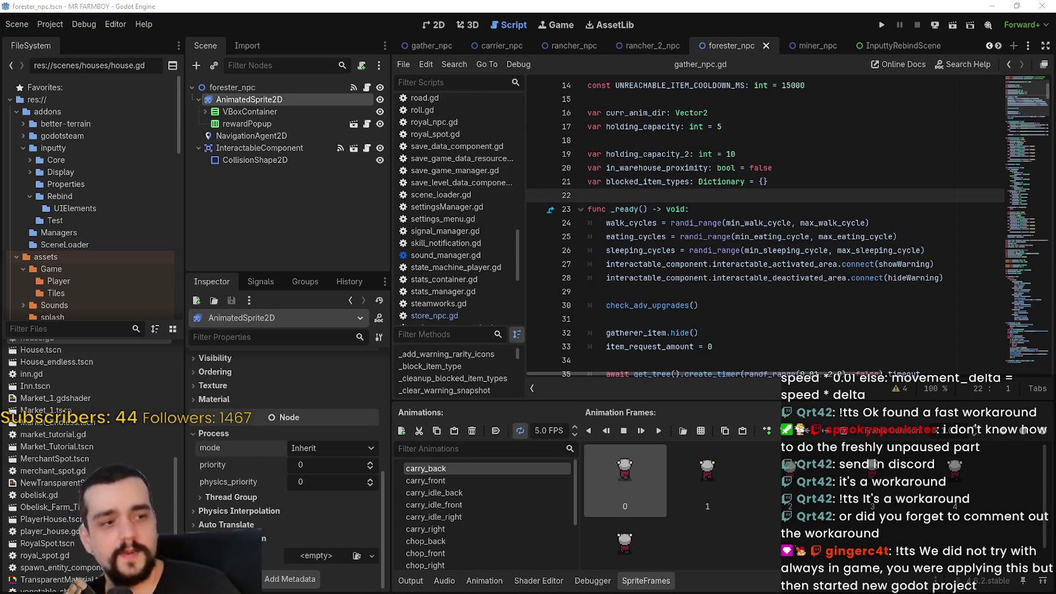
- Review the forester_npc script and its NavigationAgent2D and AnimatedSprite2D nodes
click(653, 185)
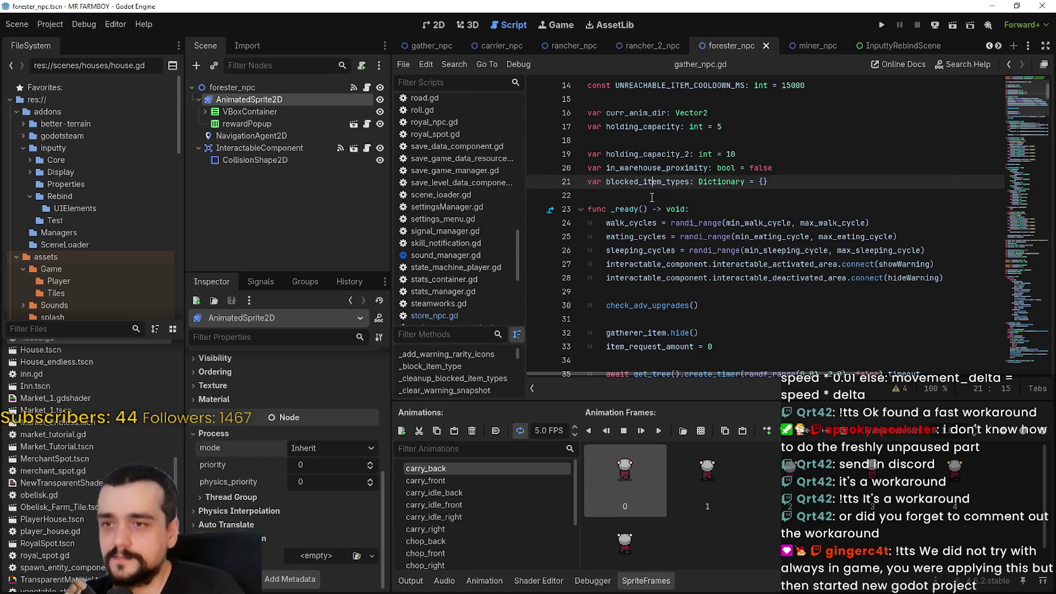
click(650, 198)
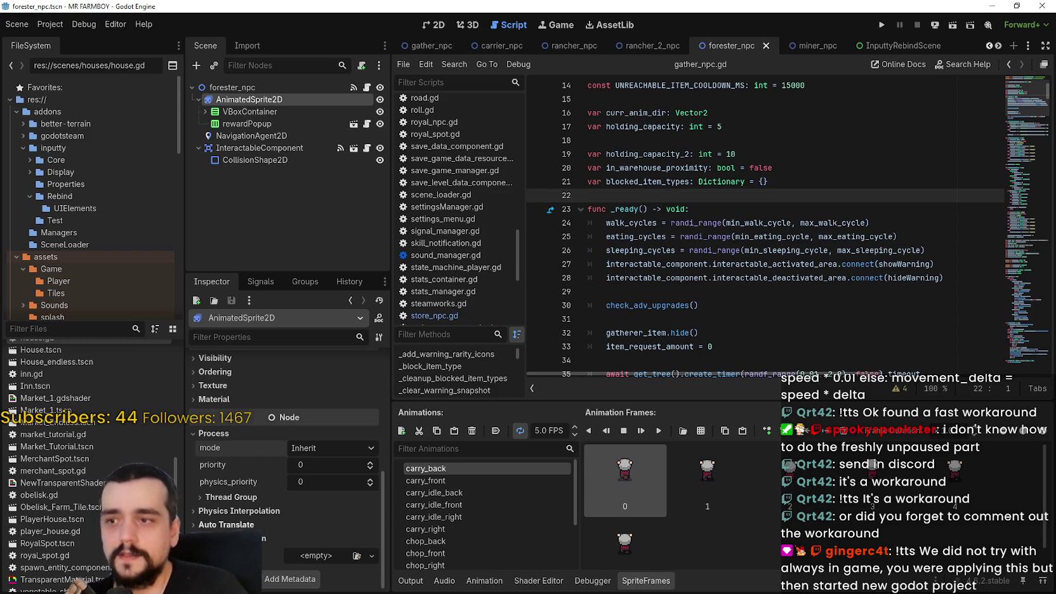
click(256, 136)
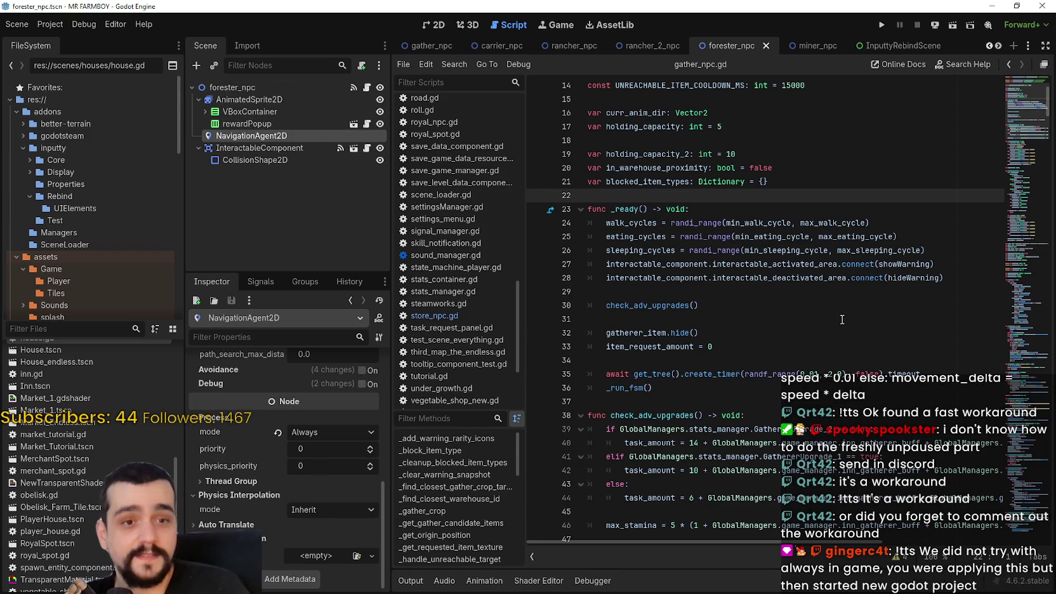
click(769, 293)
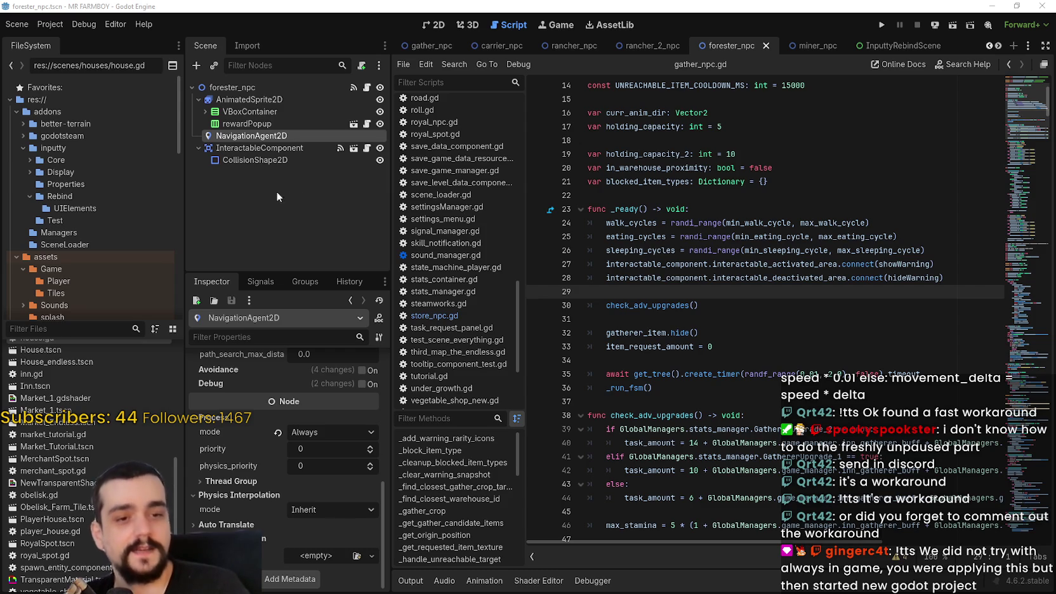
click(622, 192)
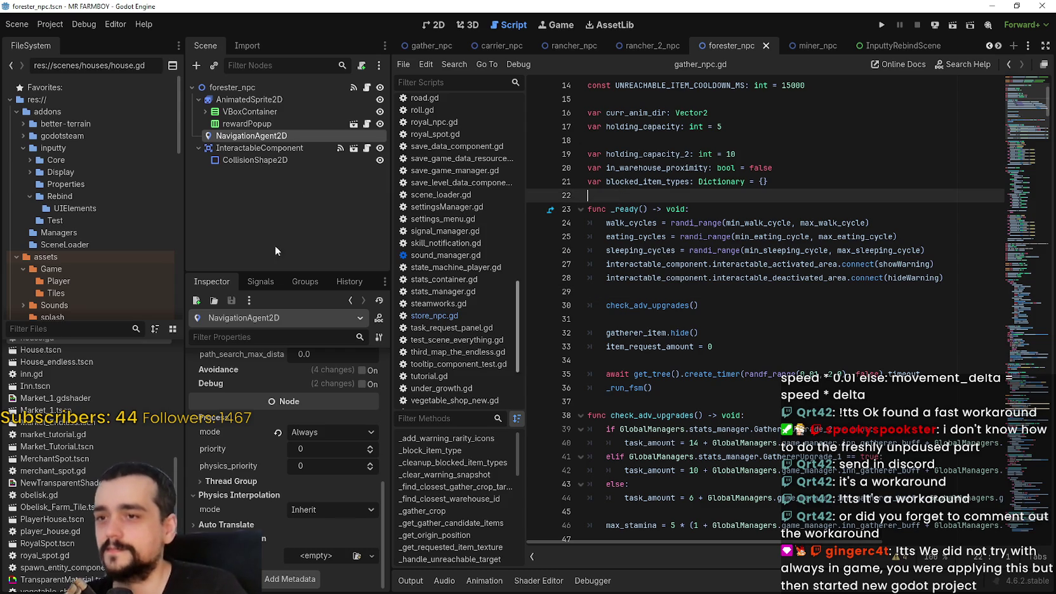
click(249, 99)
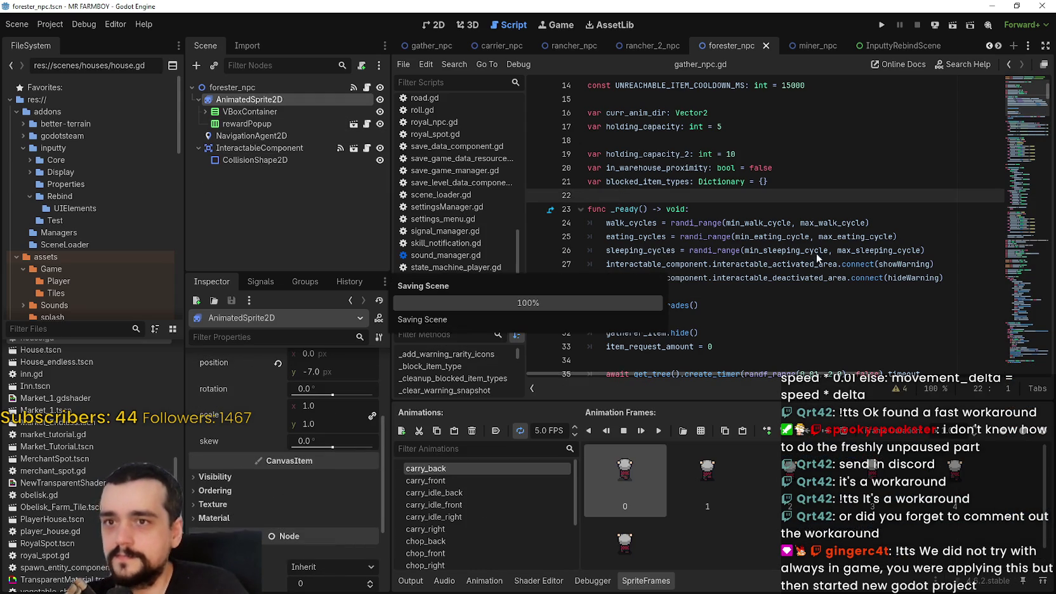
- Check node process settings in rancher_2_npc, rancher_npc and carrier_npc
click(654, 45)
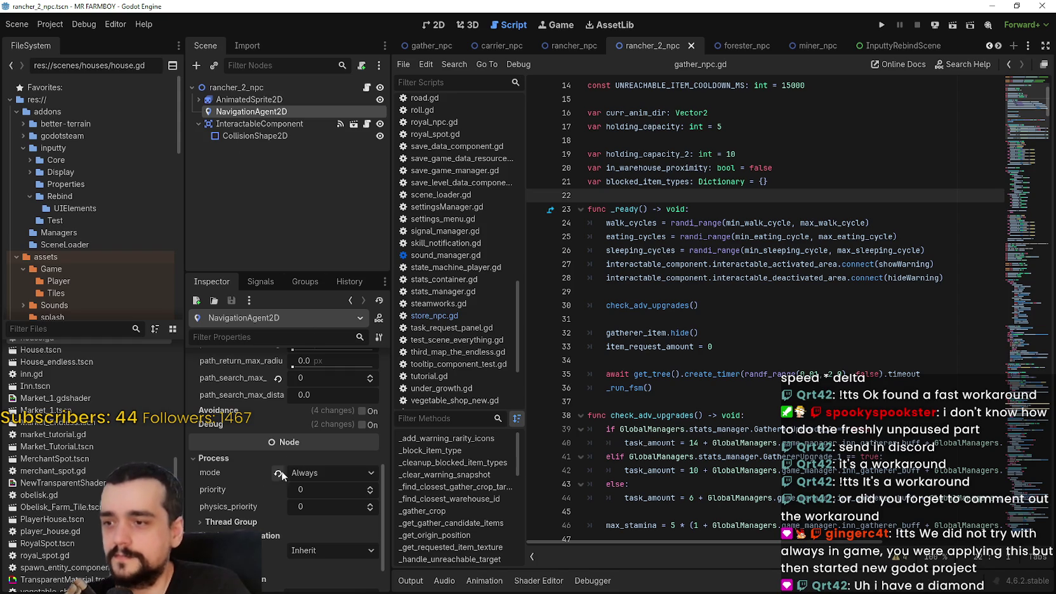
click(247, 100)
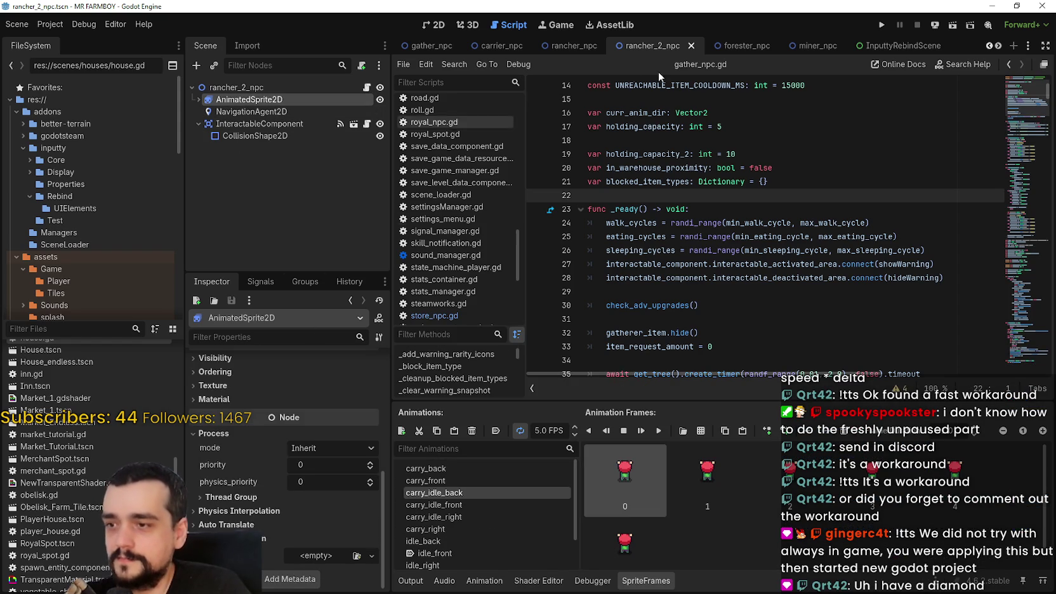
click(572, 45)
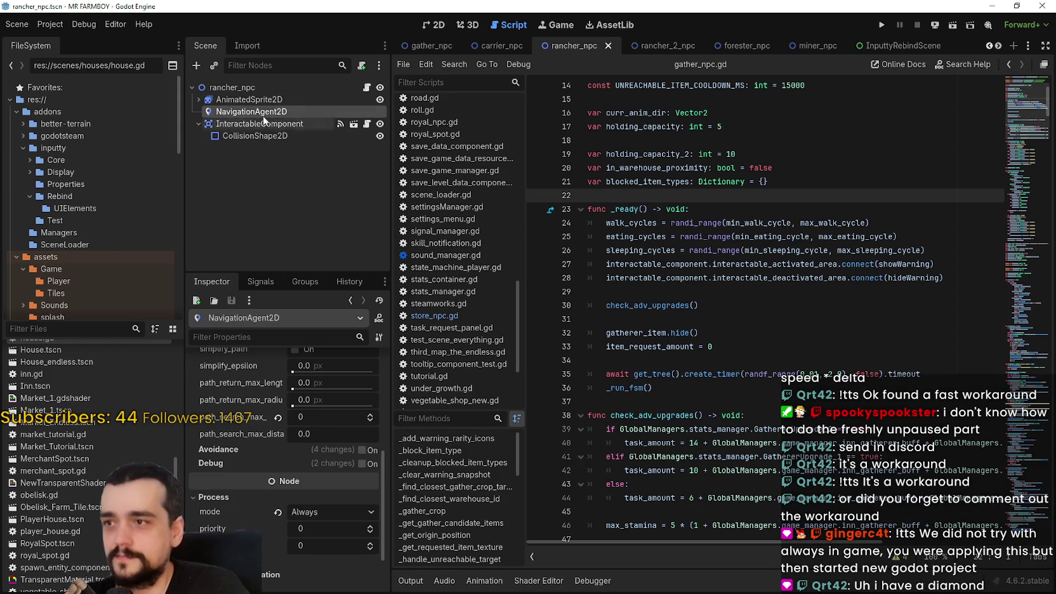
click(244, 100)
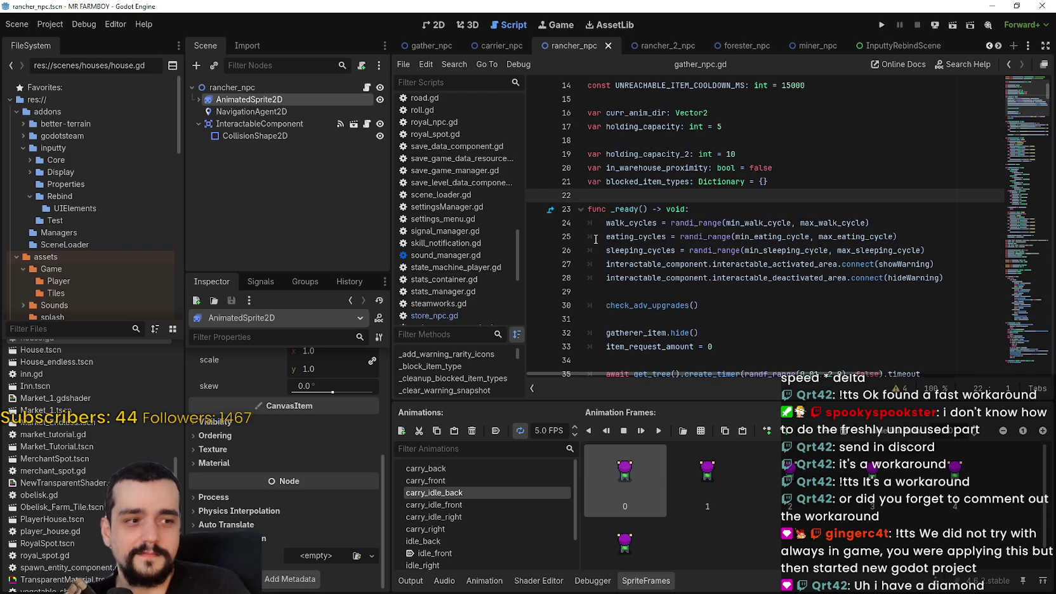
click(504, 46)
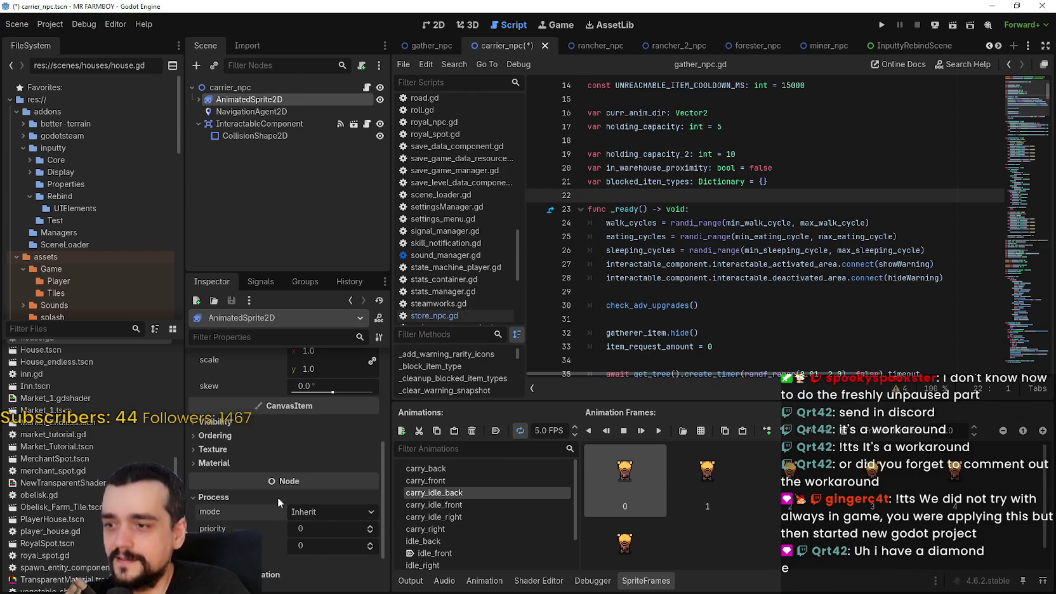
click(269, 111)
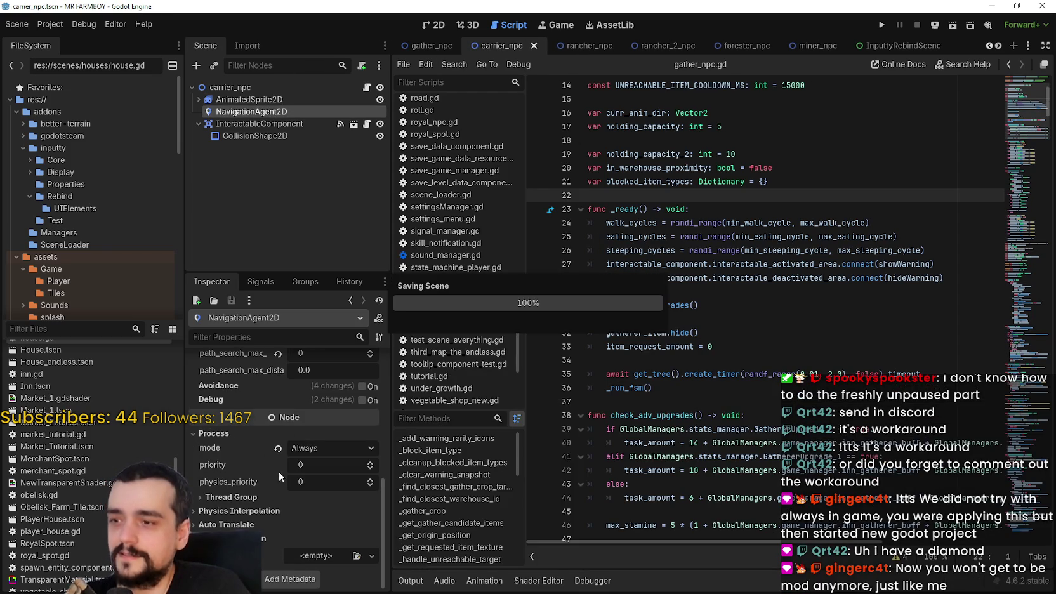
- Revert gather_npc's AnimatedSprite2D process mode to Inherit
click(425, 46)
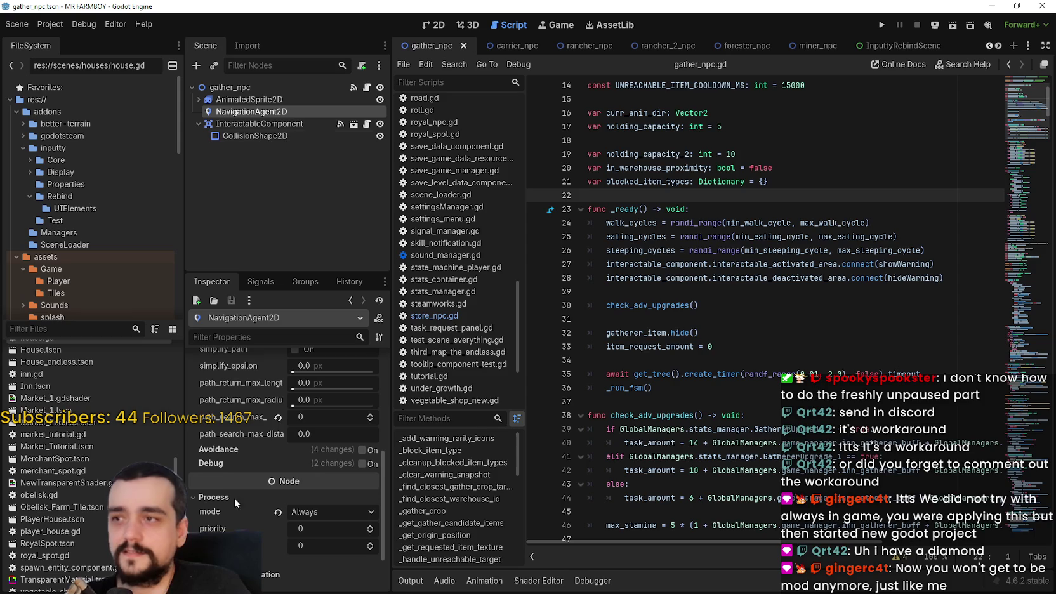
click(260, 99)
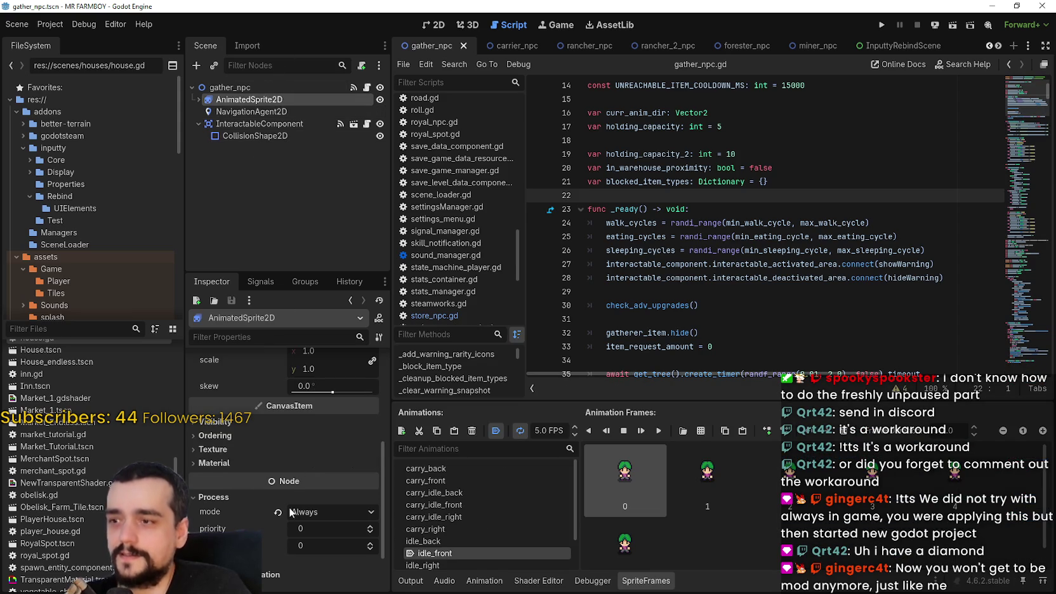
click(278, 511)
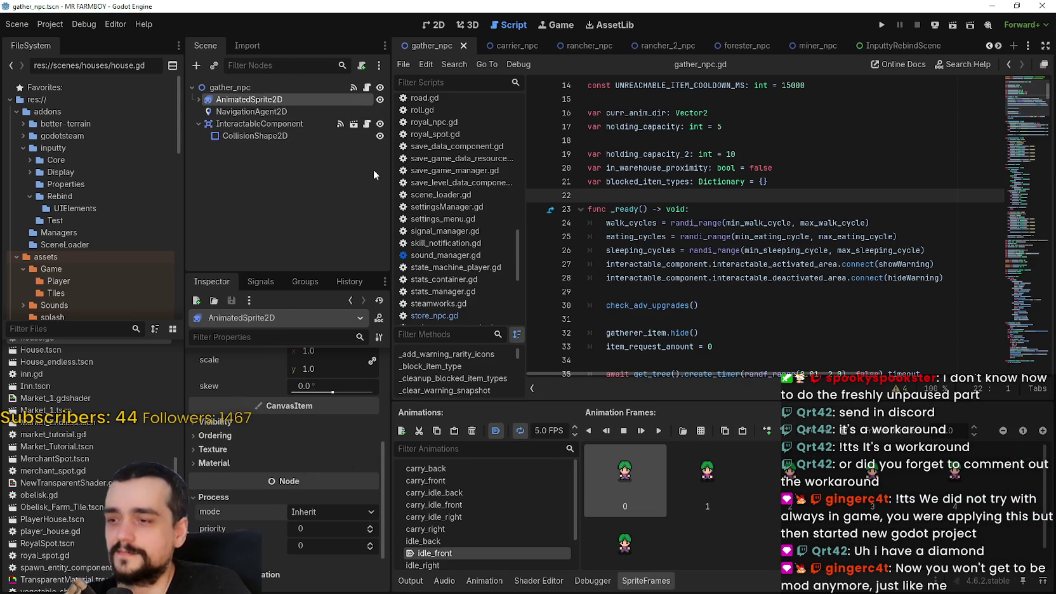
- Set villager_npc's NavigationAgent2D process mode to Always
click(997, 46)
click(996, 46)
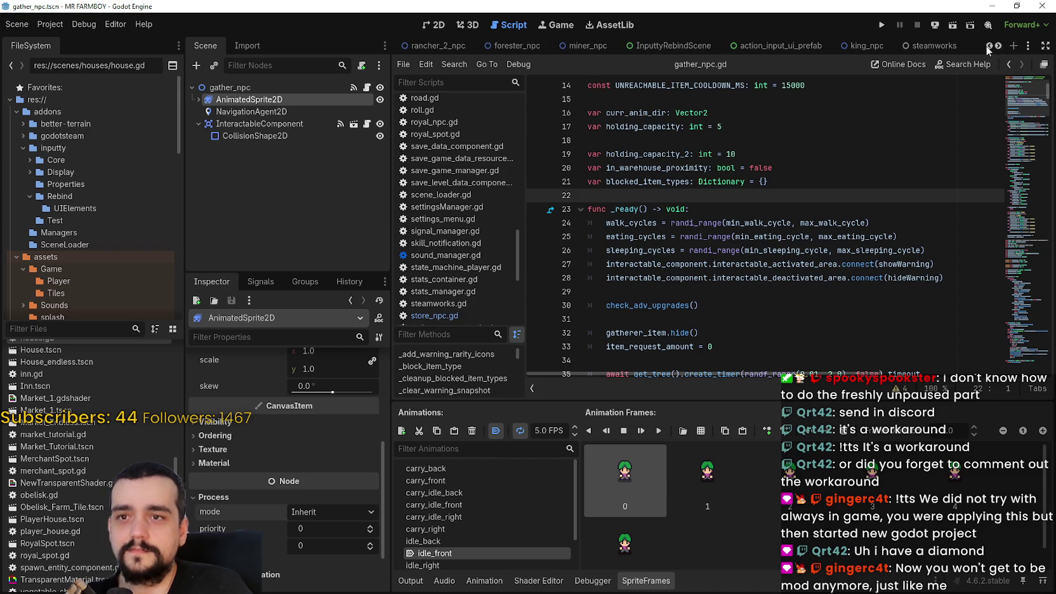
click(988, 47)
click(988, 47)
click(988, 47)
click(989, 48)
click(989, 48)
click(989, 47)
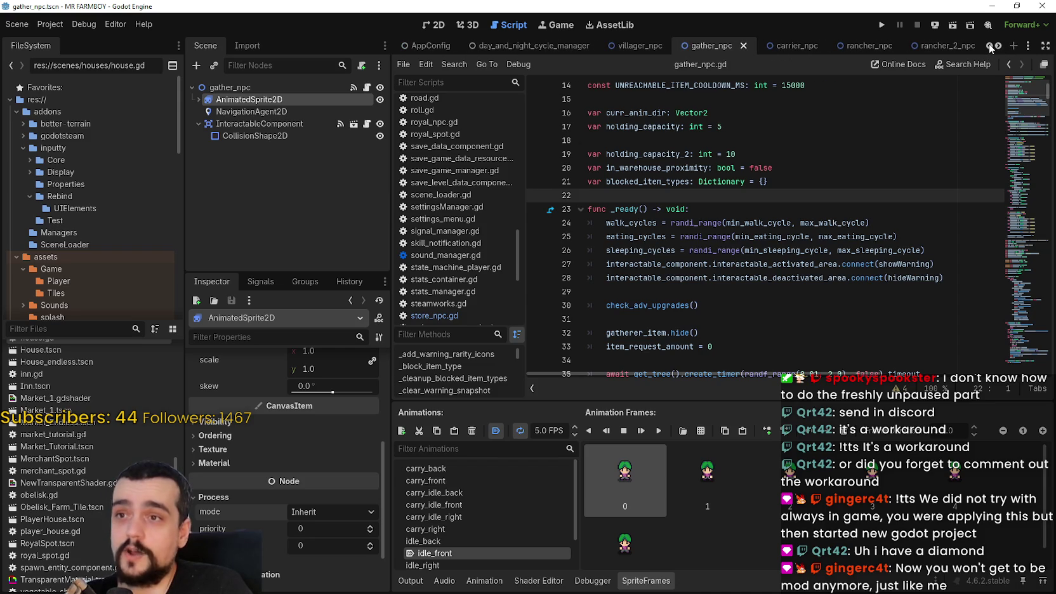
click(640, 46)
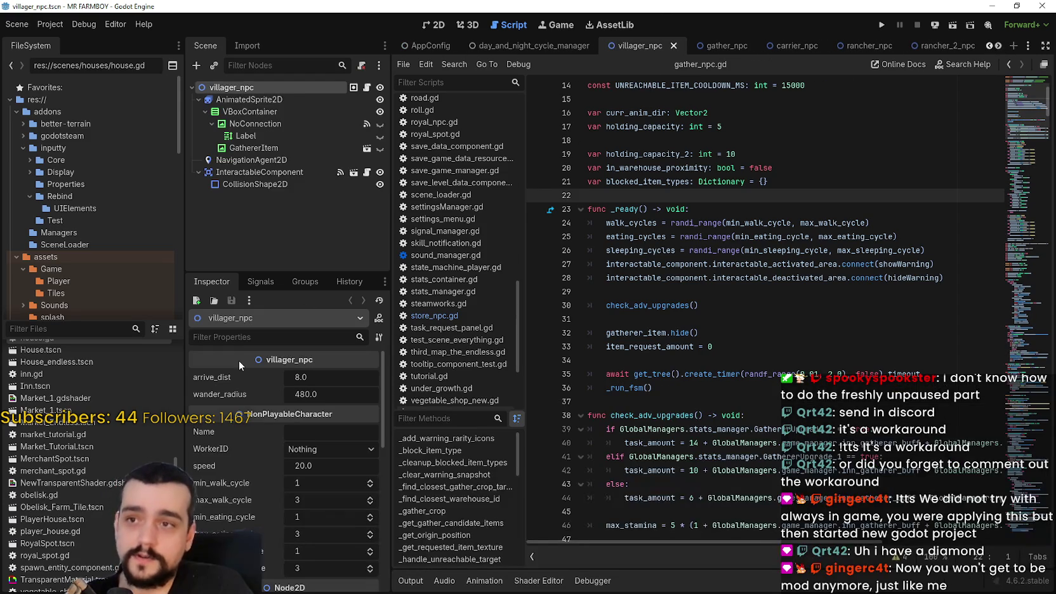
scroll(241, 393, down, 5)
click(249, 160)
scroll(237, 504, down, 10)
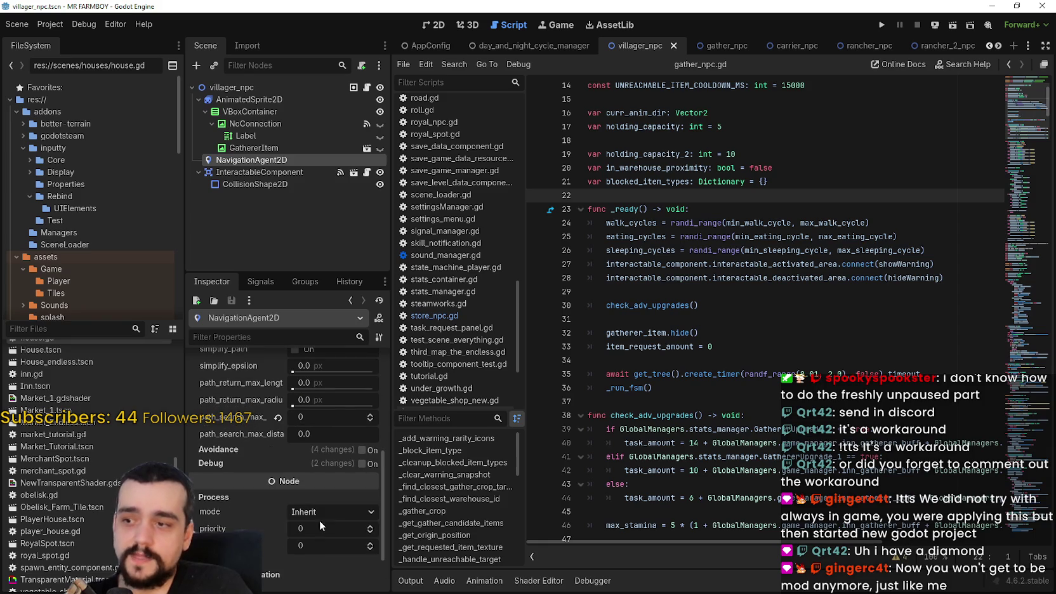
click(307, 511)
click(319, 568)
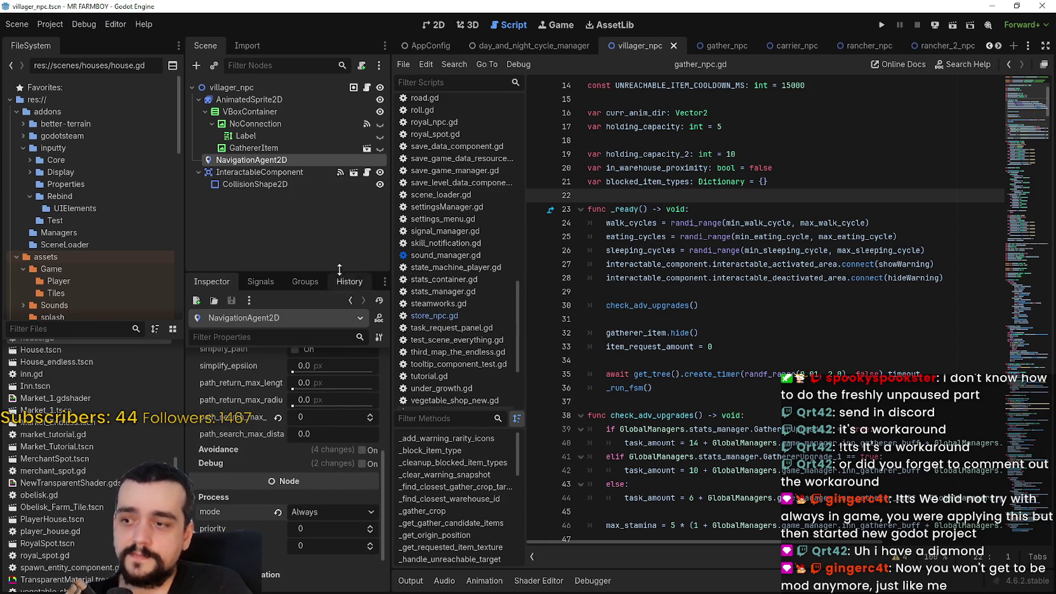
- Save the villager_npc scene and scroll the scene tabs back to the other NPCs
click(262, 99)
scroll(285, 445, down, 3)
key(ctrl+s)
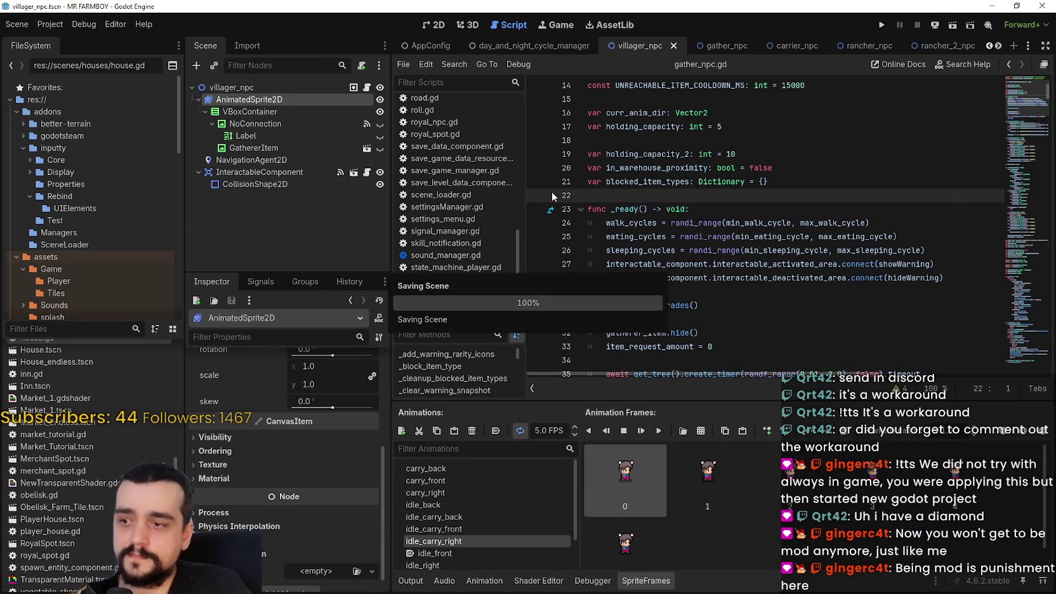
click(989, 47)
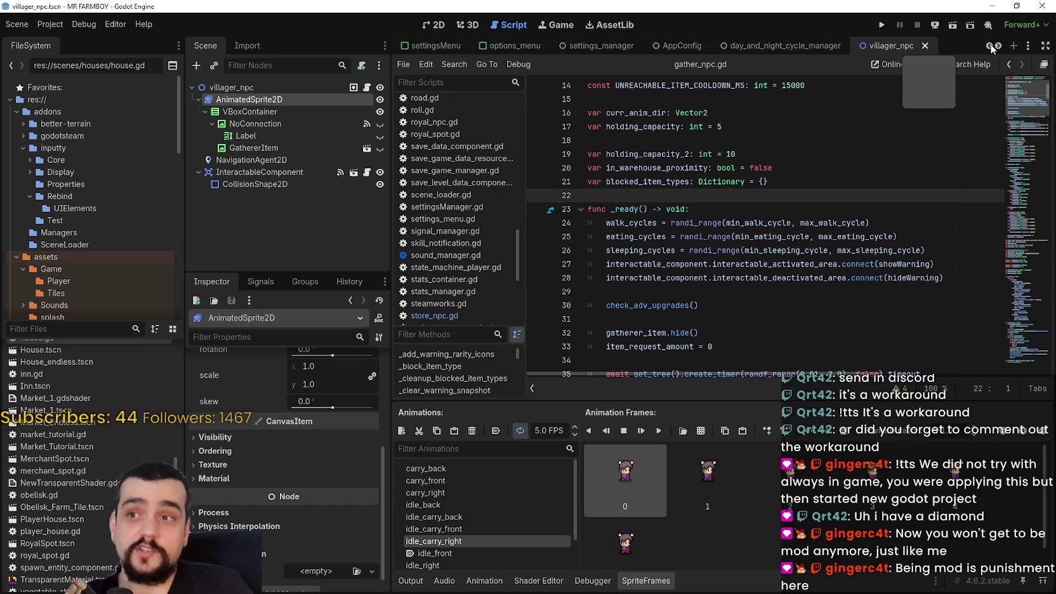
click(992, 48)
click(992, 48)
click(998, 44)
click(997, 44)
click(998, 44)
click(998, 44)
click(998, 44)
click(998, 44)
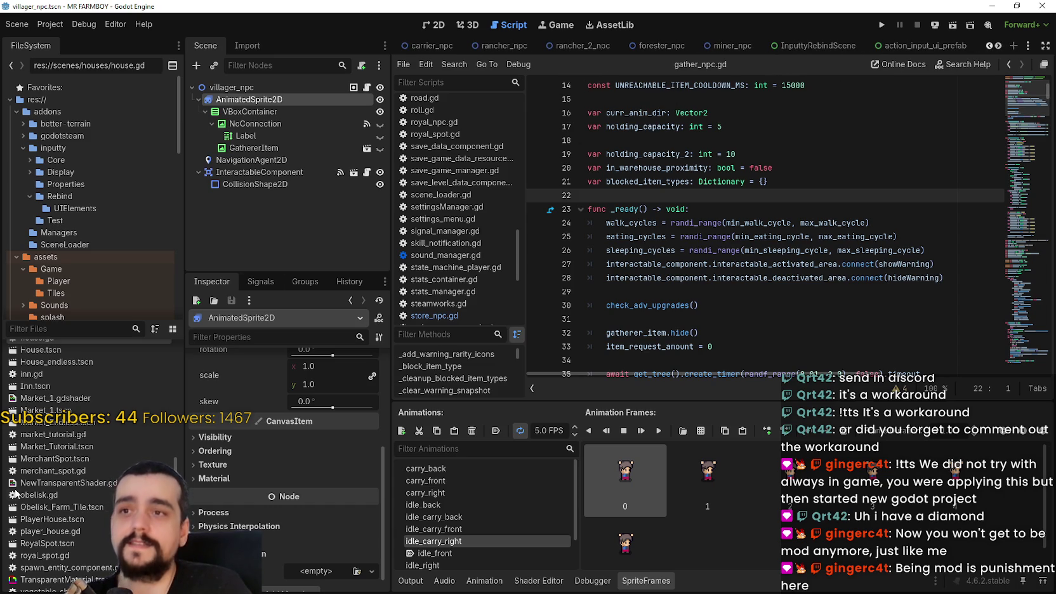
- Filter the FileSystem by 'npc' and open carrier_npc to inspect its sprite
text(_np)
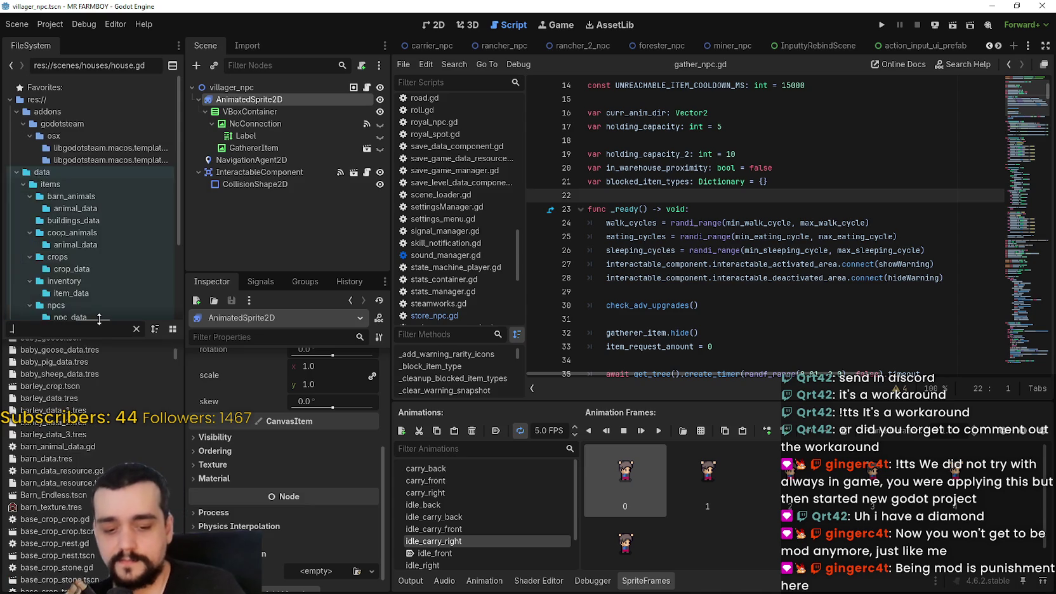
key(BackSpace)
key(BackSpace)
key(BackSpace)
text(npc)
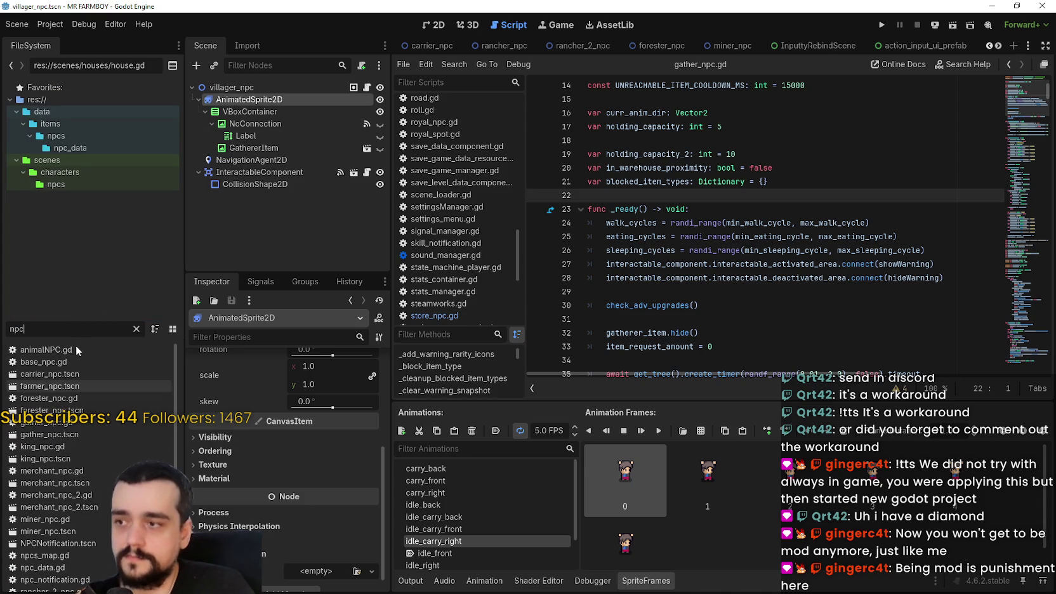
double_click(79, 373)
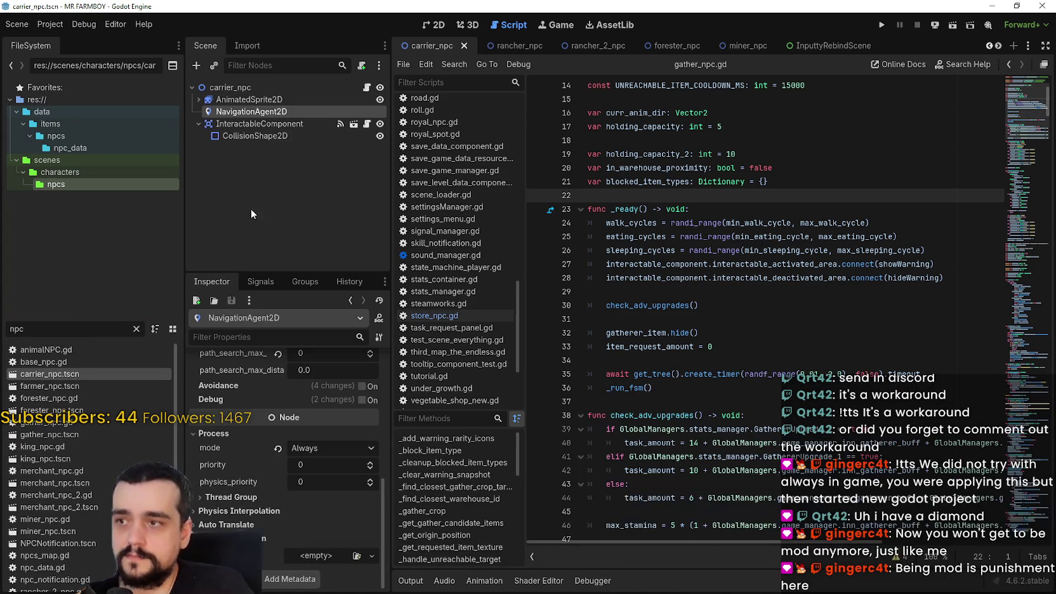
click(240, 100)
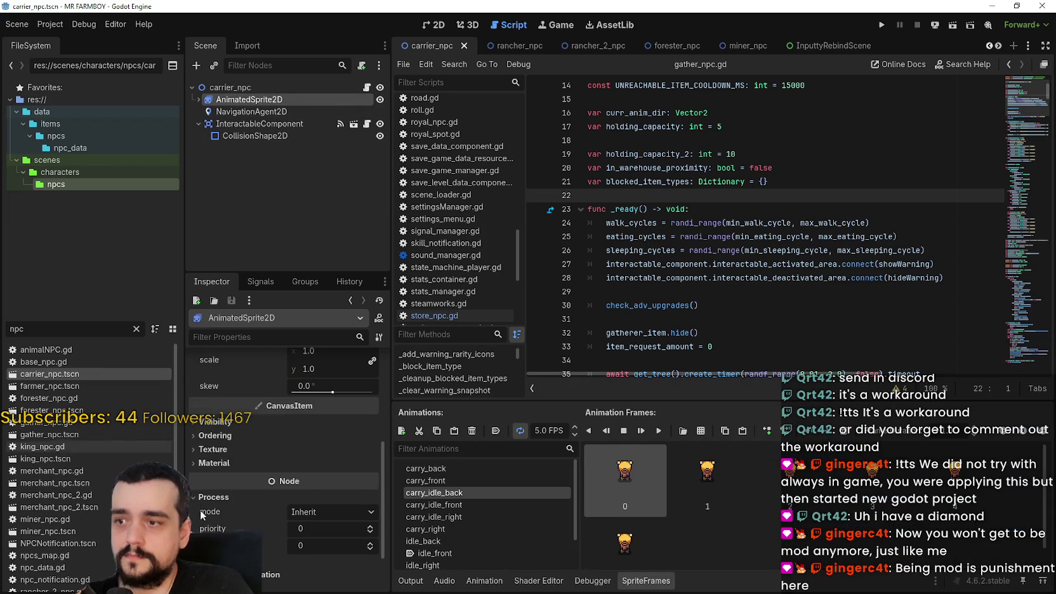
- Set farmer_npc's NavigationAgent2D process mode to Always and save
double_click(77, 386)
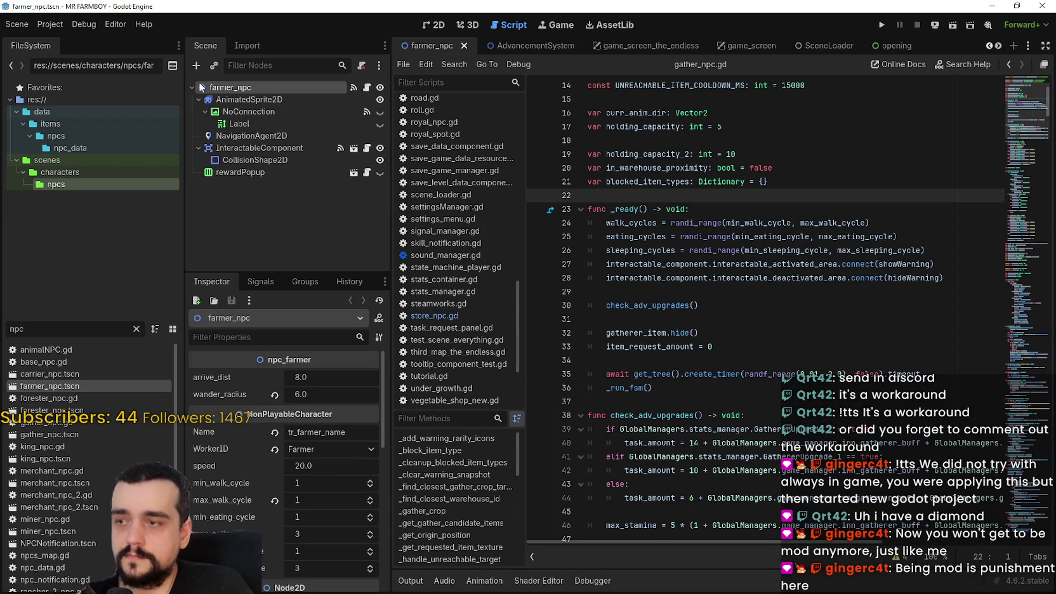
click(250, 99)
scroll(259, 468, down, 3)
click(249, 136)
scroll(248, 486, down, 7)
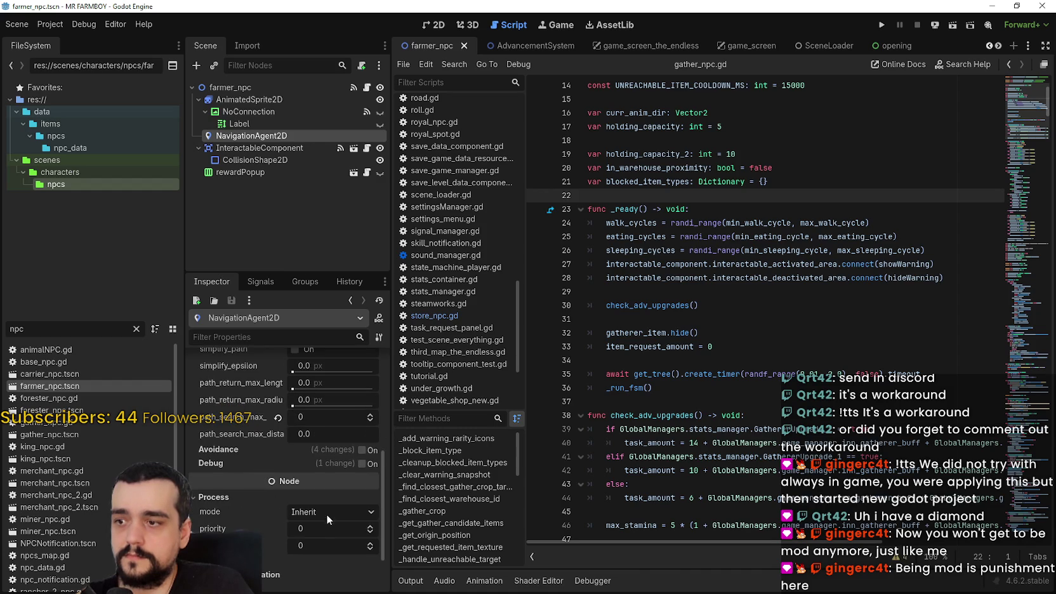
click(327, 517)
click(336, 577)
key(ctrl+s)
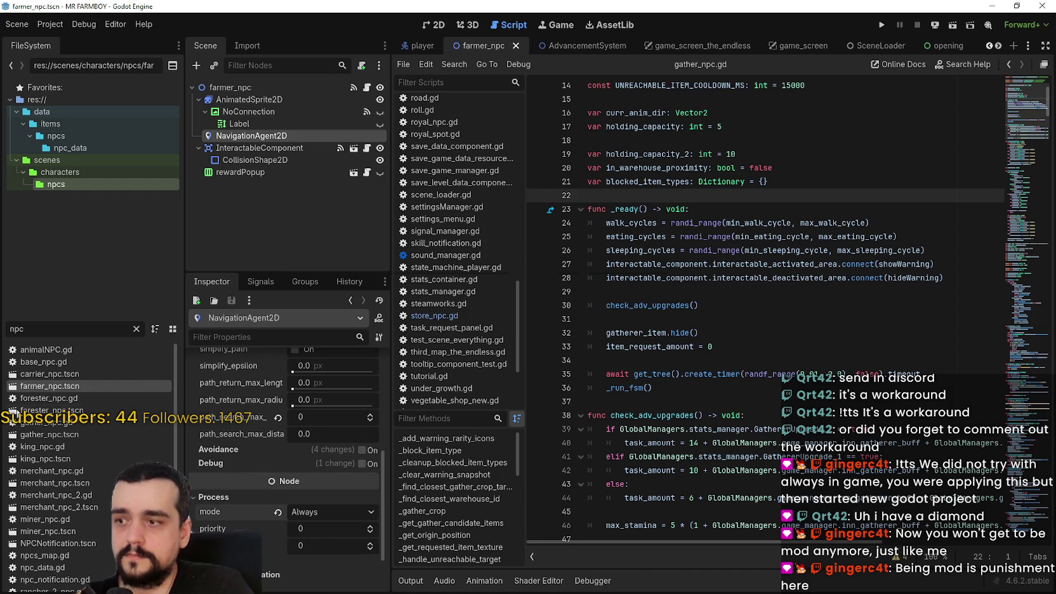
- Check forester_npc's agent, save gather_npc with its agent on Always, and open king_npc
double_click(51, 410)
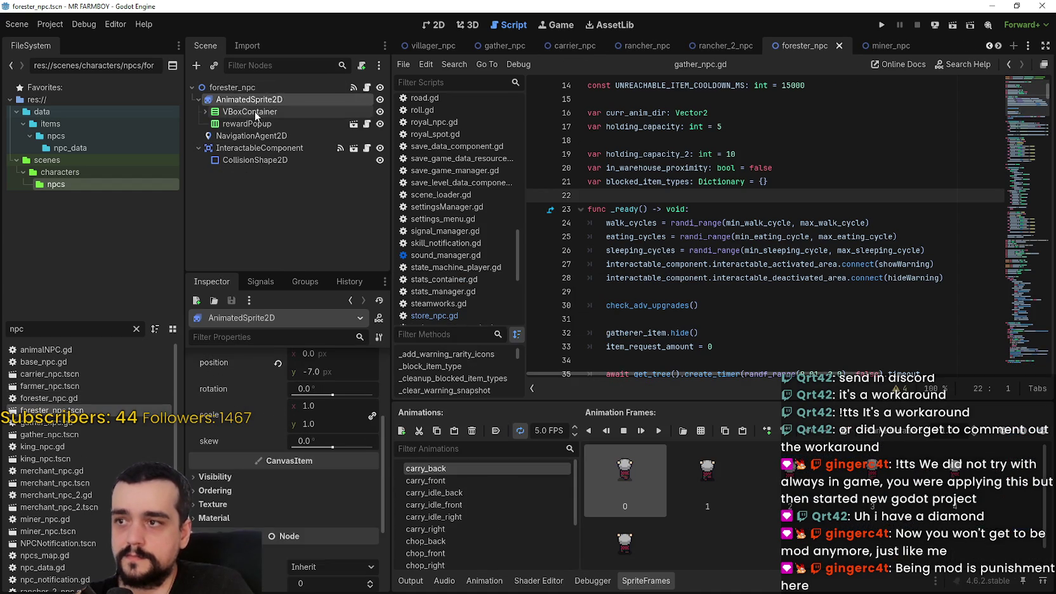
click(254, 136)
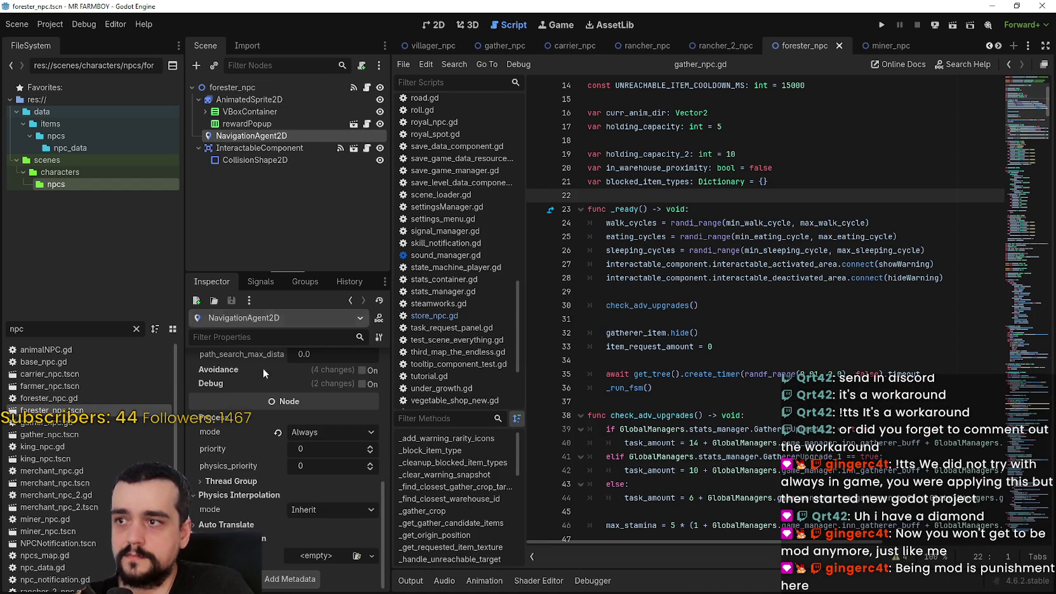
click(82, 434)
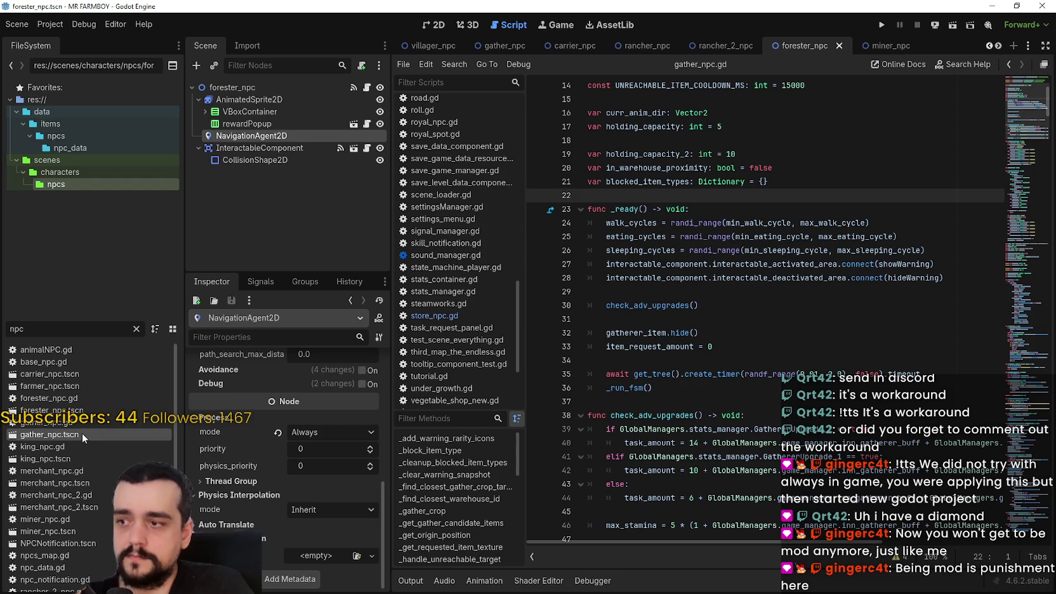
double_click(68, 434)
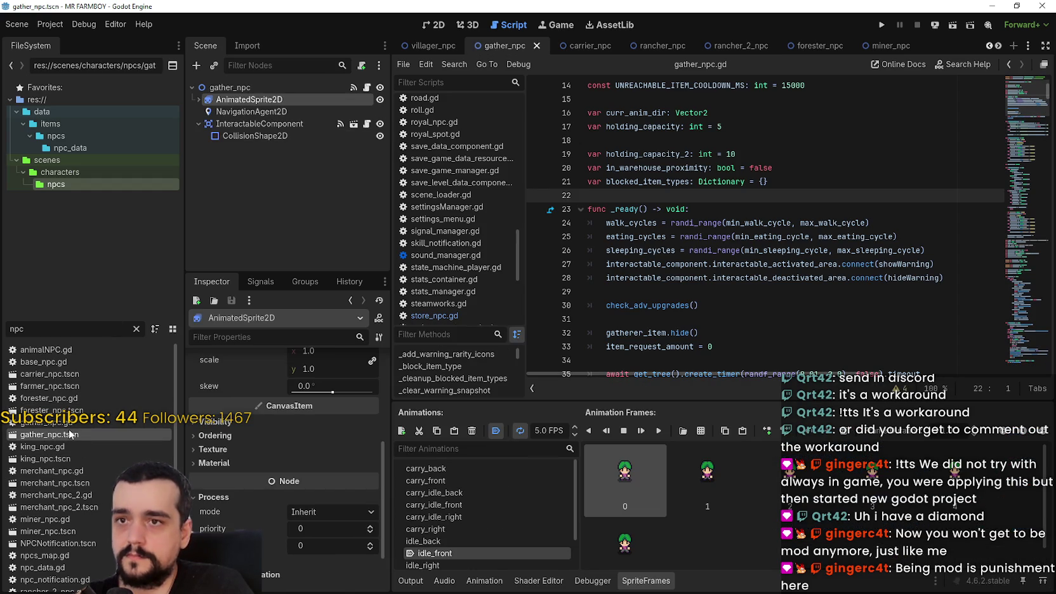
scroll(245, 422, down, 2)
click(251, 111)
key(ctrl+s)
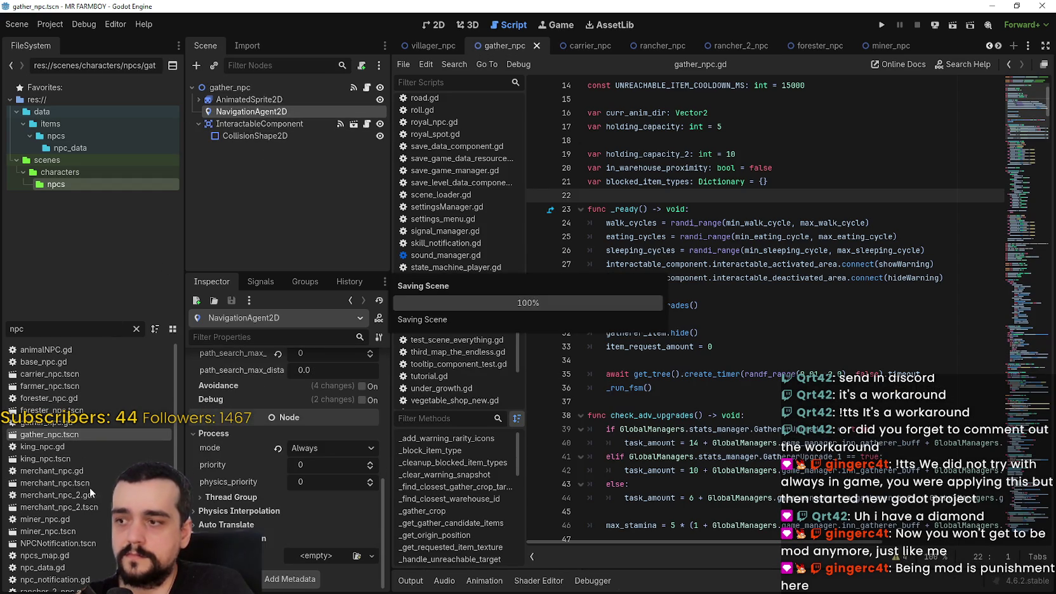
double_click(53, 459)
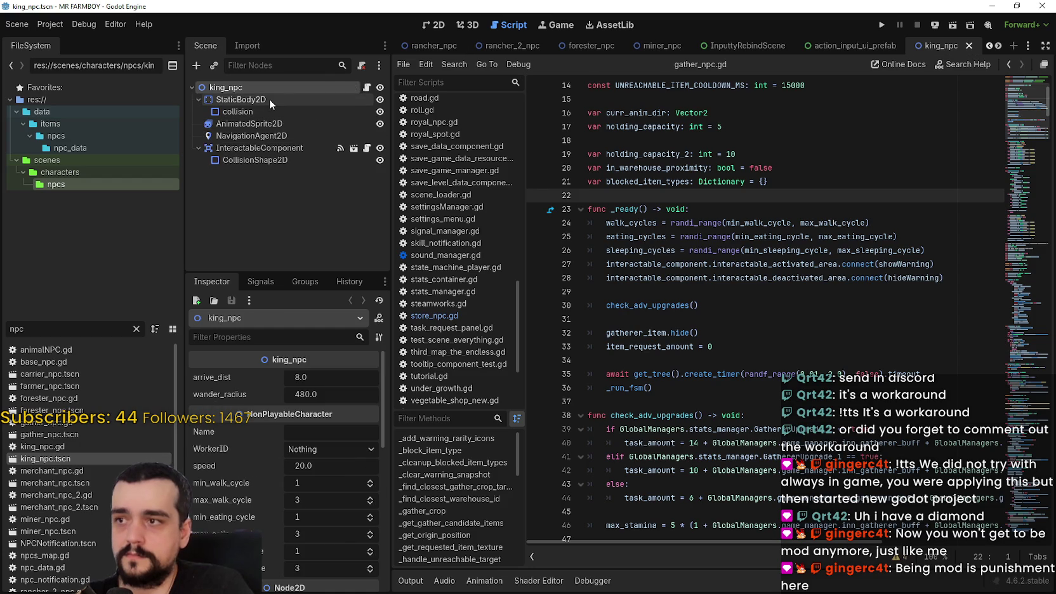
- Set king_npc's NavigationAgent2D process mode to Always and save the scene
click(367, 87)
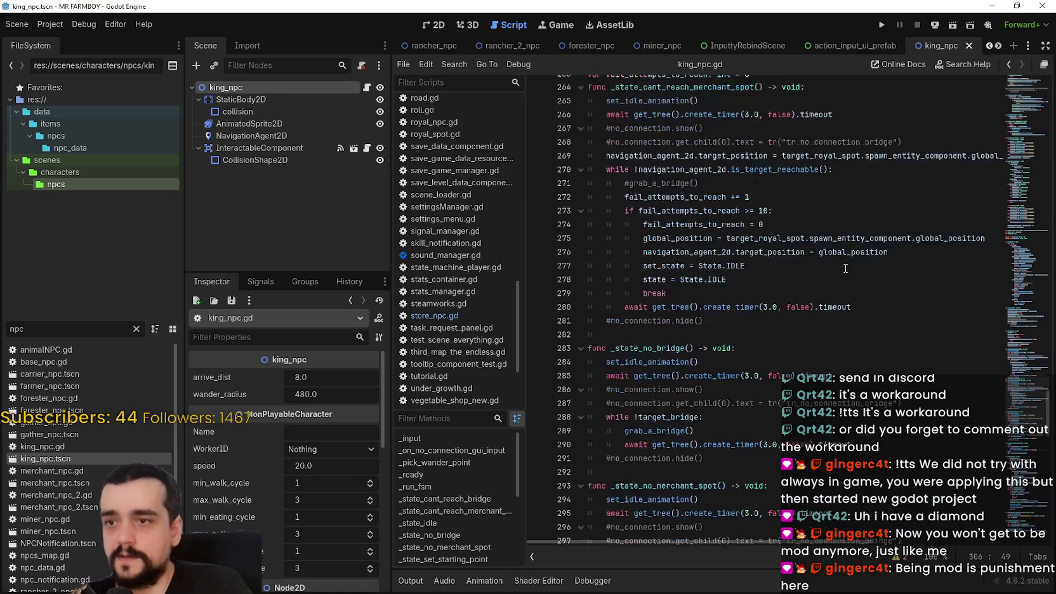
scroll(1018, 138, up, 20)
mouse_move(1018, 140)
mouse_down()
mouse_move(1024, 112)
mouse_move(1041, 99)
mouse_up()
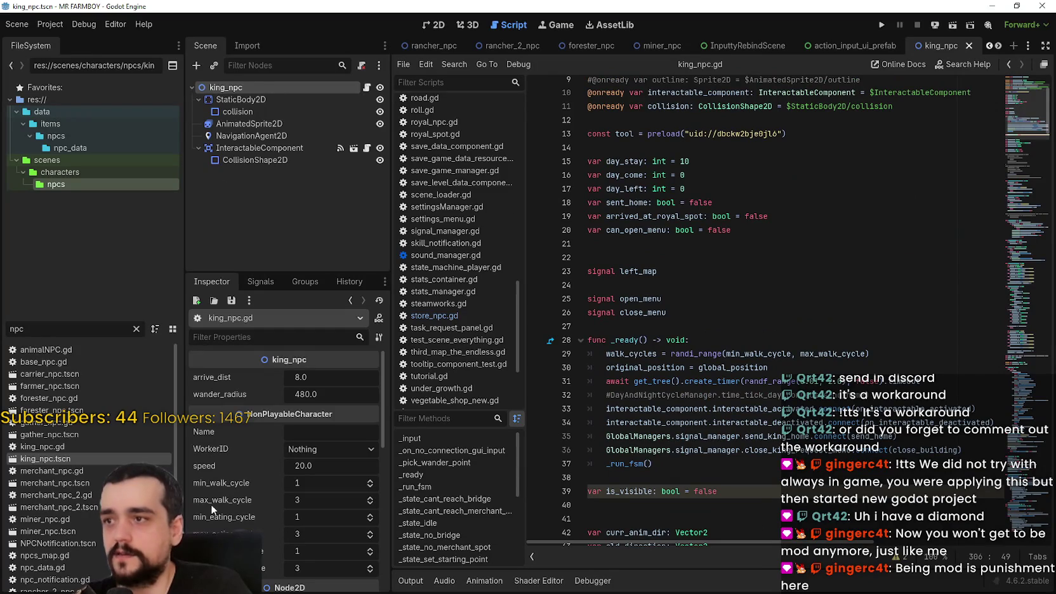
click(279, 127)
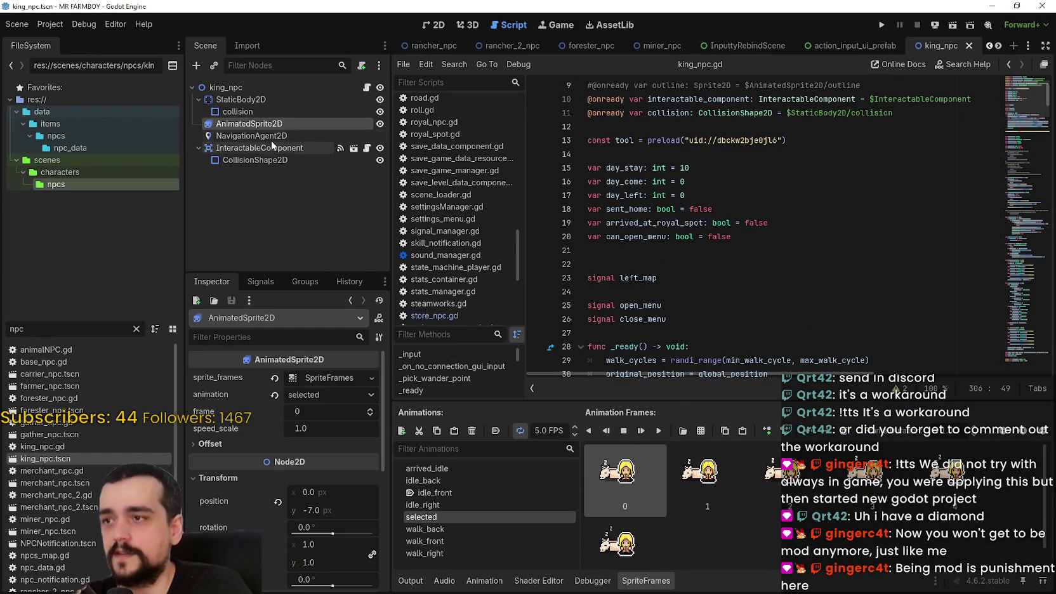
click(265, 135)
click(593, 580)
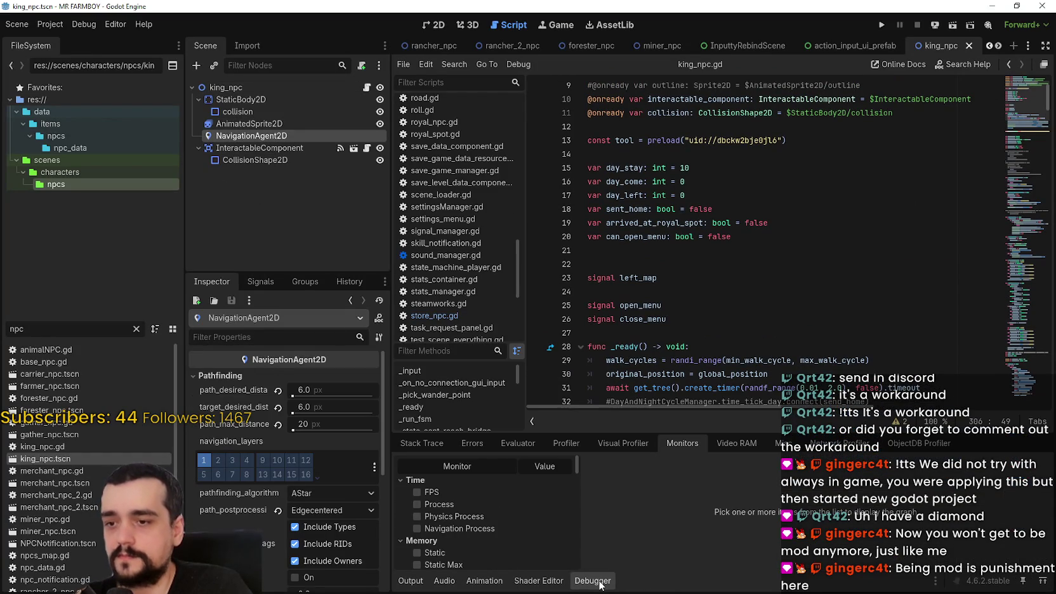
scroll(310, 480, down, 5)
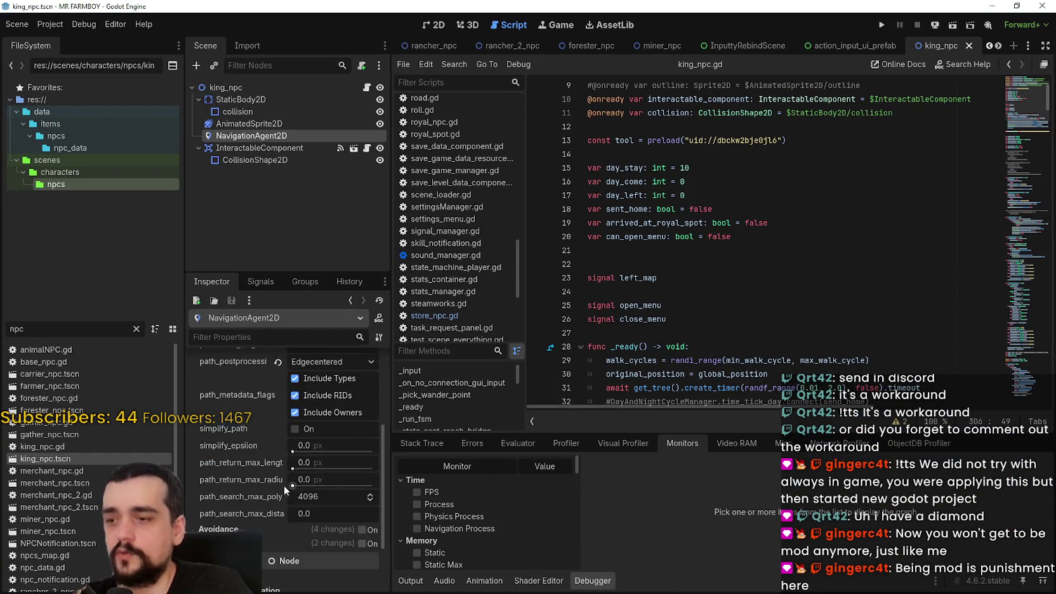
click(244, 517)
click(330, 531)
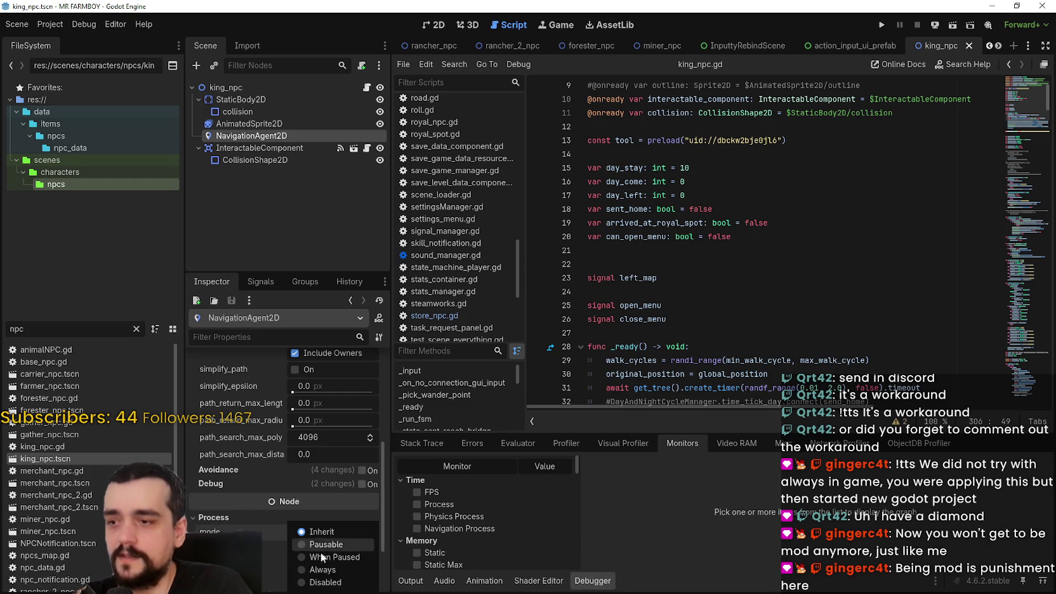
click(320, 569)
key(ctrl+s)
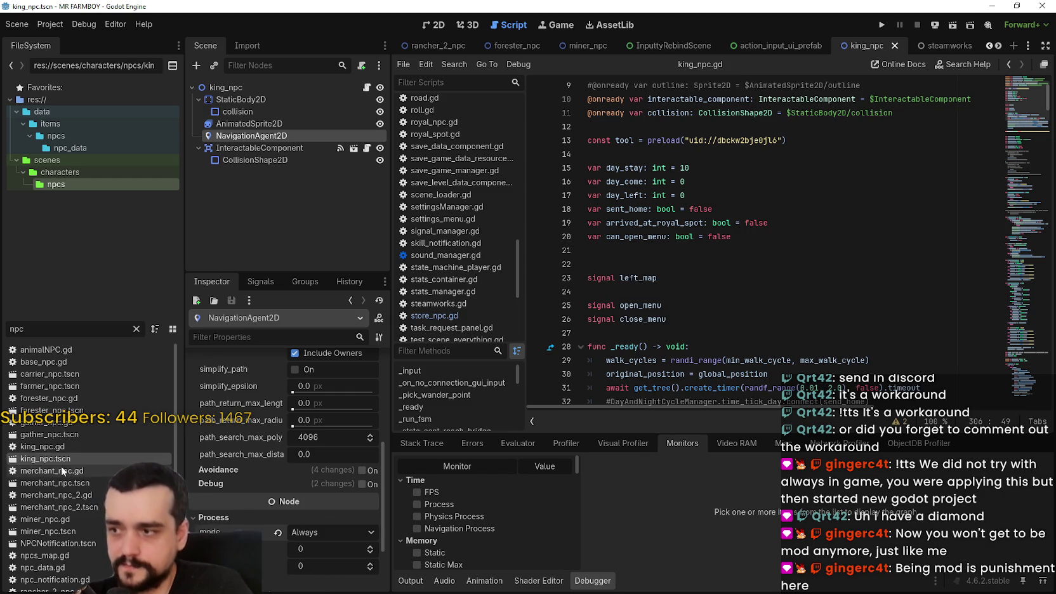
- Set merchant_npc_2's NavigationAgent2D process mode to Always
scroll(61, 466, down, 3)
double_click(79, 393)
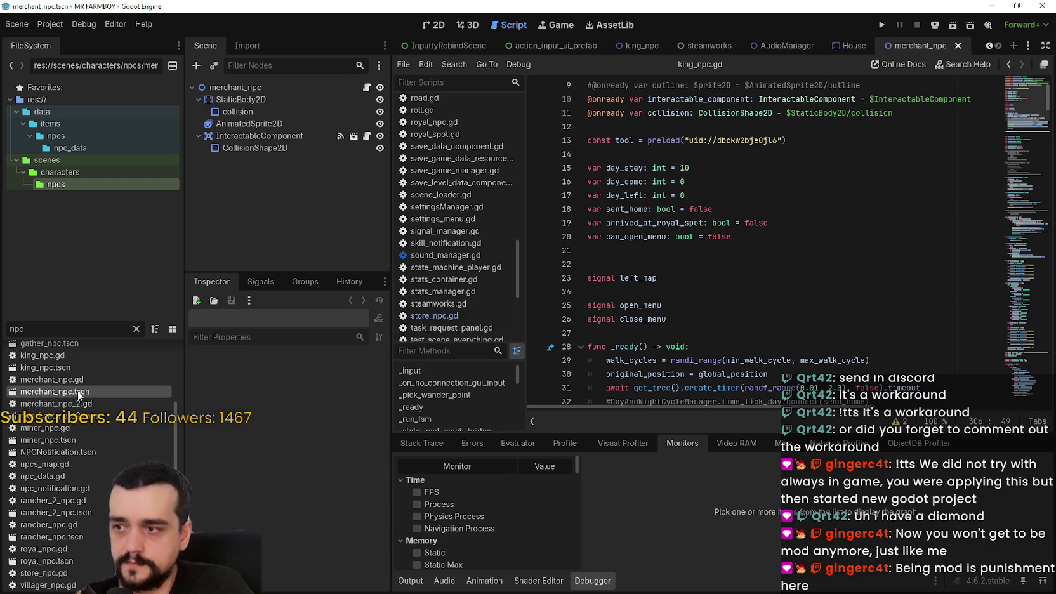
click(264, 87)
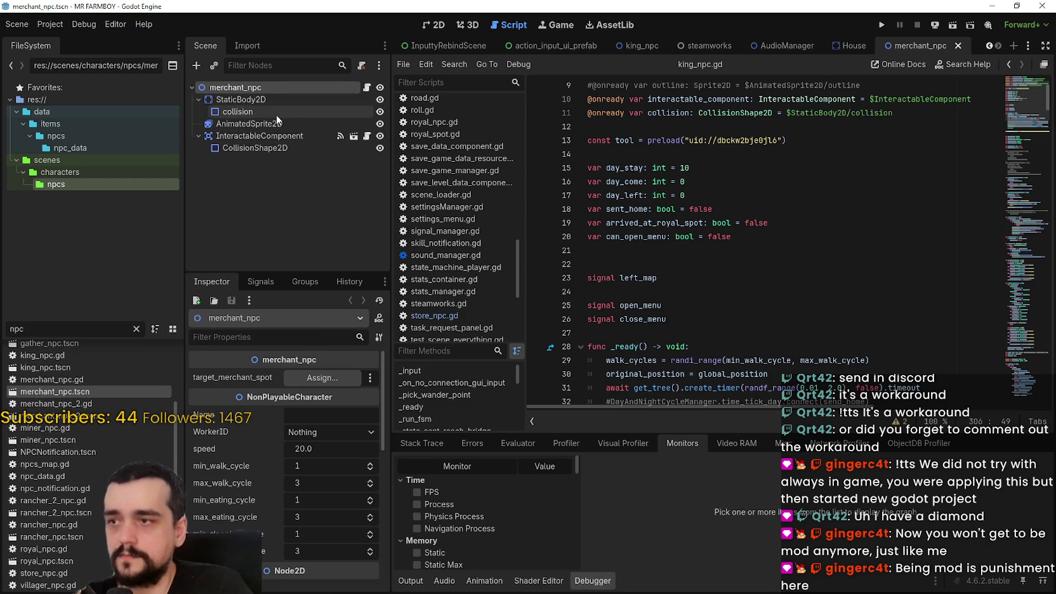
click(64, 367)
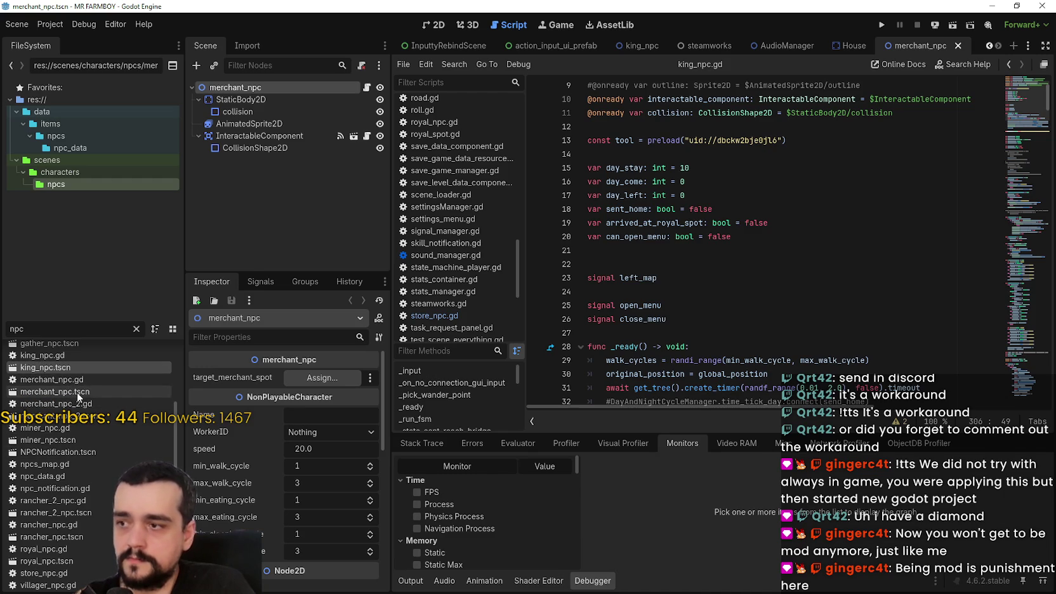
click(77, 392)
double_click(81, 415)
click(300, 111)
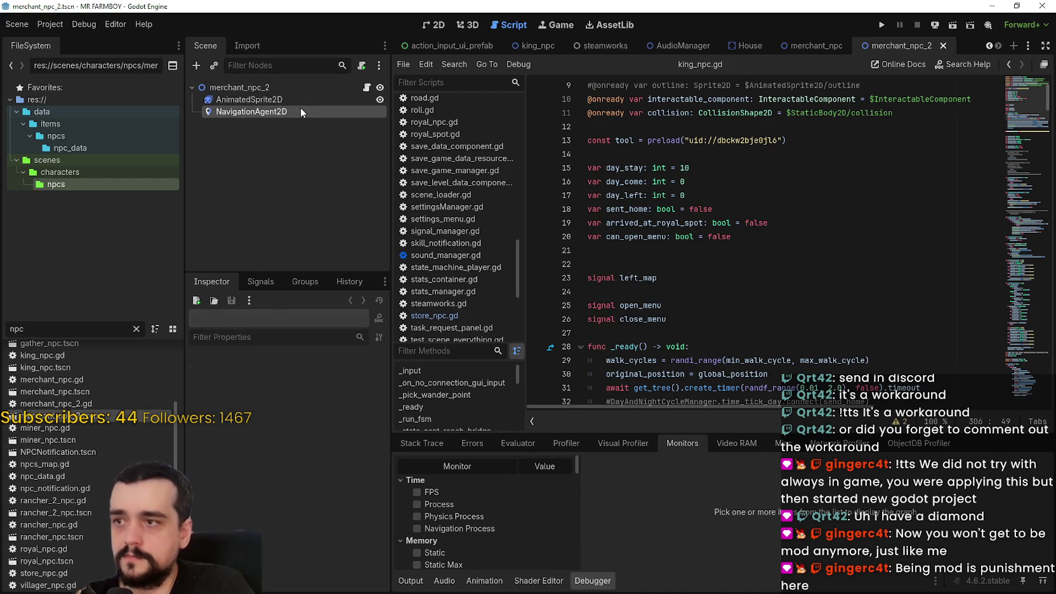
scroll(261, 513, down, 5)
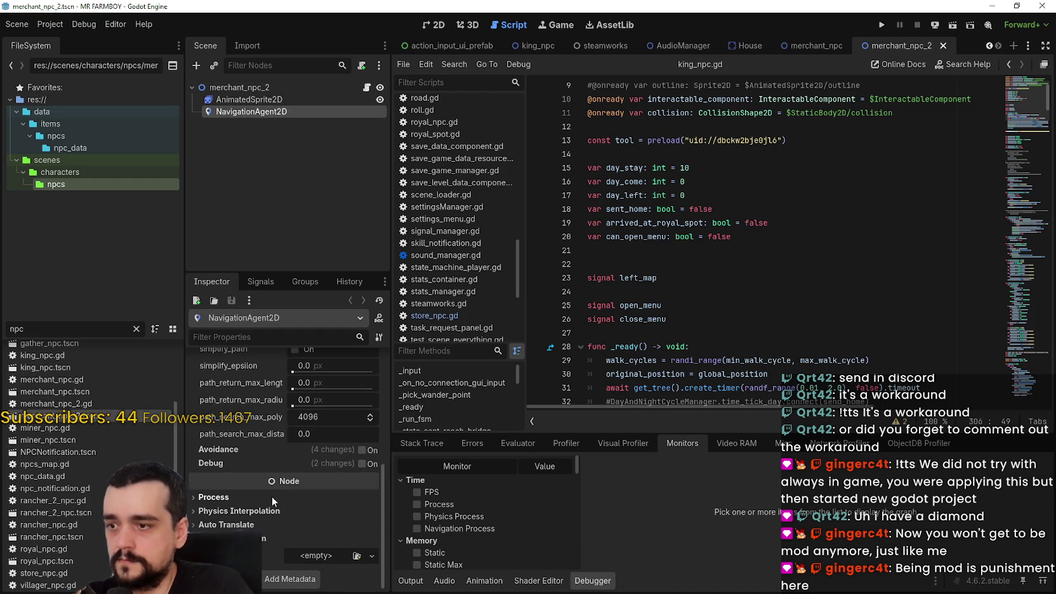
click(304, 517)
click(326, 568)
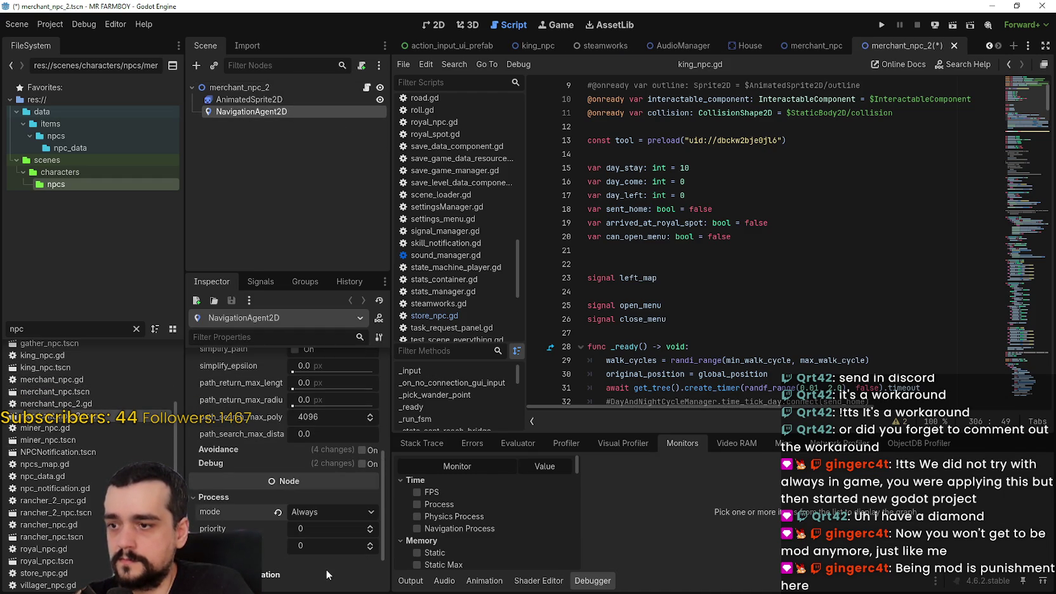
click(235, 88)
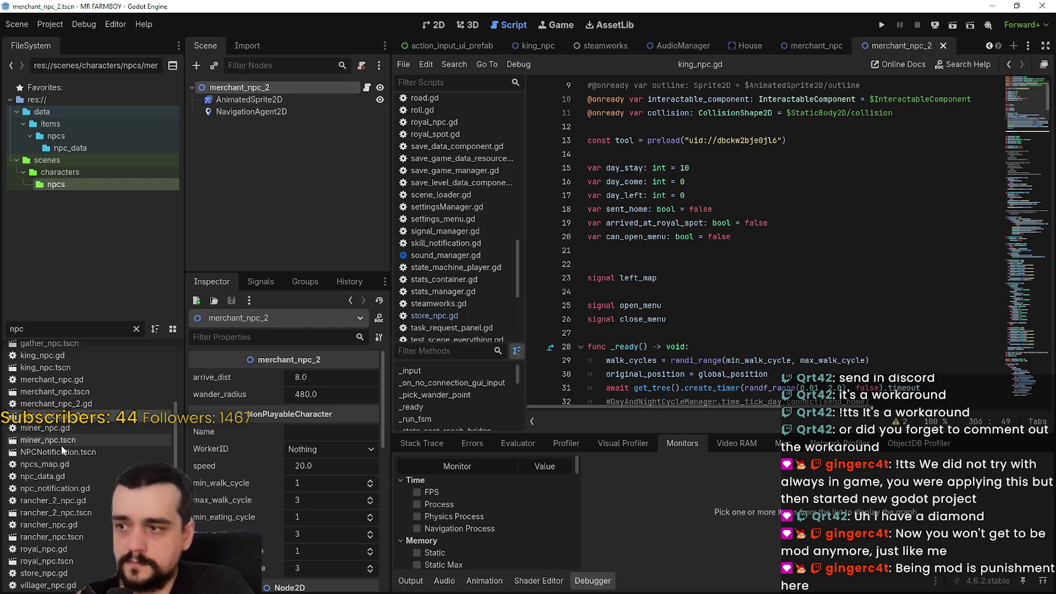
- Save miner_npc and review rancher_2_npc's NavigationAgent2D and sprite settings
double_click(88, 439)
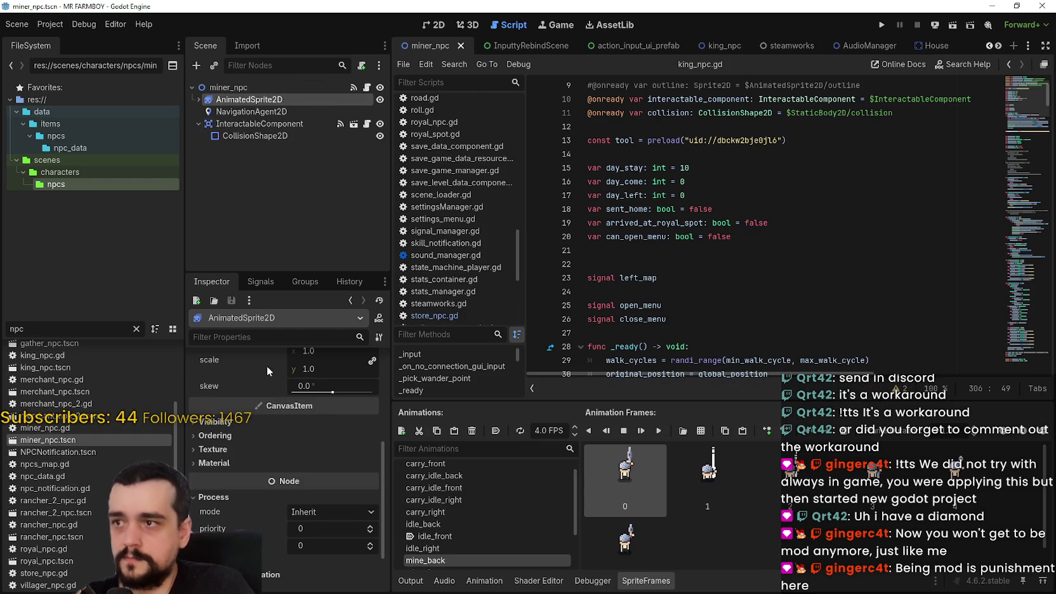
click(225, 113)
key(ctrl+s)
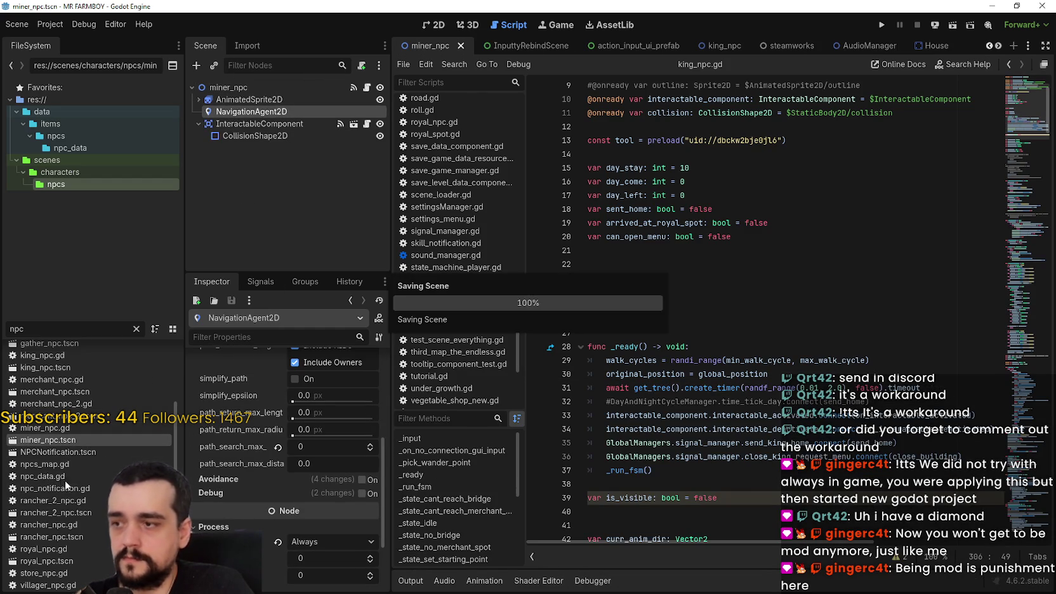
click(64, 453)
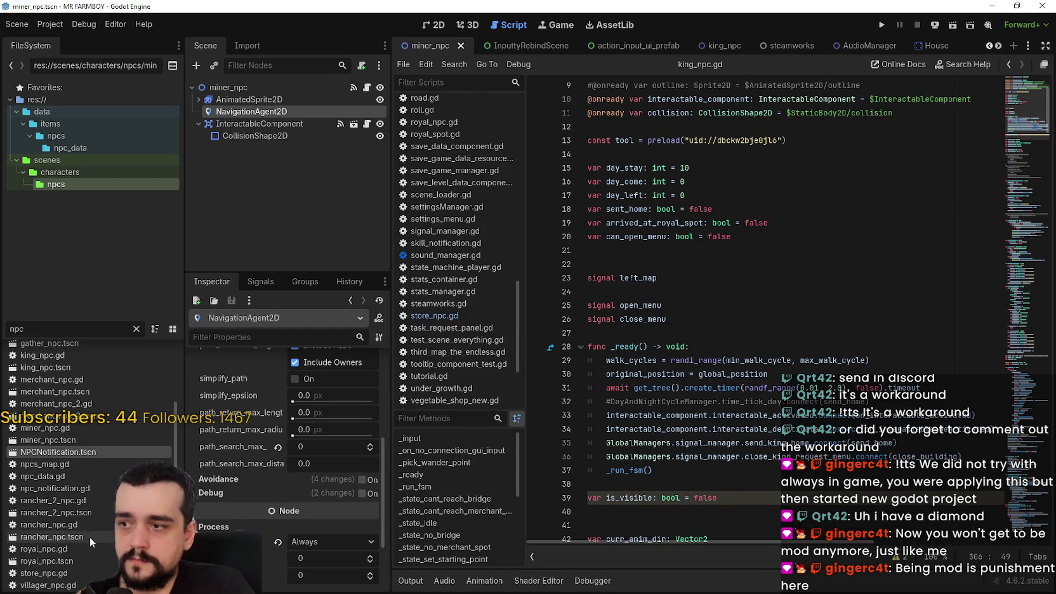
double_click(87, 510)
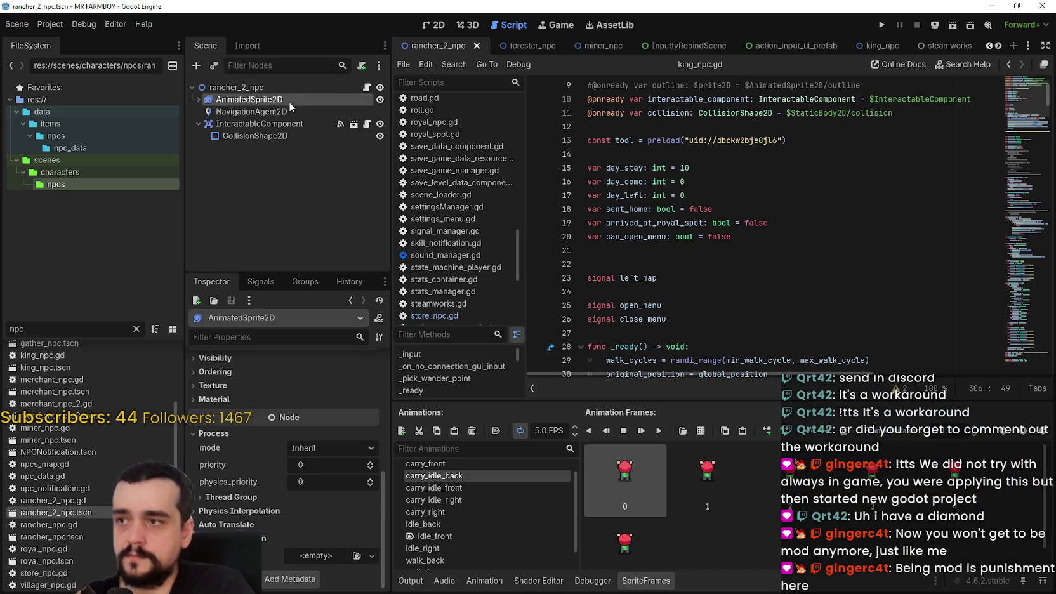
click(280, 88)
scroll(275, 472, up, 5)
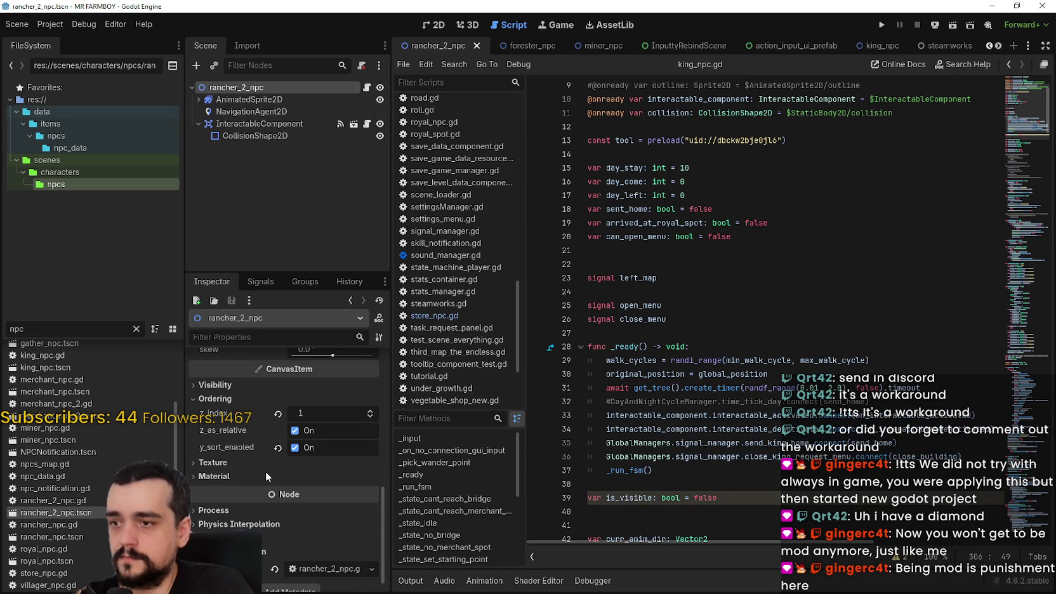
click(251, 112)
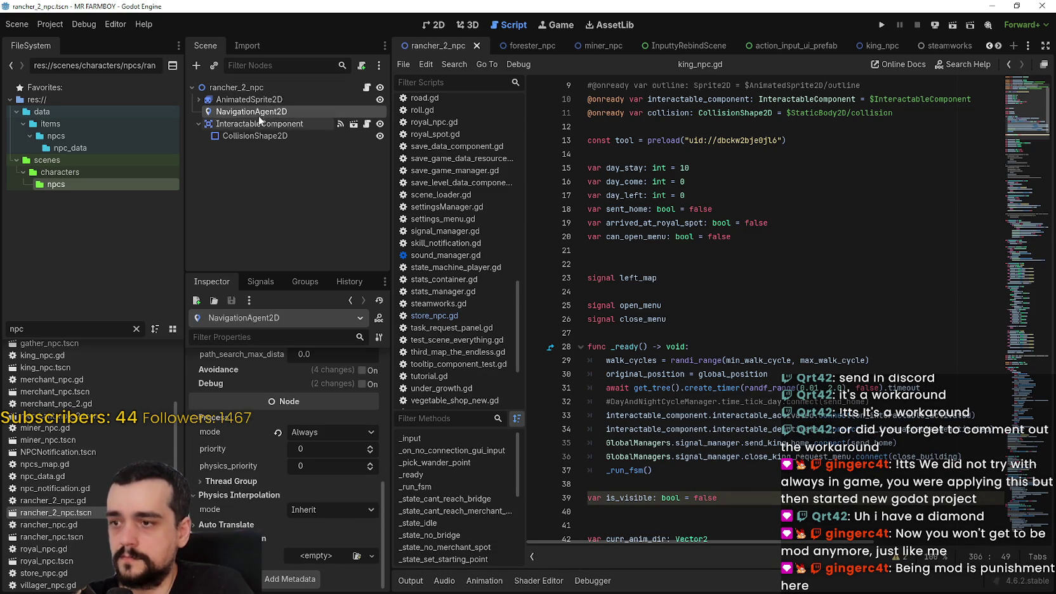
click(251, 100)
- Confirm rancher_npc's NavigationAgent2D is on Always, then open royal_npc
scroll(66, 488, down, 2)
click(72, 497)
double_click(81, 501)
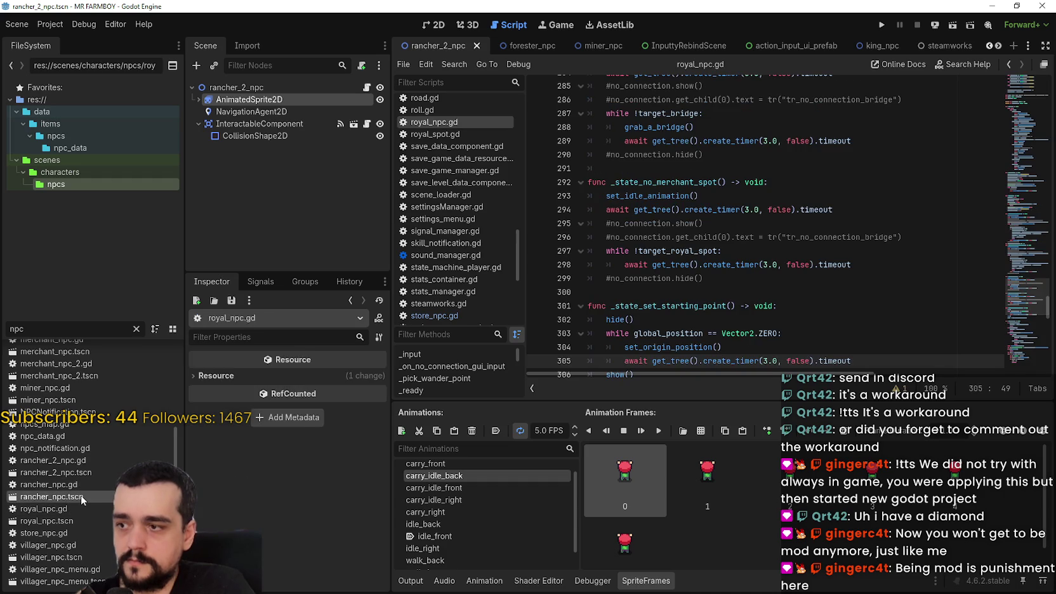
click(251, 111)
click(63, 521)
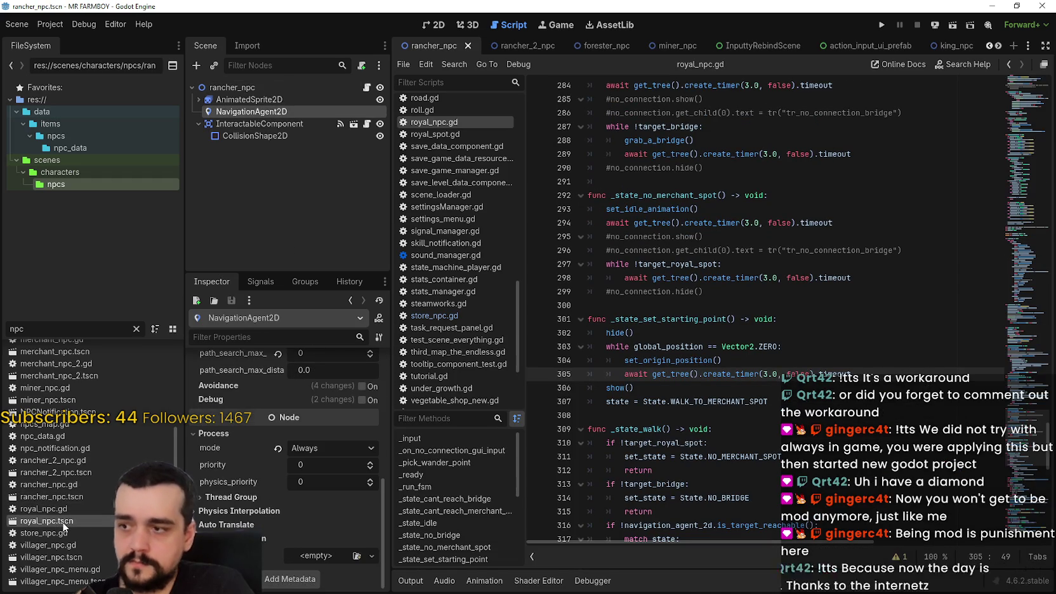
double_click(62, 522)
- Set the royal NPC's NavigationAgent2D process mode to Always
click(247, 135)
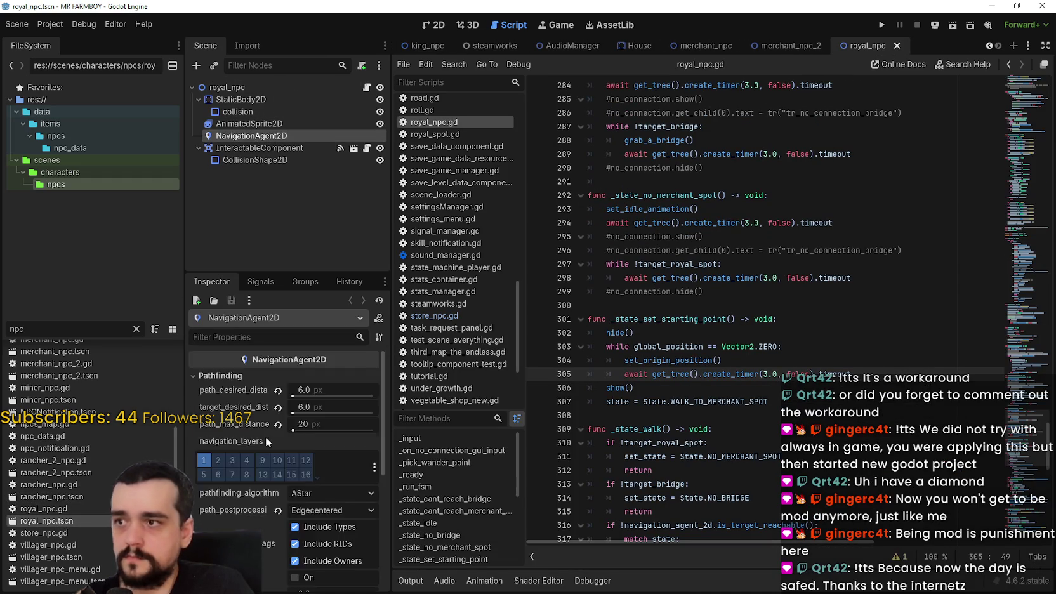
scroll(267, 431, down, 10)
click(298, 513)
click(319, 568)
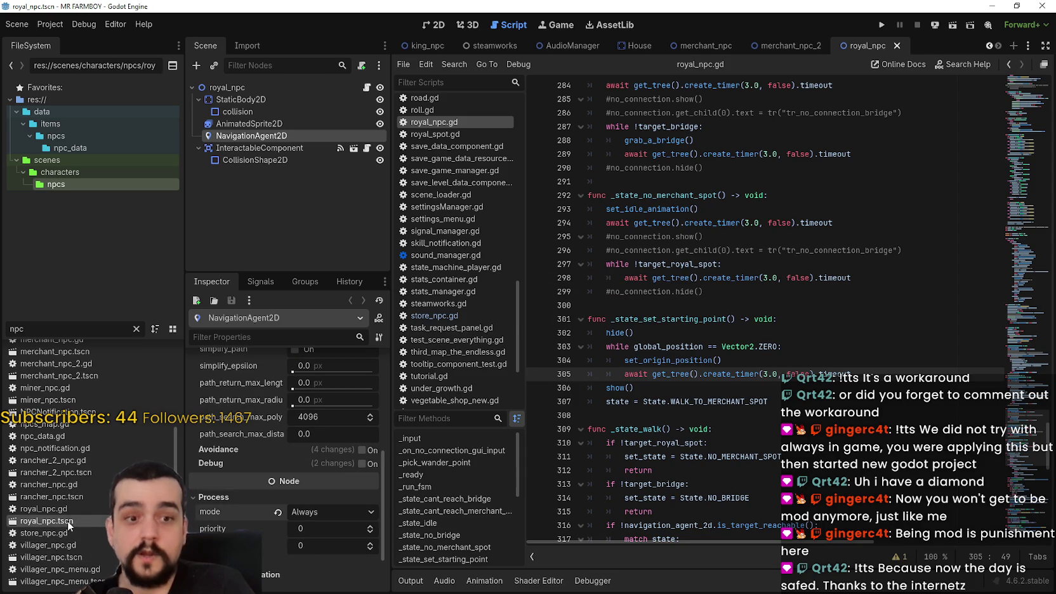
- Open villager_npc.tscn, check its NavigationAgent2D, and save the scene
click(93, 561)
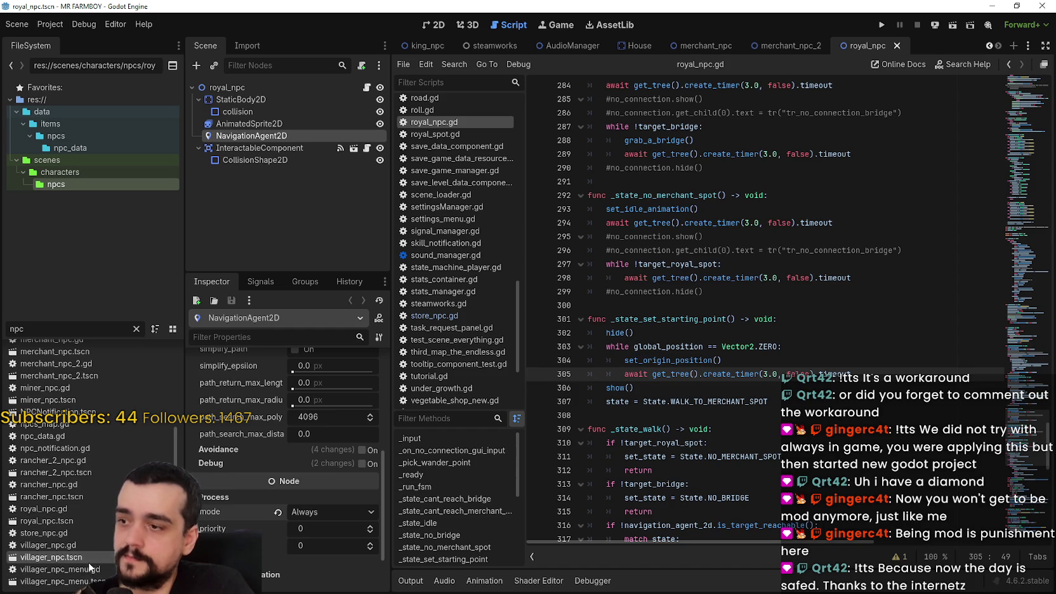
double_click(85, 557)
click(257, 86)
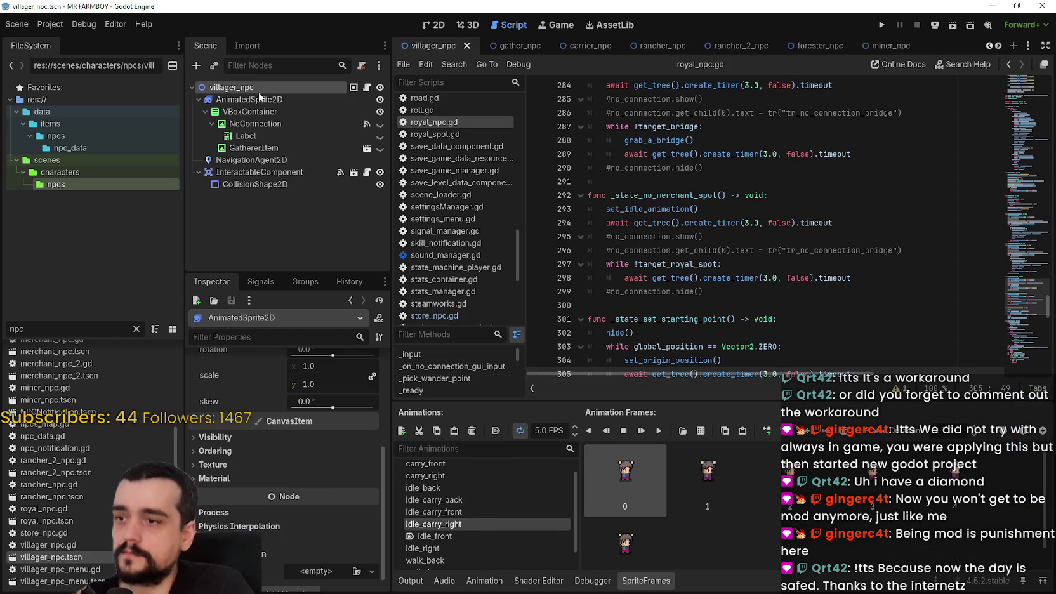
click(199, 99)
click(251, 111)
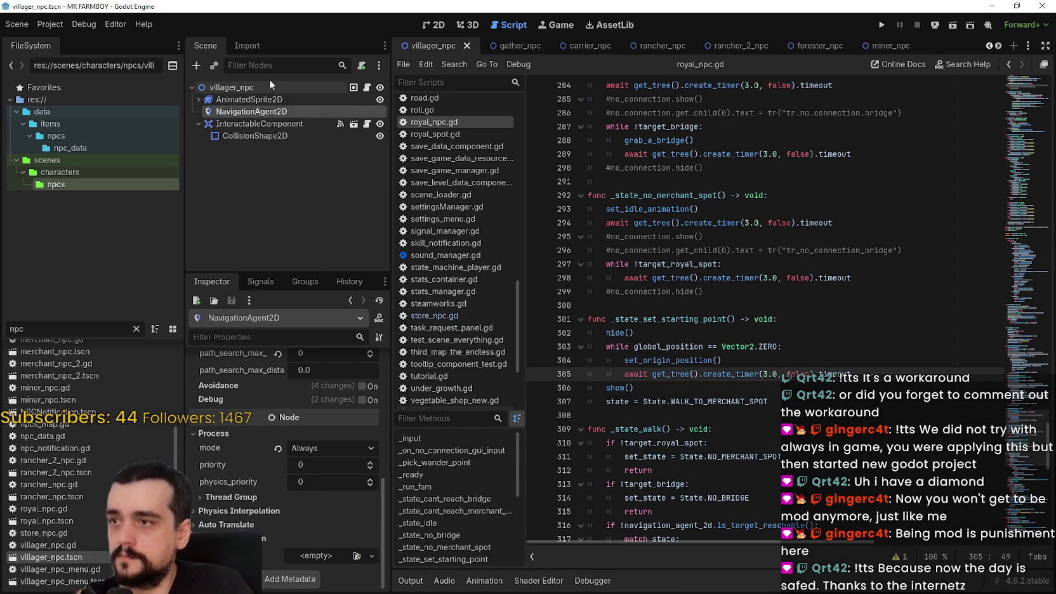
click(231, 87)
scroll(242, 515, down, 5)
key(ctrl+s)
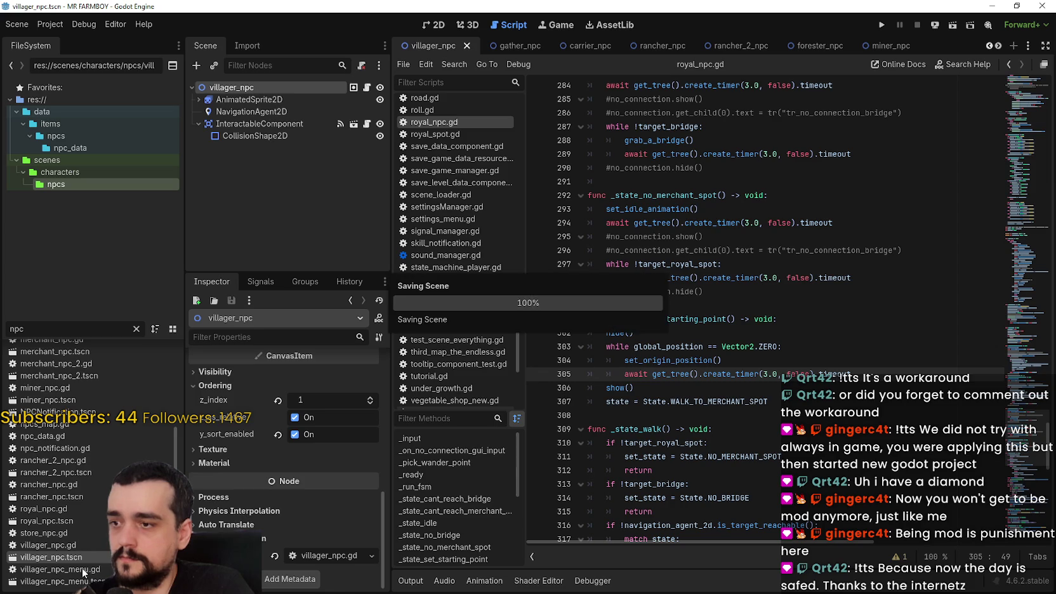
- In villager_npc_menu.tscn, set the NavigationAgent2D process mode to Always and save
double_click(57, 580)
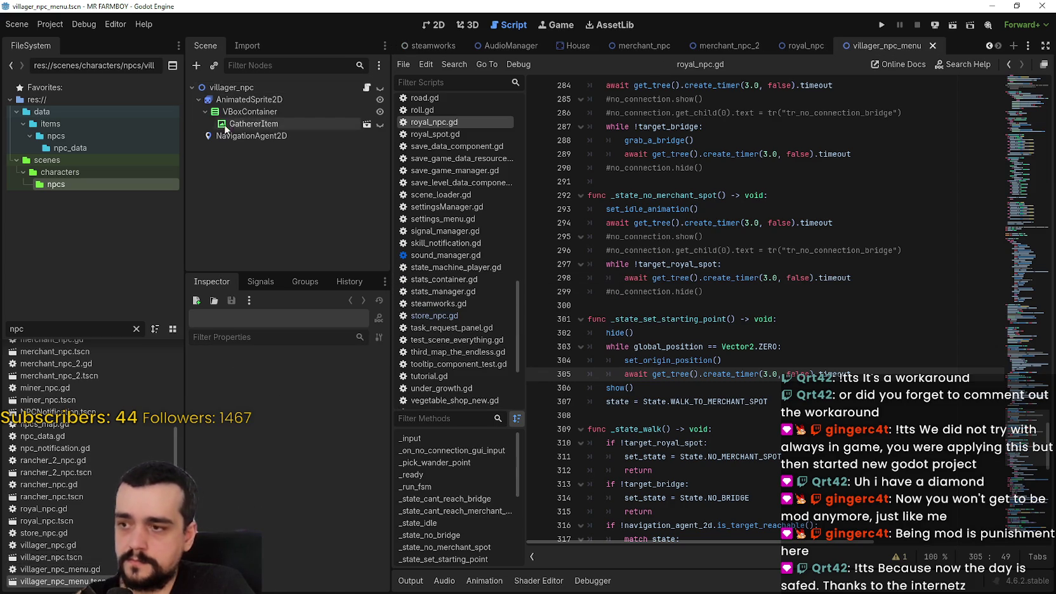
click(232, 89)
scroll(314, 458, down, 5)
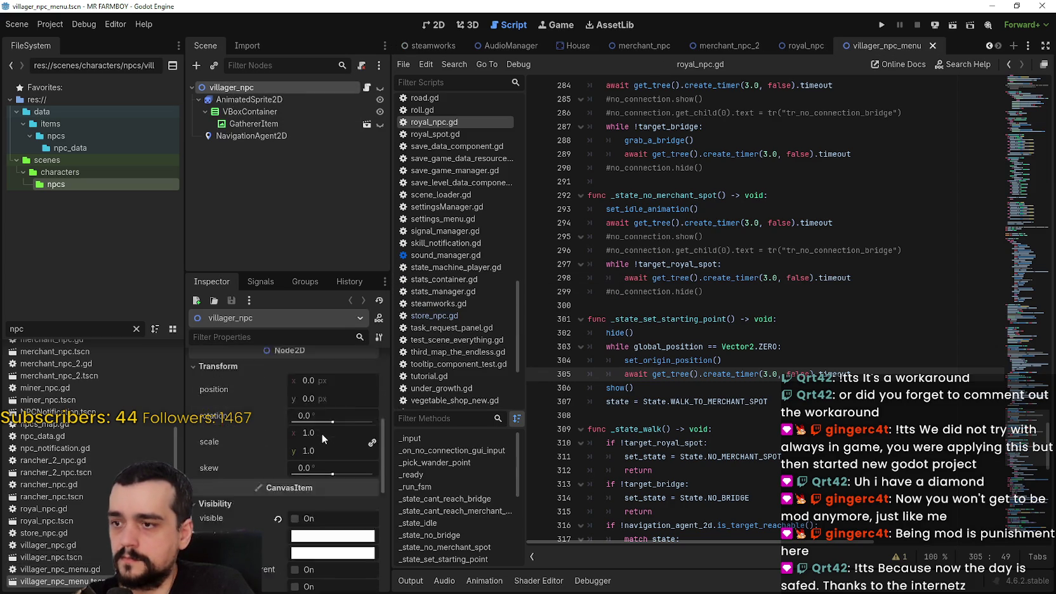
click(241, 136)
scroll(226, 505, down, 5)
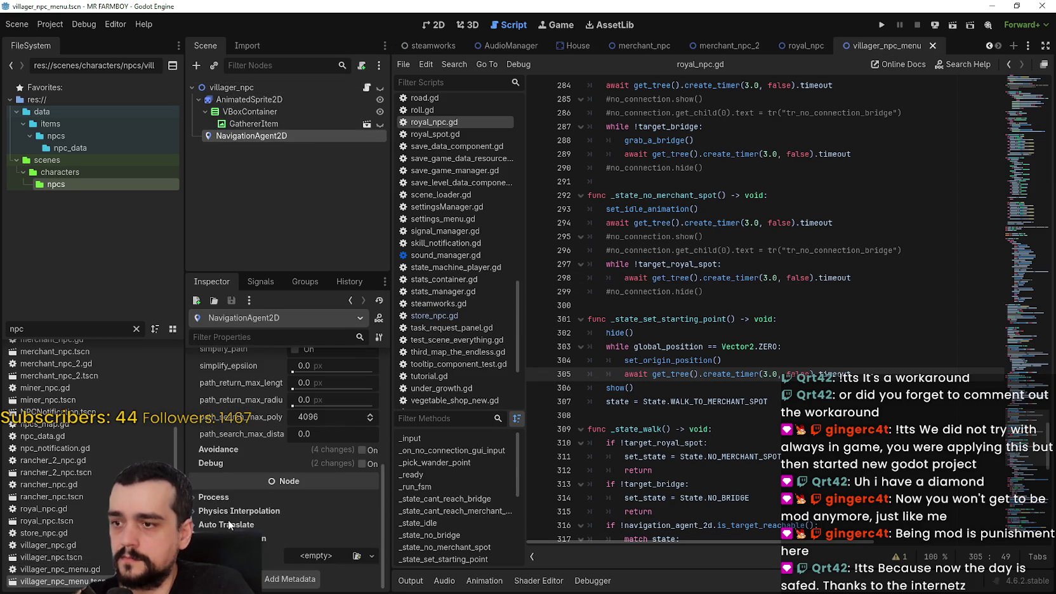
click(241, 498)
click(330, 512)
click(343, 569)
key(ctrl+s)
click(44, 328)
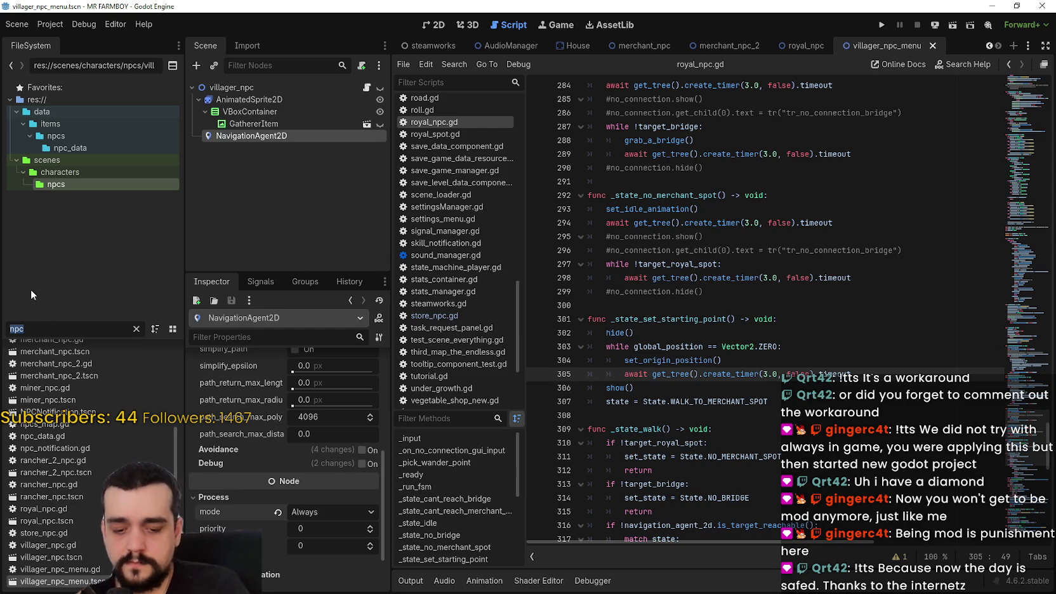
- Open the chicken scene, set its NavigationAgent2D to process Always, and save
text(chicken)
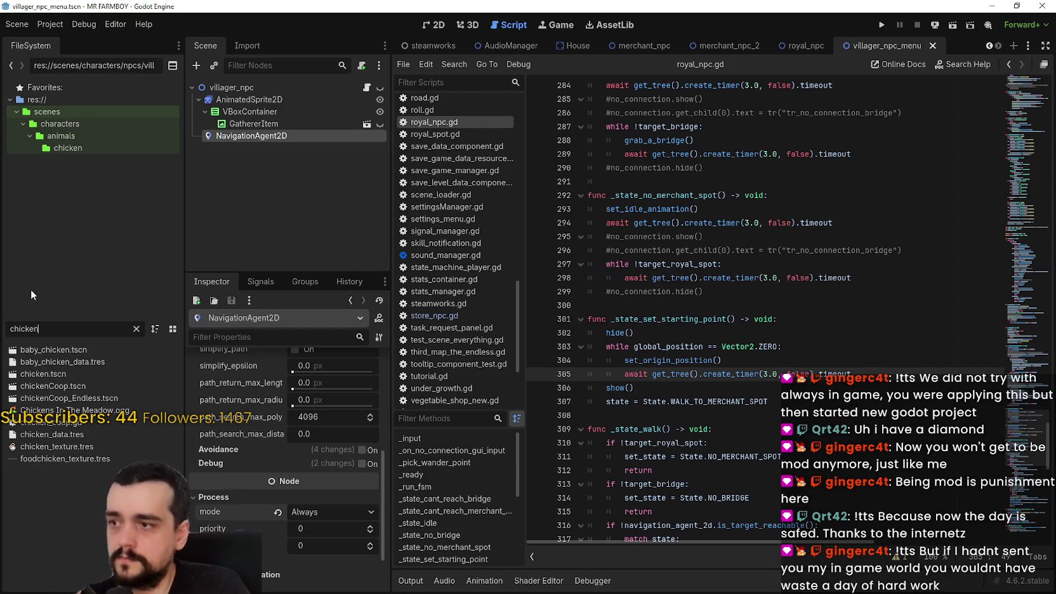
double_click(64, 371)
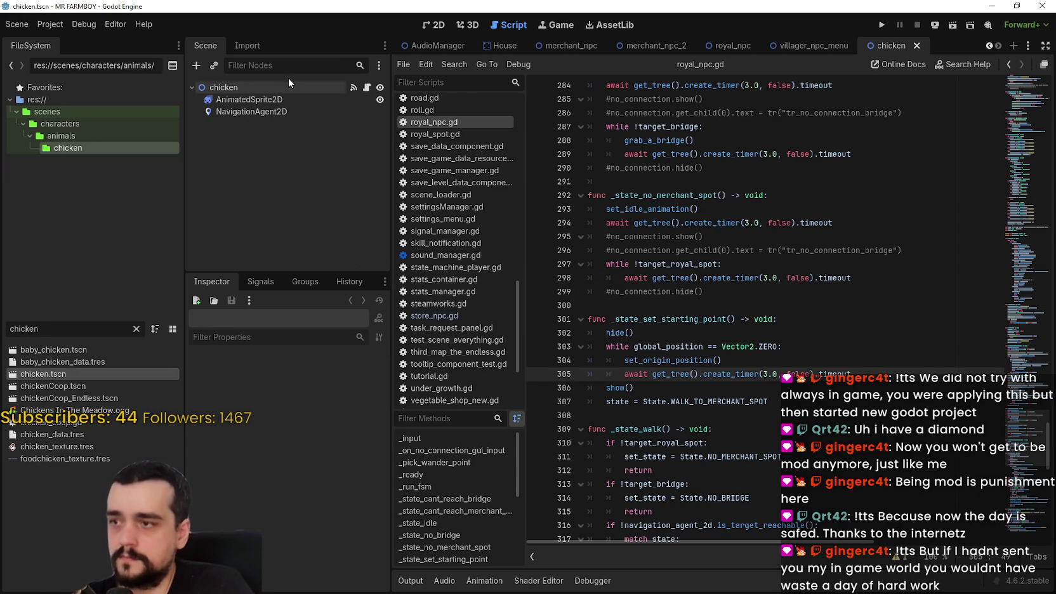
click(266, 113)
scroll(227, 498, down, 10)
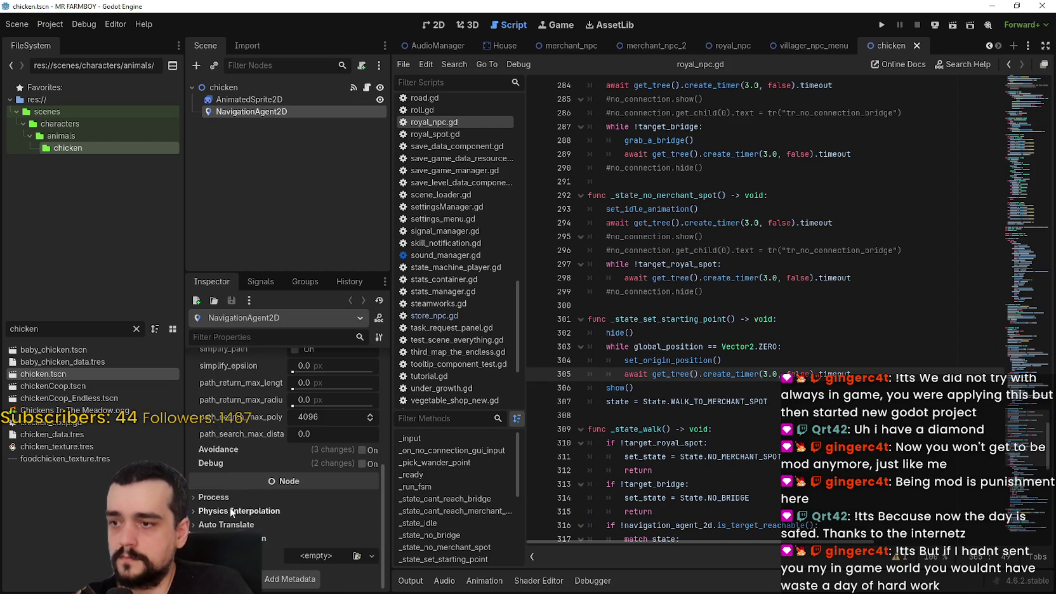
click(302, 512)
click(330, 566)
key(ctrl+s)
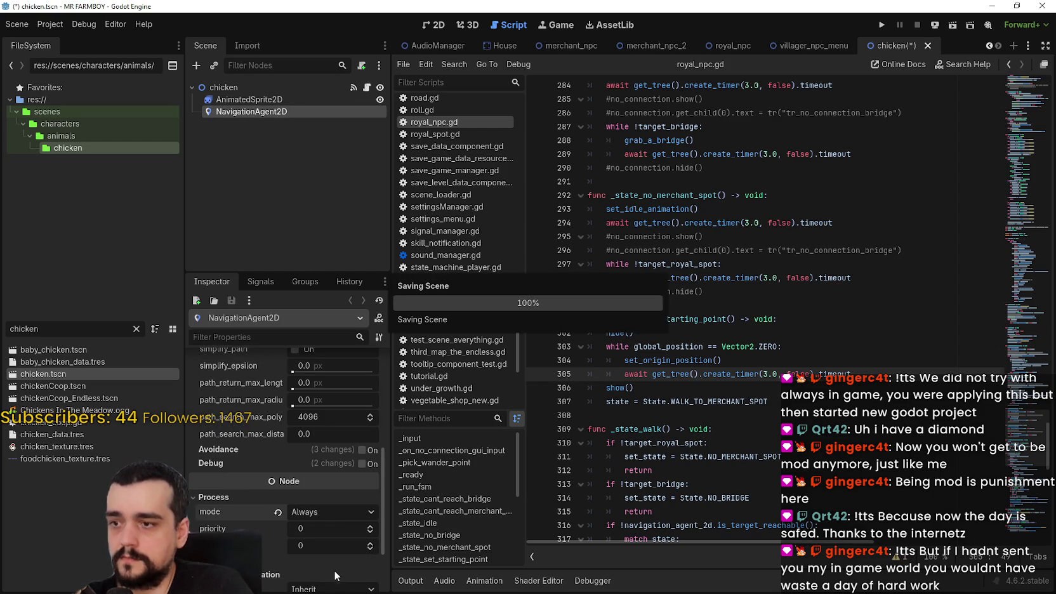
- Open the duck scene and set its NavigationAgent2D process mode to Always
click(42, 324)
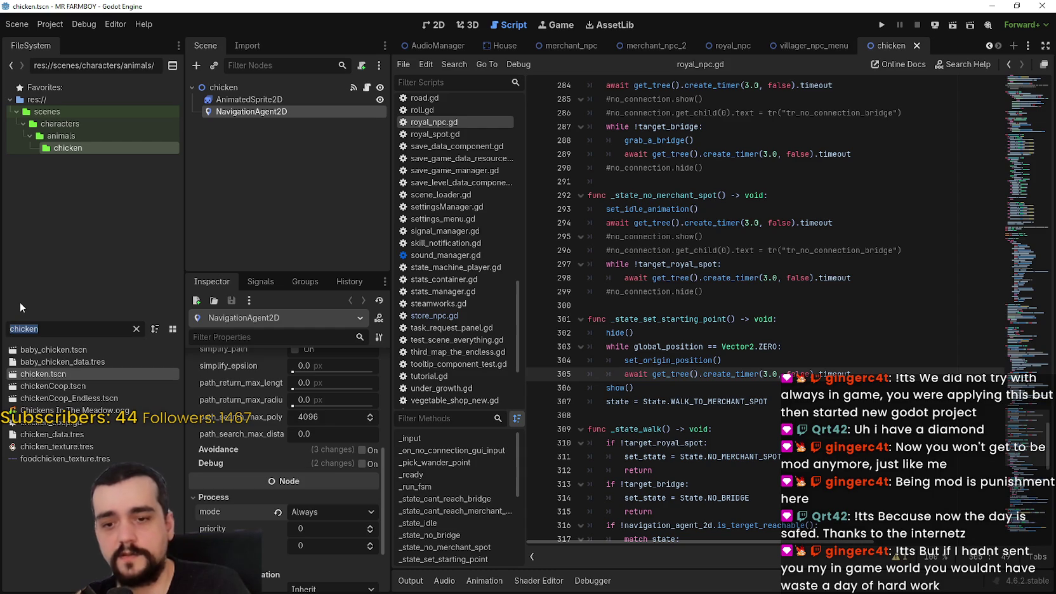
key(BackSpace)
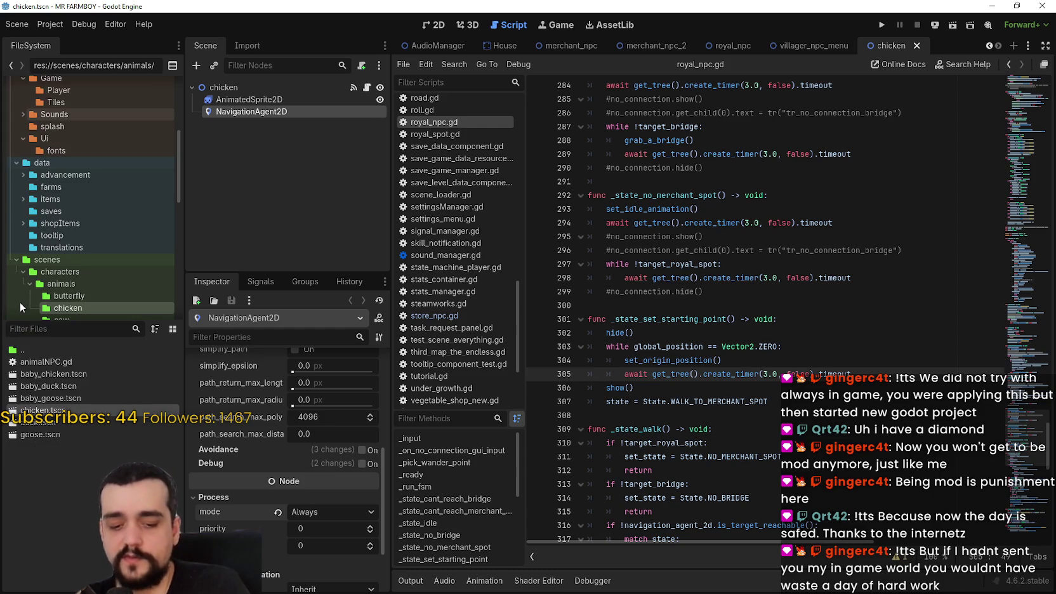
text(m)
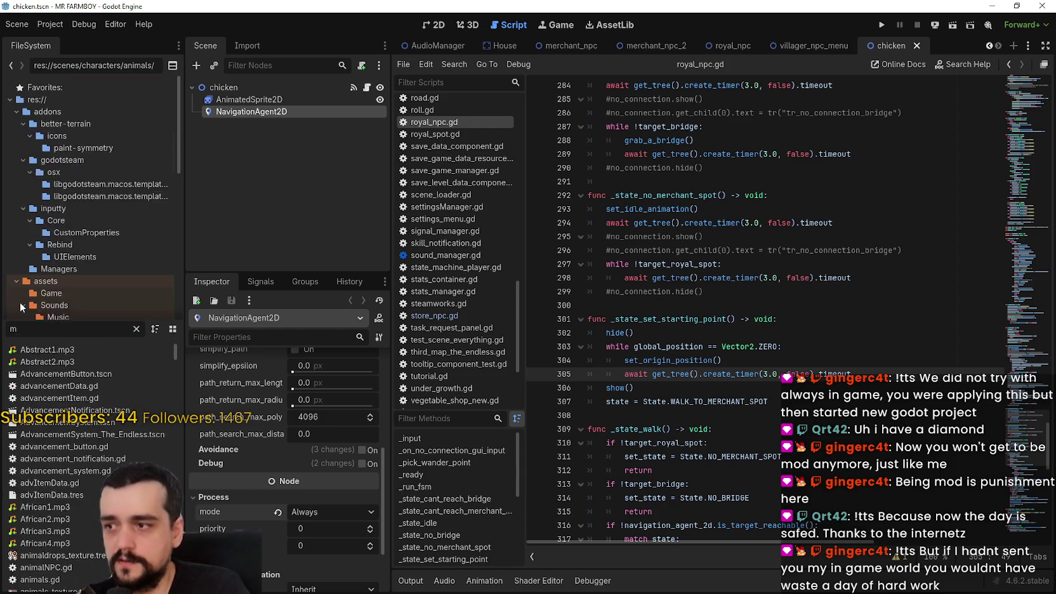
key(BackSpace)
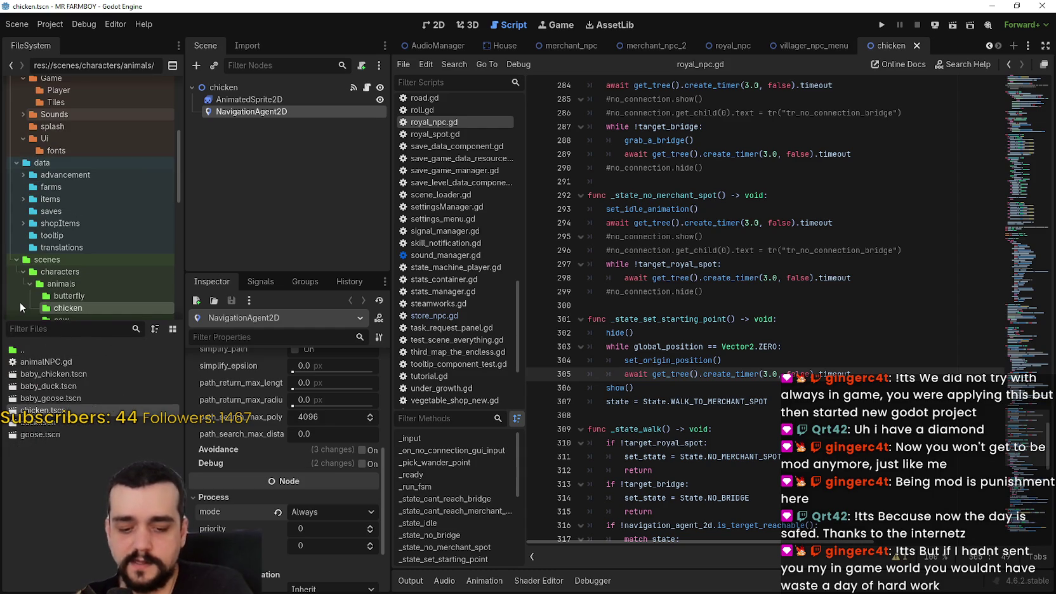
text(duck)
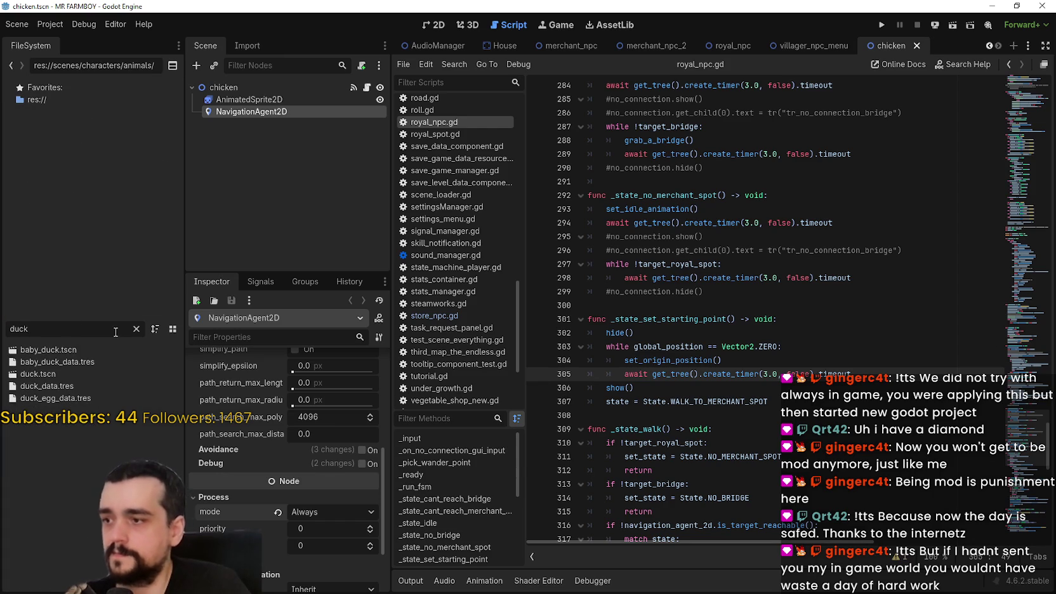
double_click(71, 374)
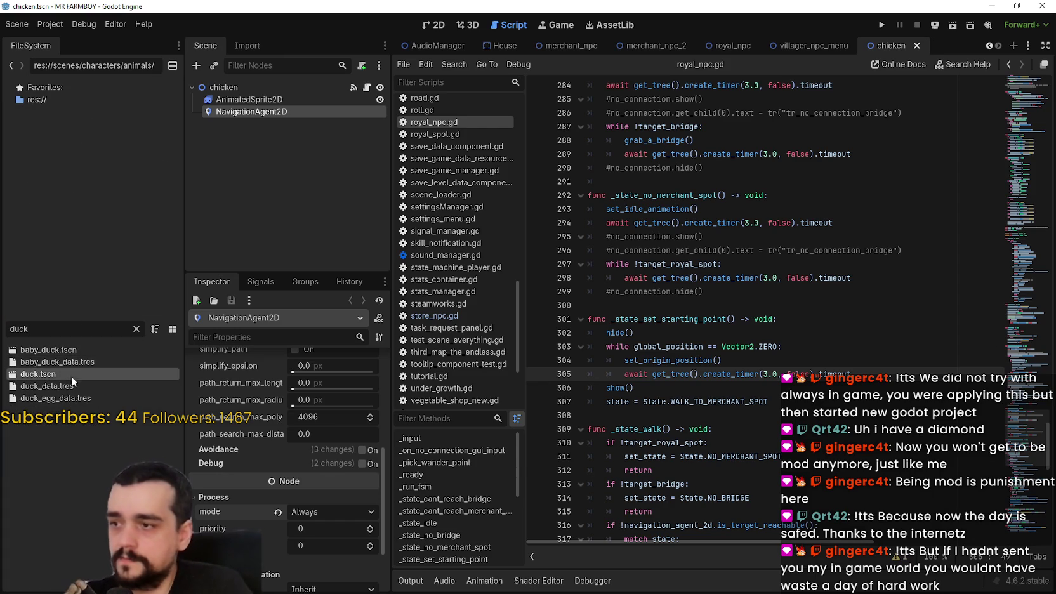
click(136, 330)
click(305, 111)
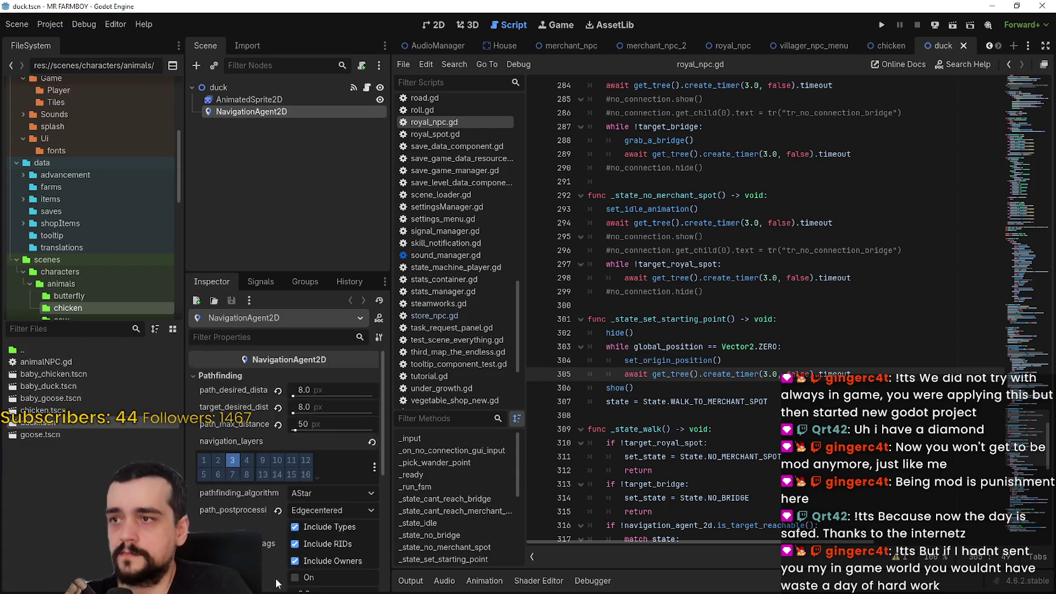
scroll(278, 543, down, 5)
click(232, 497)
click(298, 511)
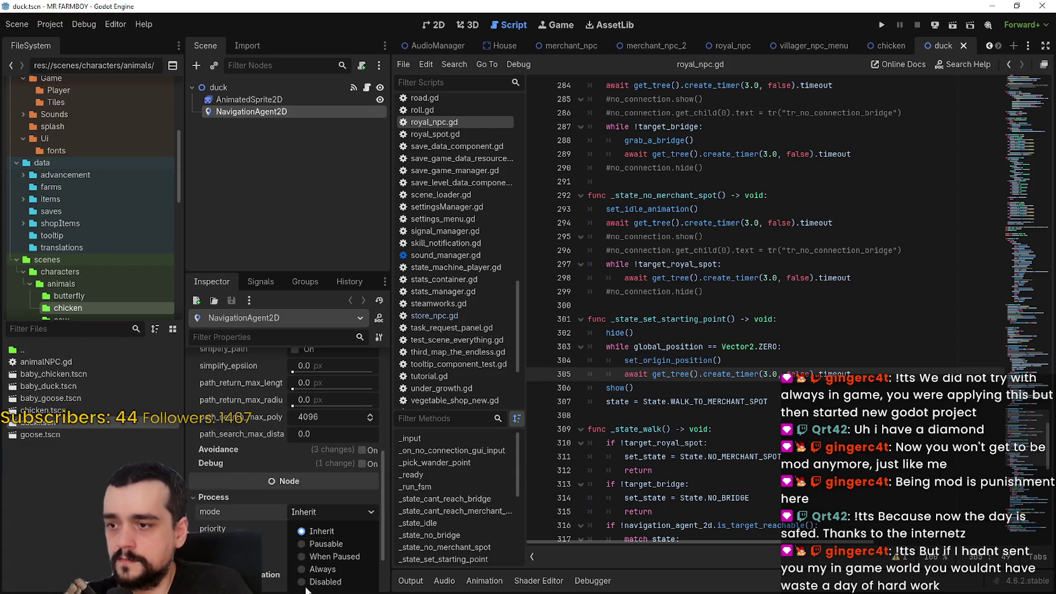
click(321, 570)
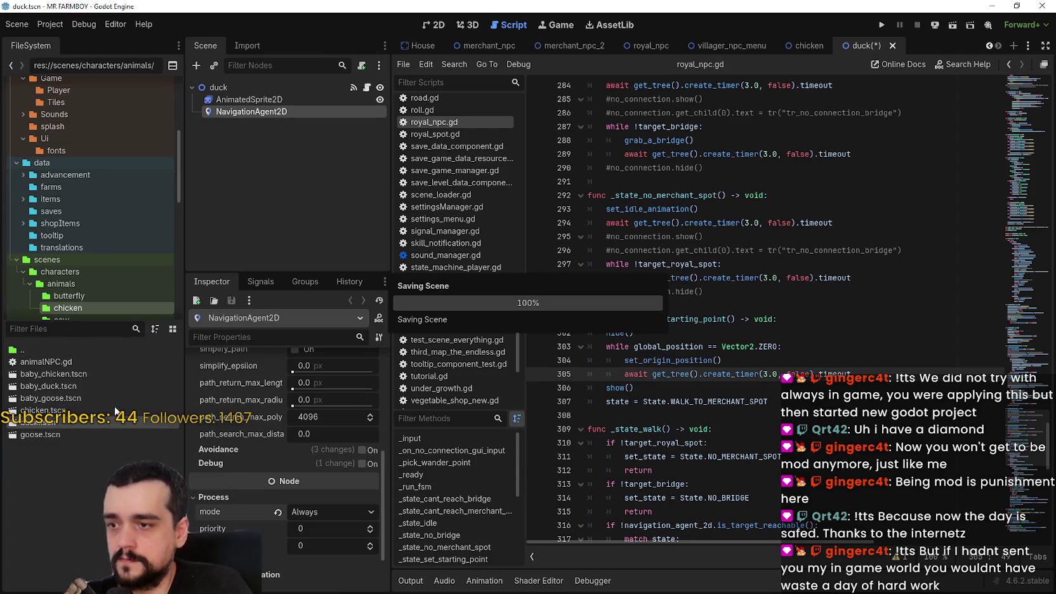
- Open the goose scene and set its NavigationAgent2D process mode to Always
double_click(82, 435)
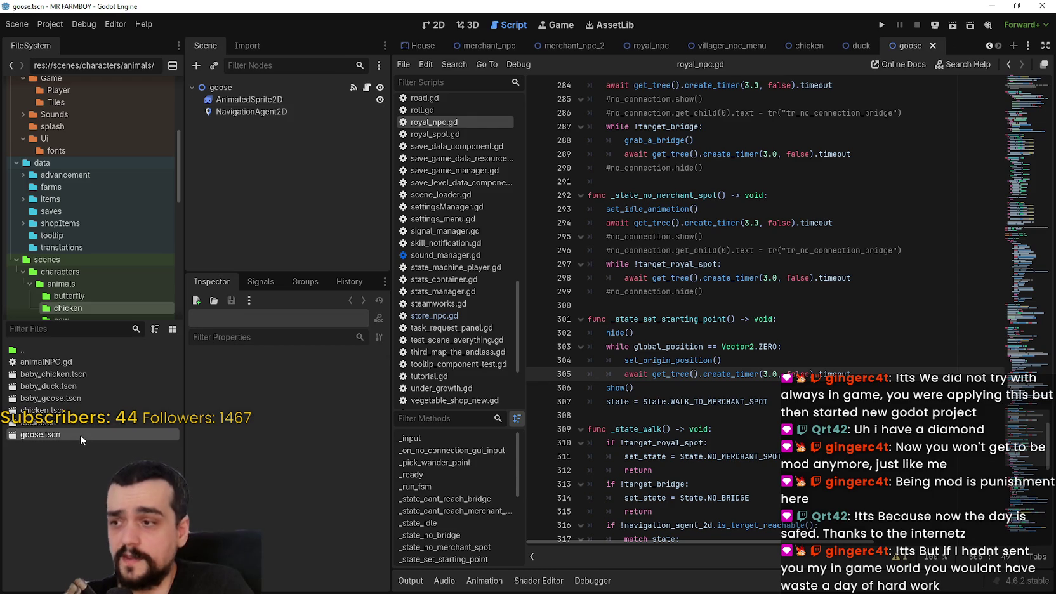
click(261, 113)
scroll(248, 512, down, 10)
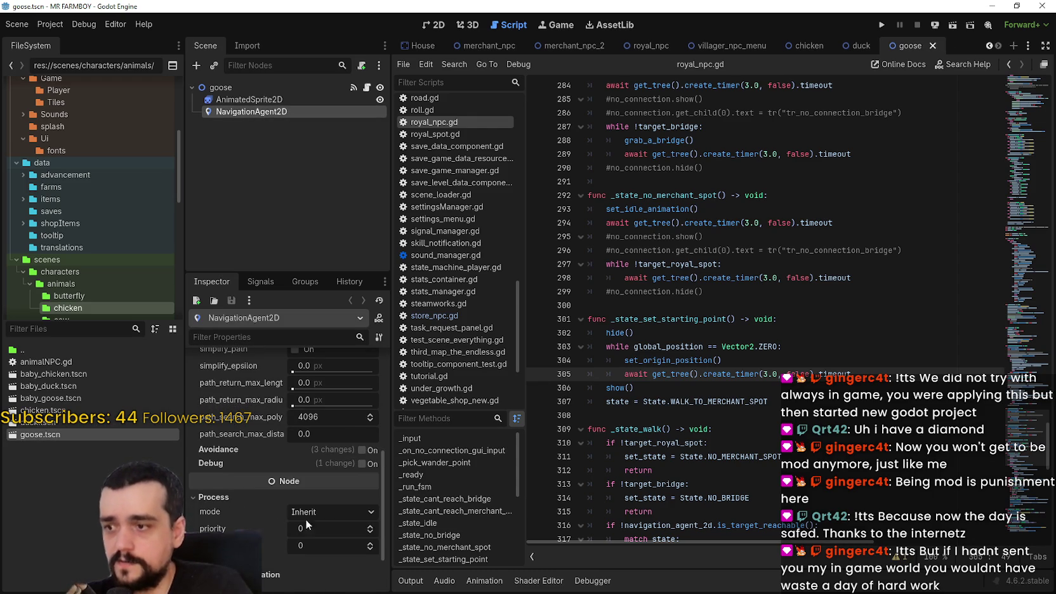
click(291, 512)
click(323, 572)
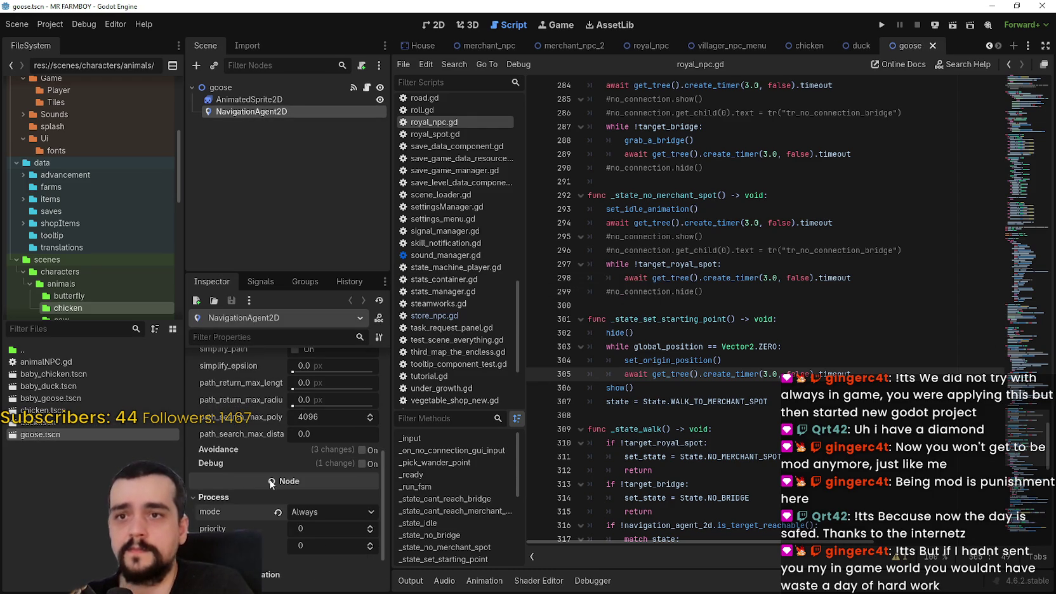
- Open the cow scene, set its NavigationAgent2D to process Always, and save
click(39, 331)
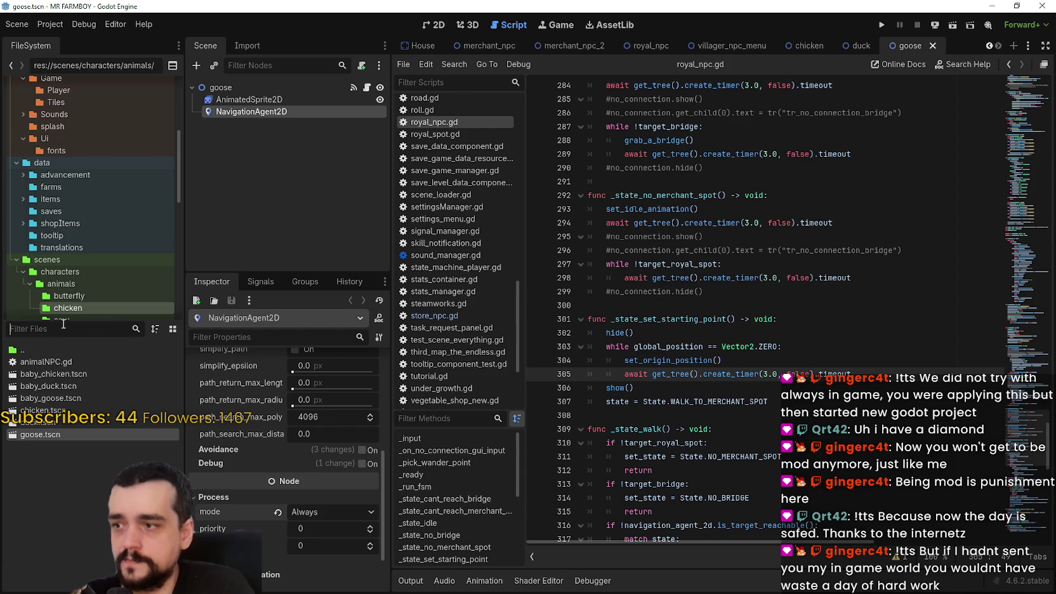
scroll(86, 267, down, 3)
click(81, 233)
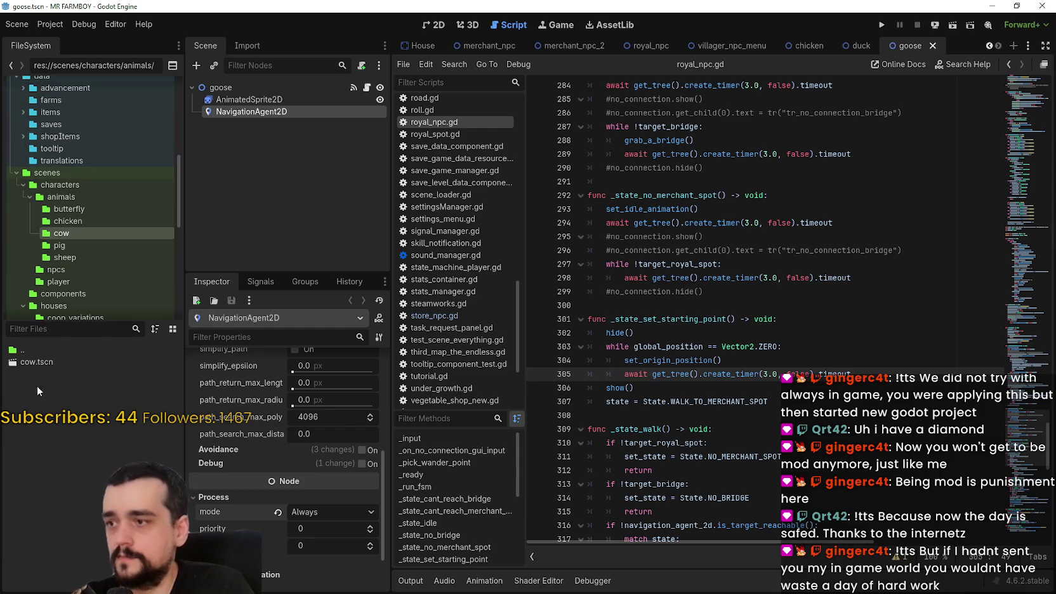
double_click(41, 361)
click(285, 111)
scroll(305, 485, down, 5)
scroll(311, 469, down, 2)
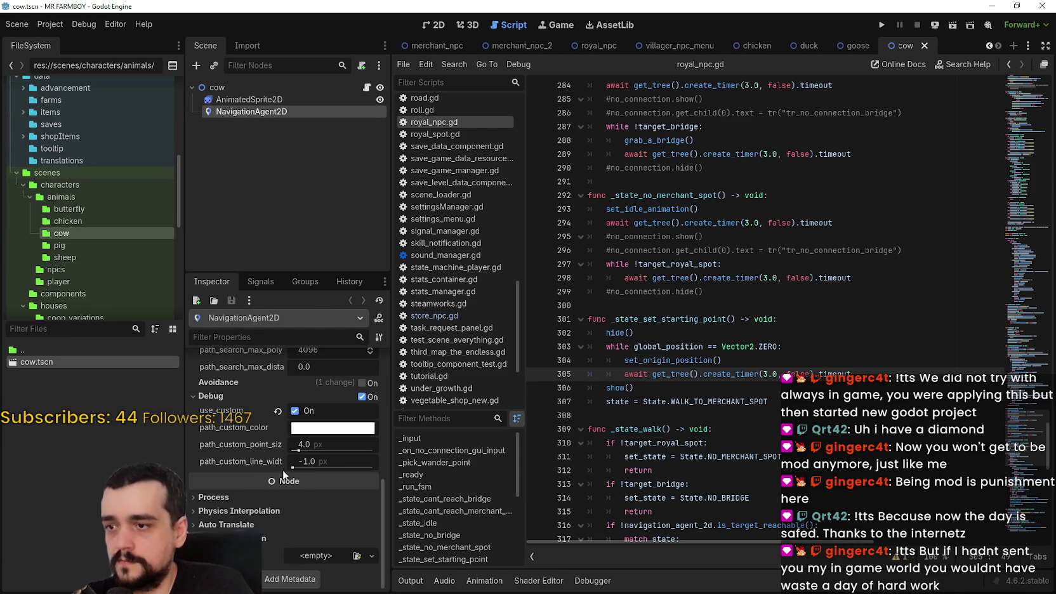
click(239, 496)
click(331, 511)
click(333, 566)
key(ctrl+s)
- Open the pig scene and set its NavigationAgent2D process mode to Always
mouse_move(363, 467)
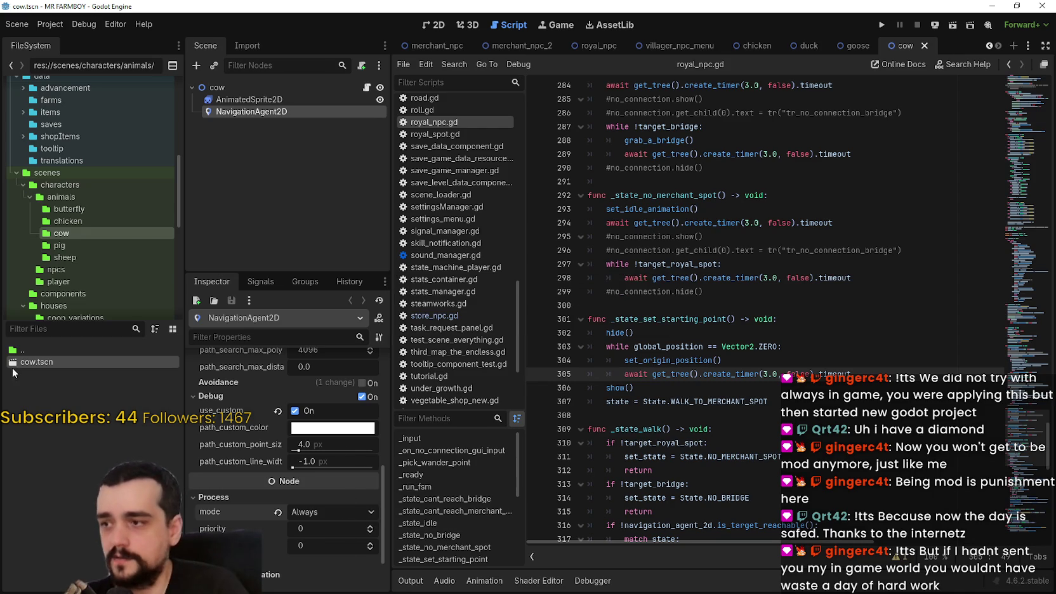
click(99, 239)
double_click(60, 362)
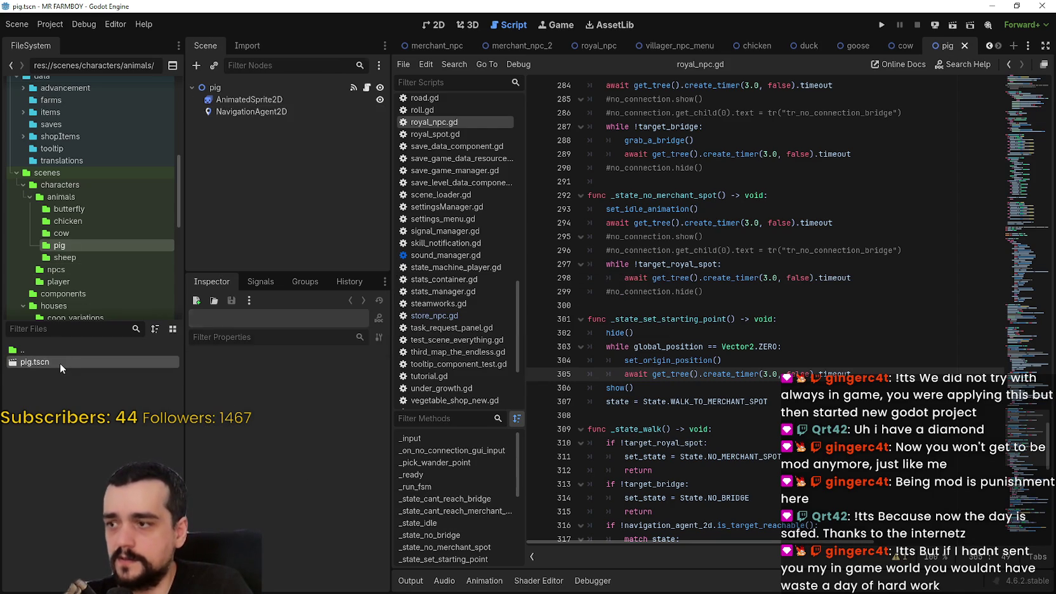
click(249, 99)
click(251, 112)
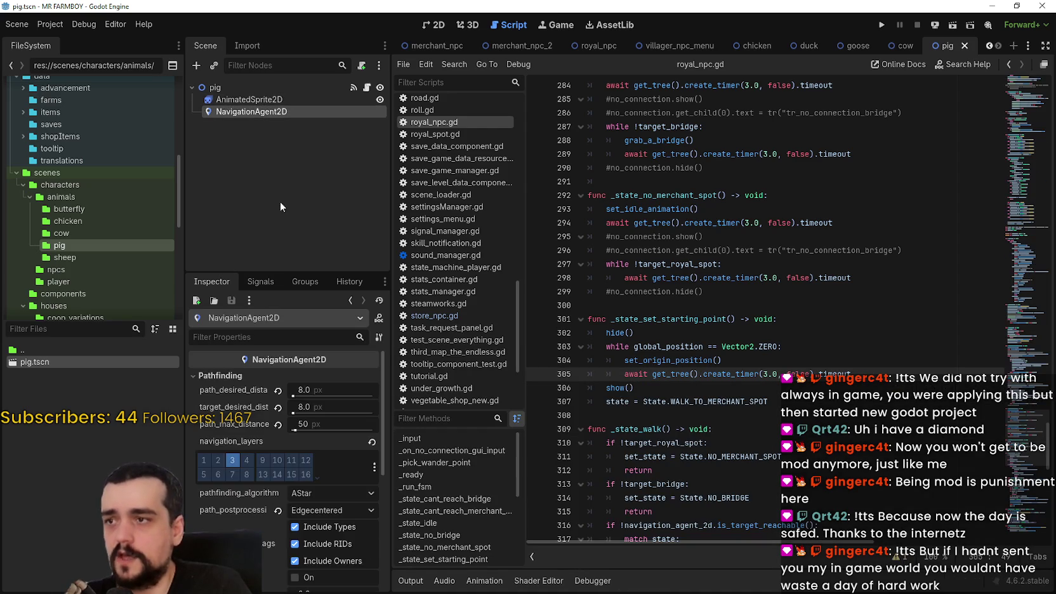
scroll(286, 444, down, 5)
click(243, 496)
click(323, 511)
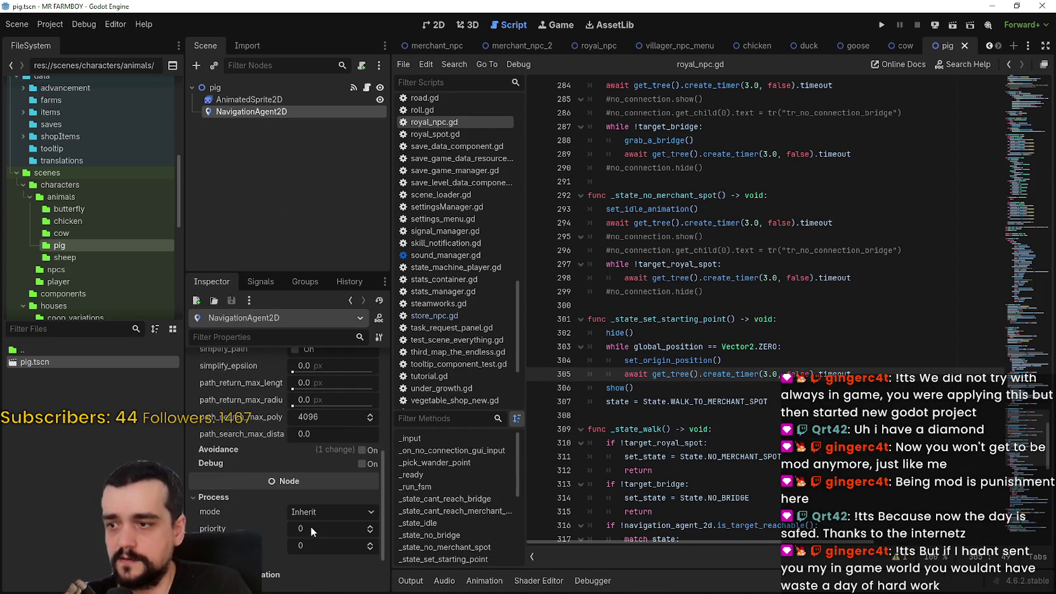
click(332, 568)
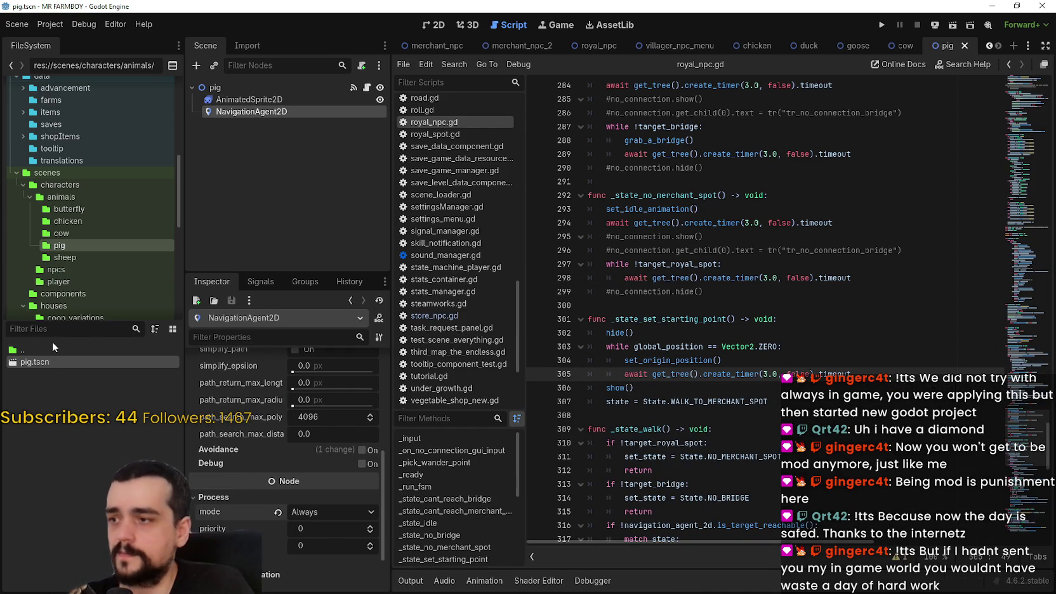
- Open the sheep scene, set its NavigationAgent2D to process Always, and save
click(72, 256)
double_click(72, 361)
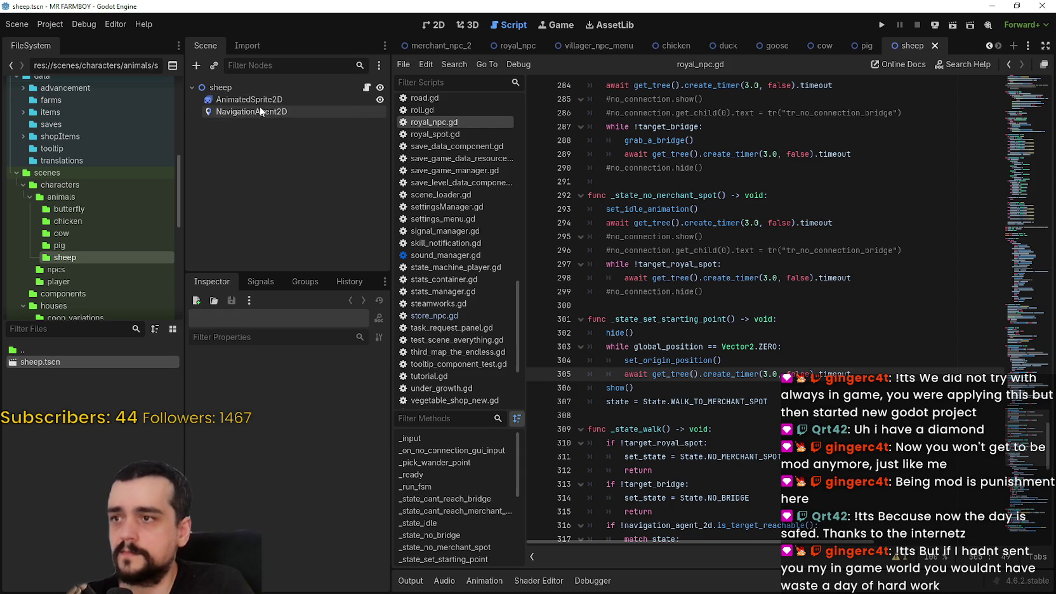
scroll(277, 508, down, 8)
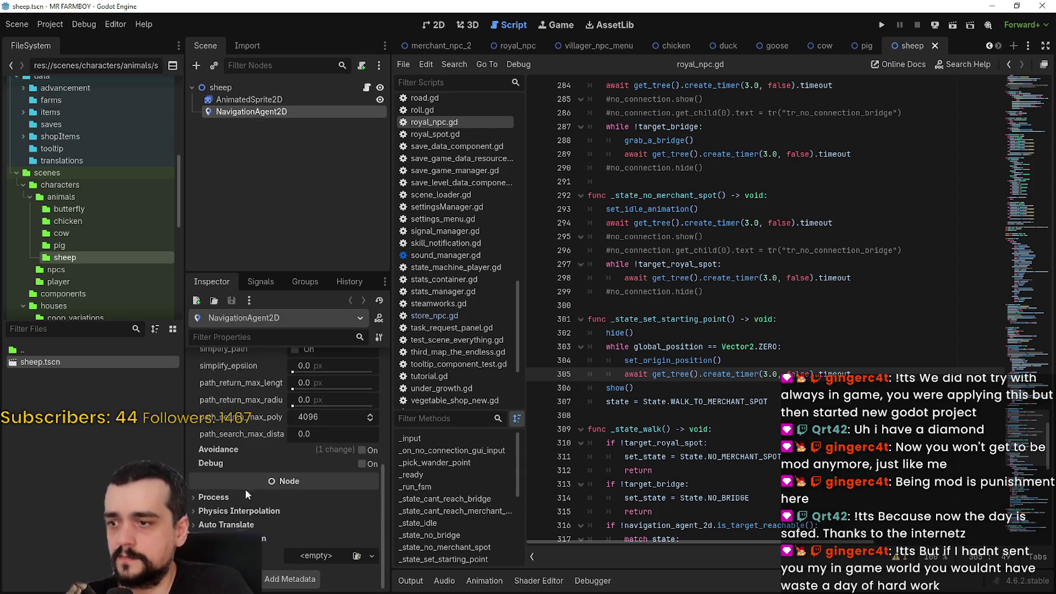
click(246, 496)
click(298, 511)
click(322, 569)
key(ctrl+s)
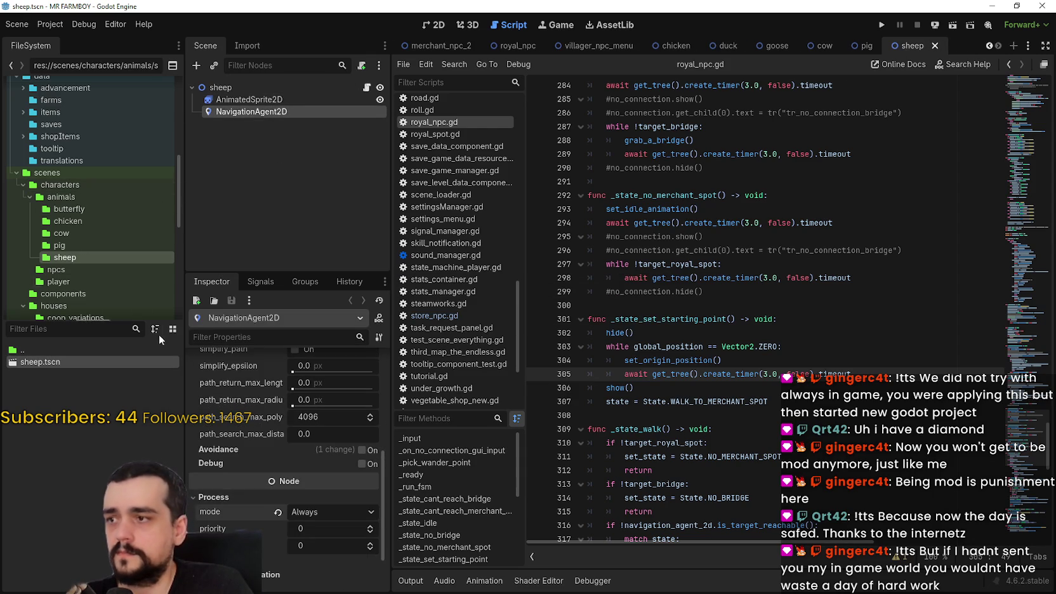
- Open butterfly.tscn from the butterfly folder
click(77, 224)
click(80, 212)
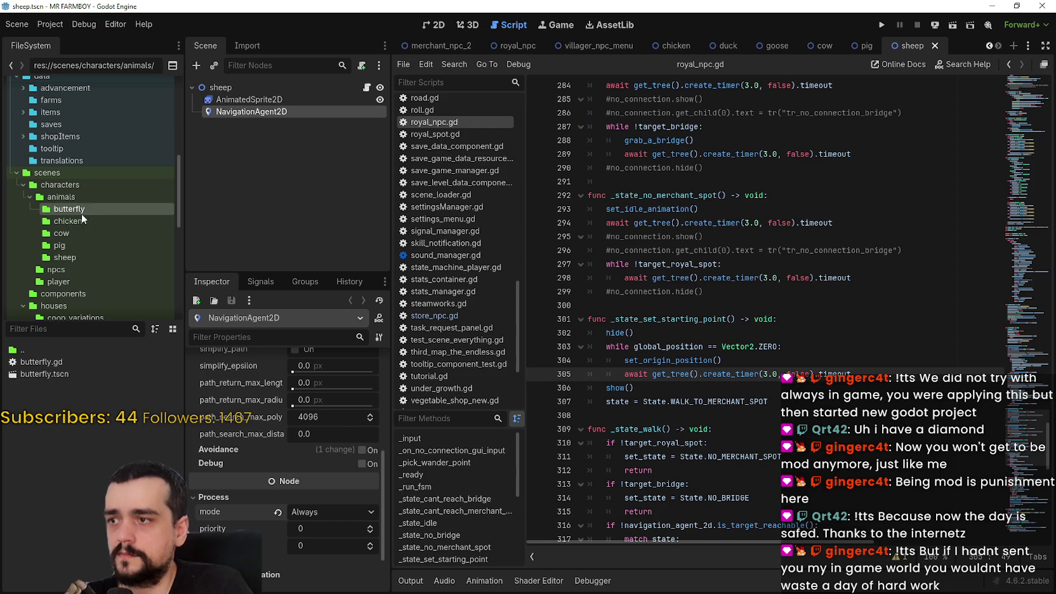
double_click(88, 373)
scroll(96, 247, down, 2)
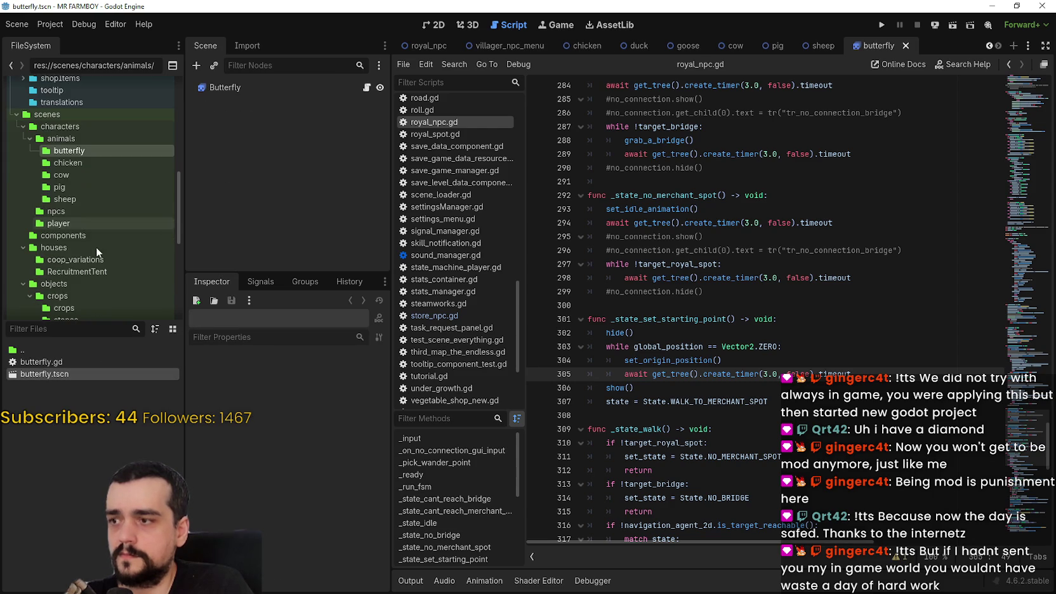
- Open merchant_npc_2.tscn and confirm its NavigationAgent2D already processes Always
click(85, 213)
scroll(91, 488, down, 6)
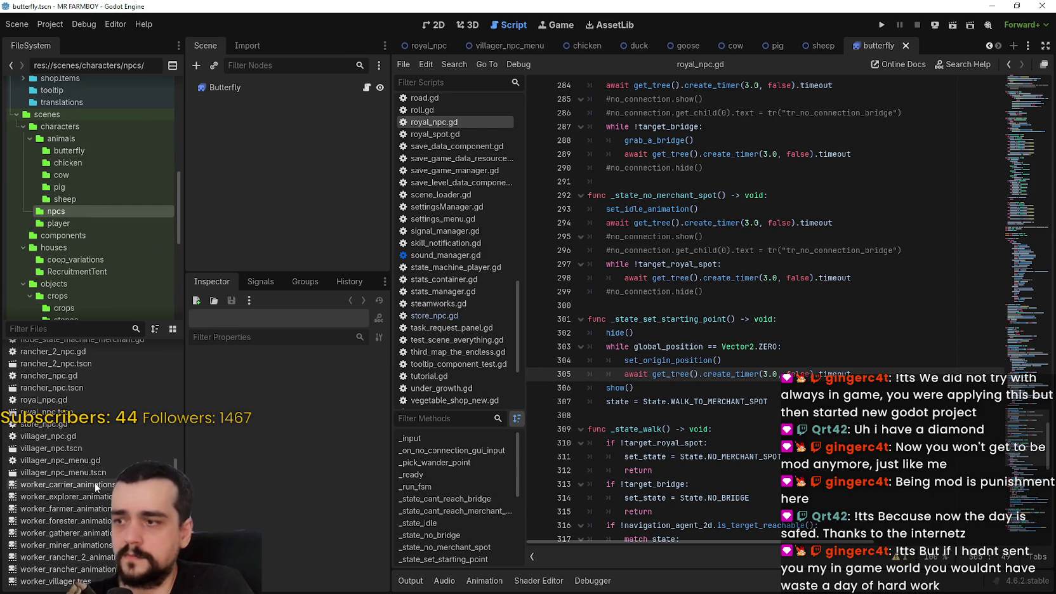
scroll(91, 463, up, 6)
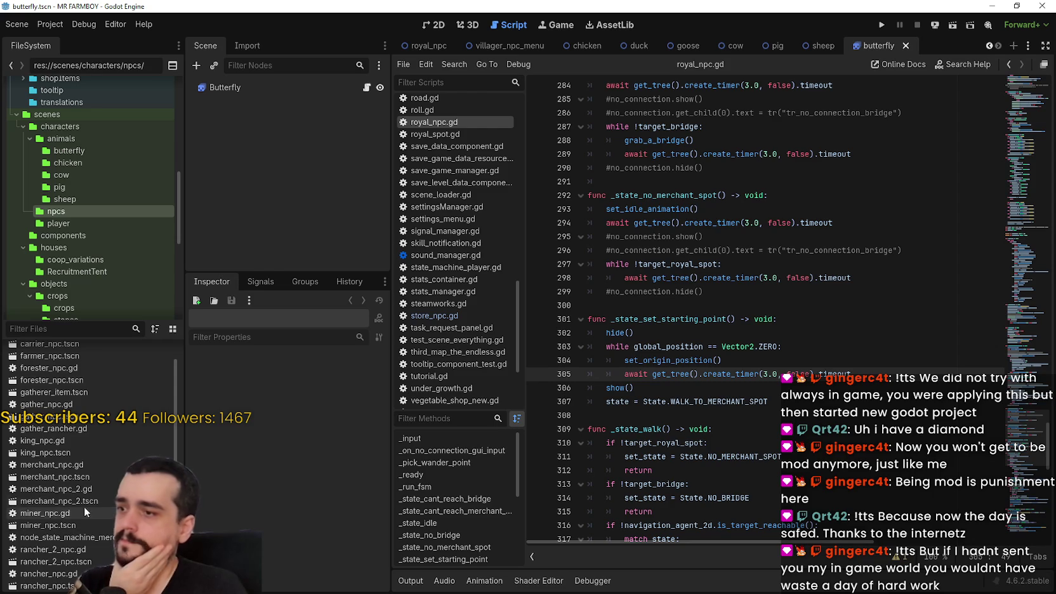
double_click(99, 499)
click(253, 112)
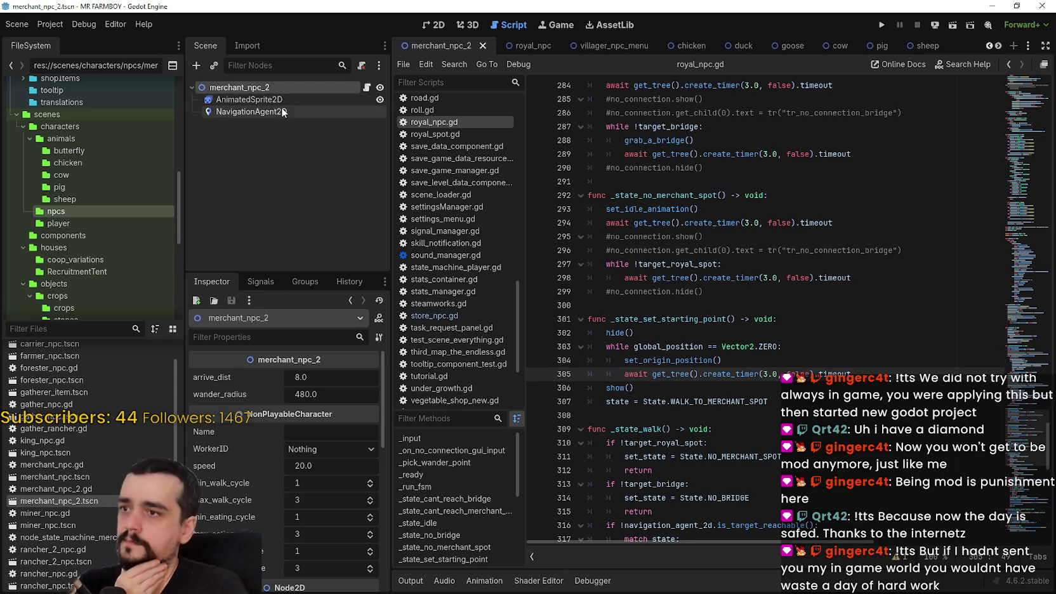
scroll(103, 514, up, 1)
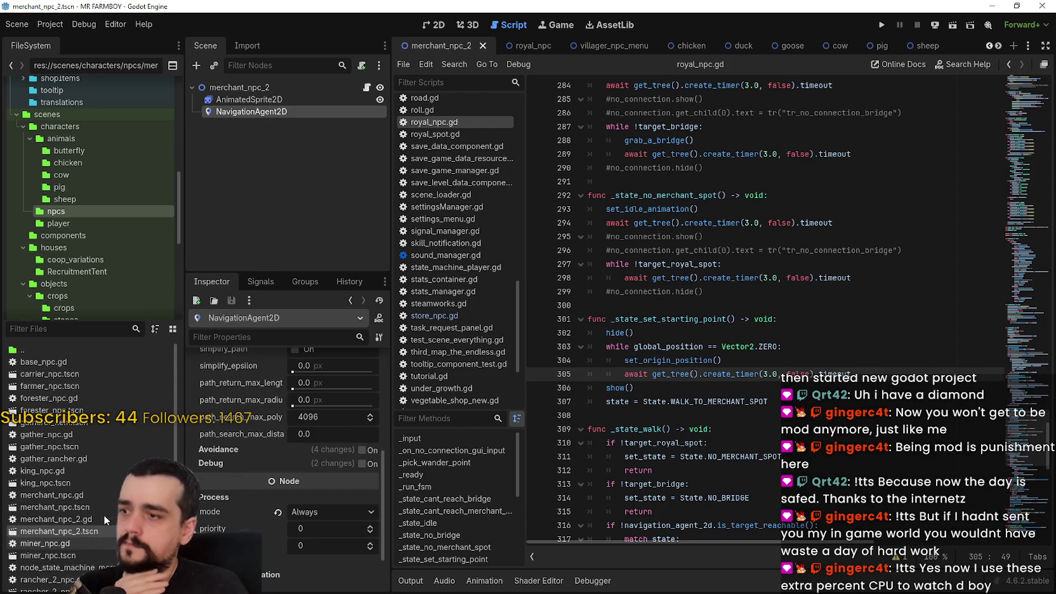
scroll(111, 190, up, 1)
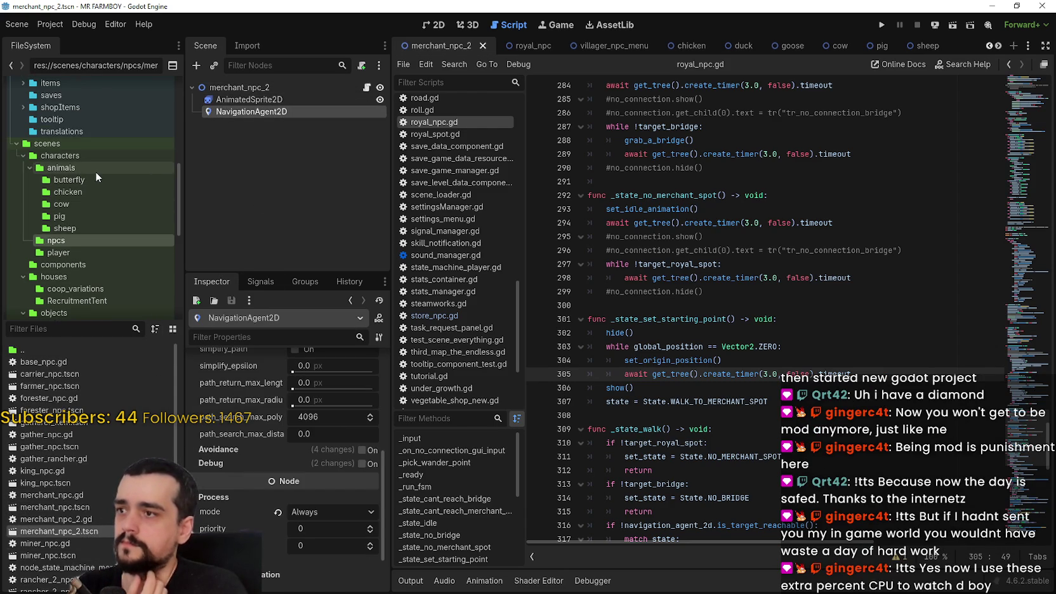
scroll(89, 215, down, 1)
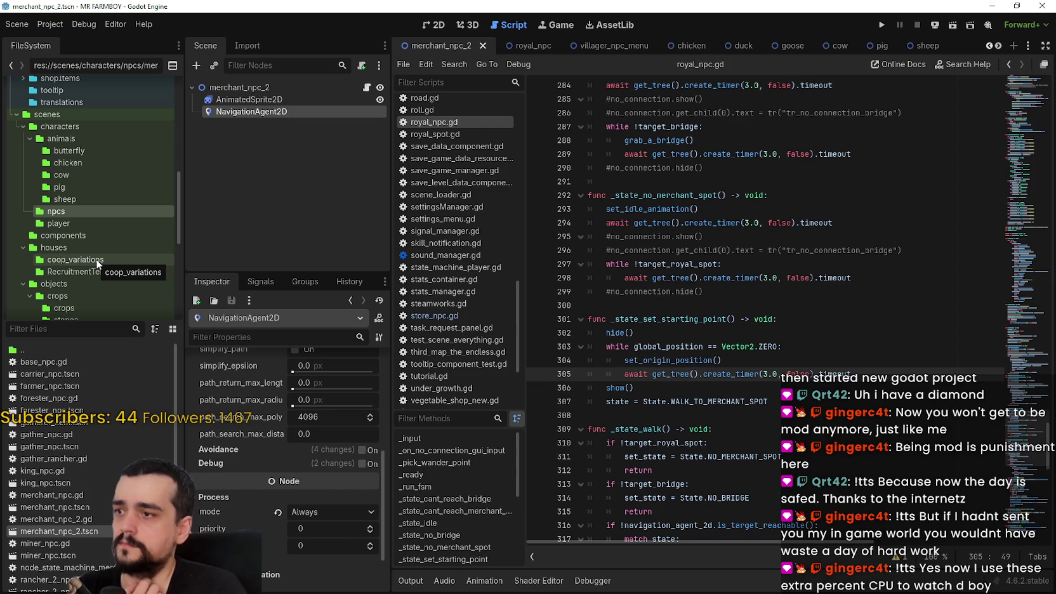
- Open player.tscn from the player folder, then run the MR FARMBOY project
click(91, 222)
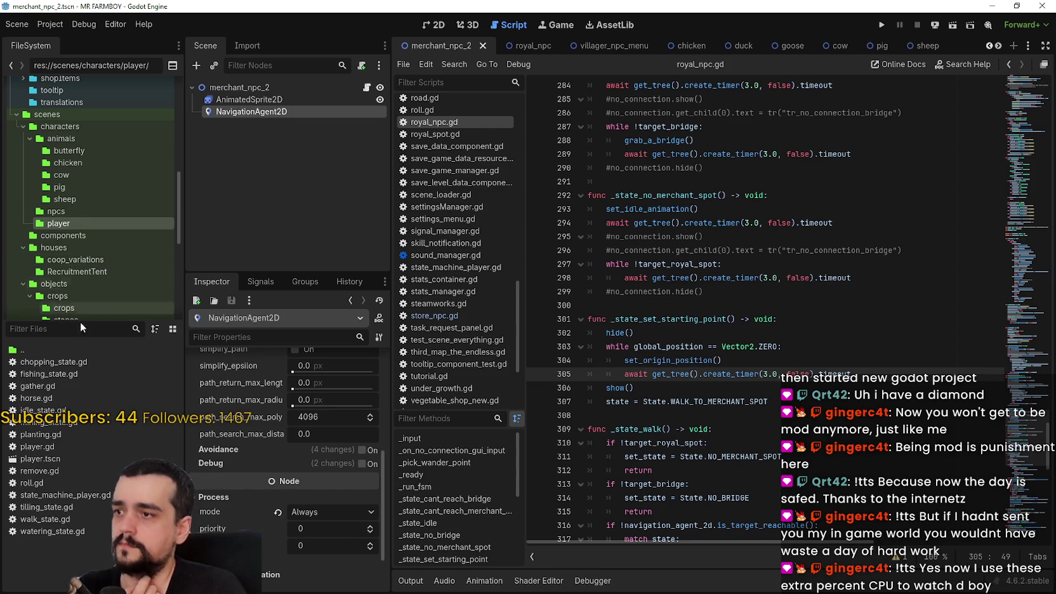
double_click(93, 457)
scroll(120, 248, down, 4)
scroll(114, 242, down, 3)
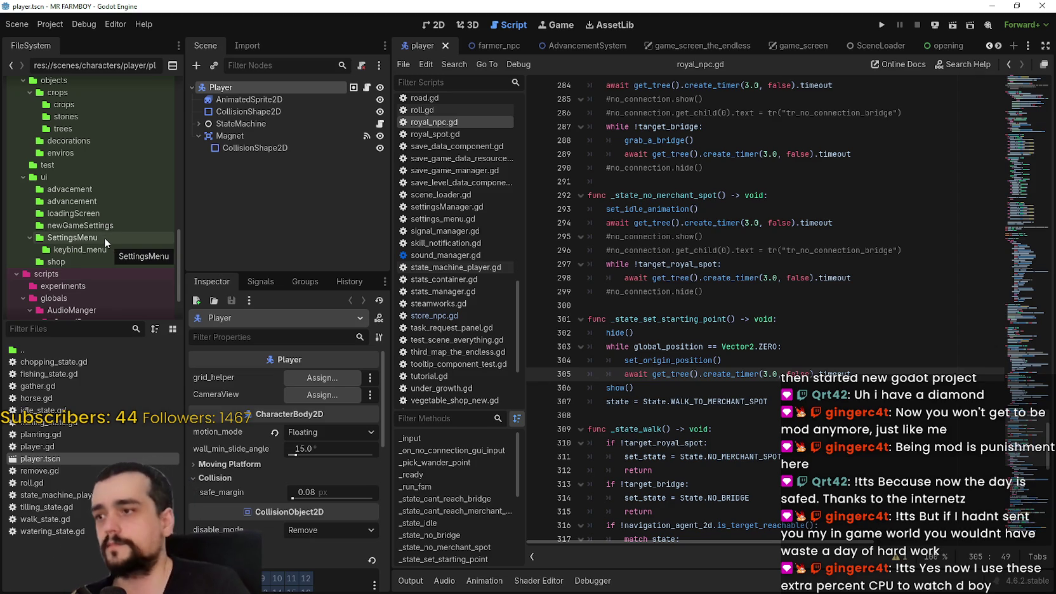
scroll(103, 237, down, 2)
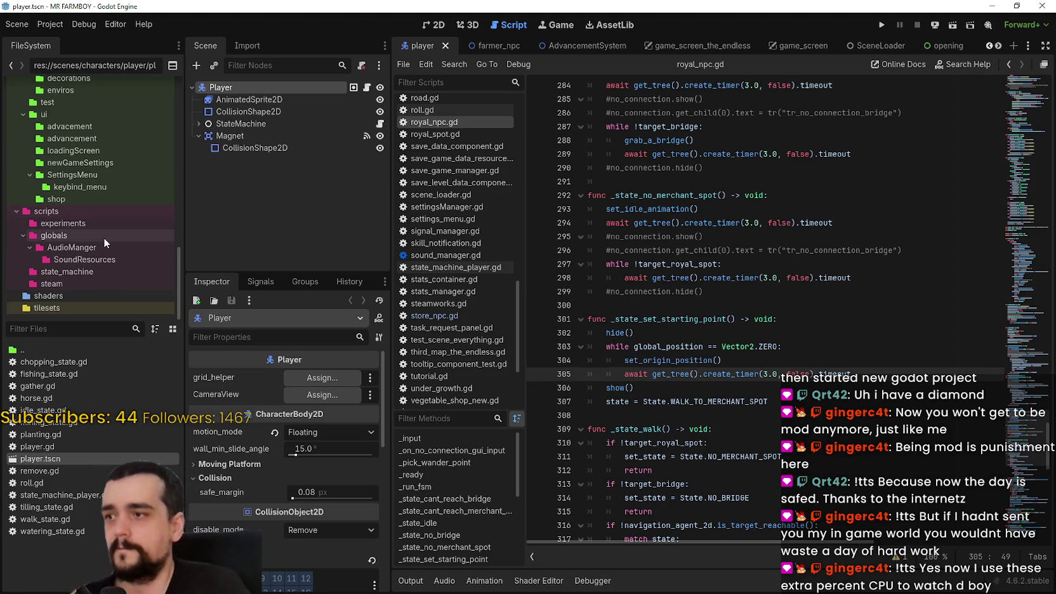
click(621, 180)
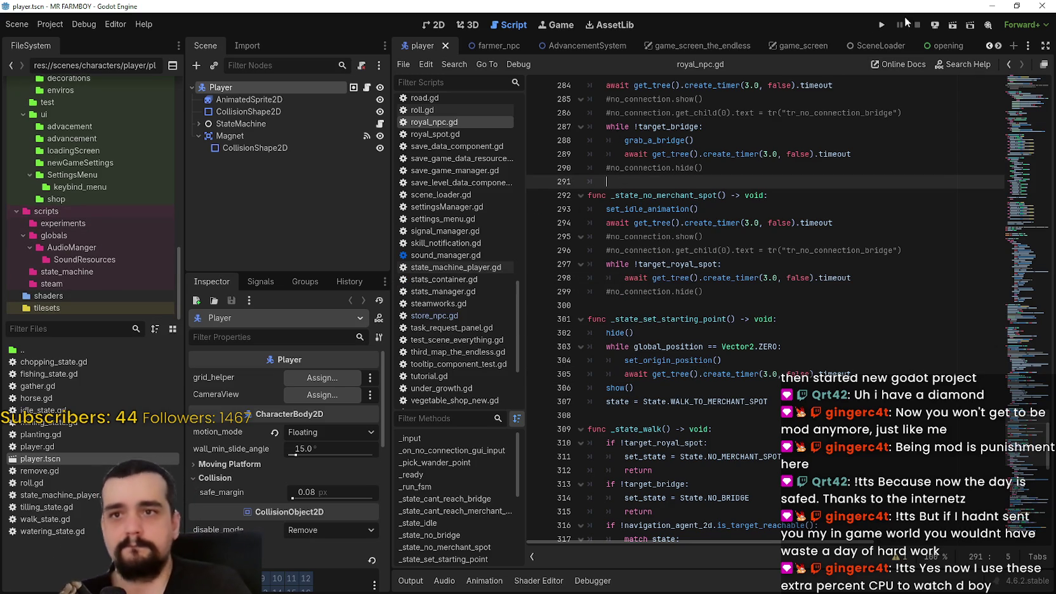
click(880, 23)
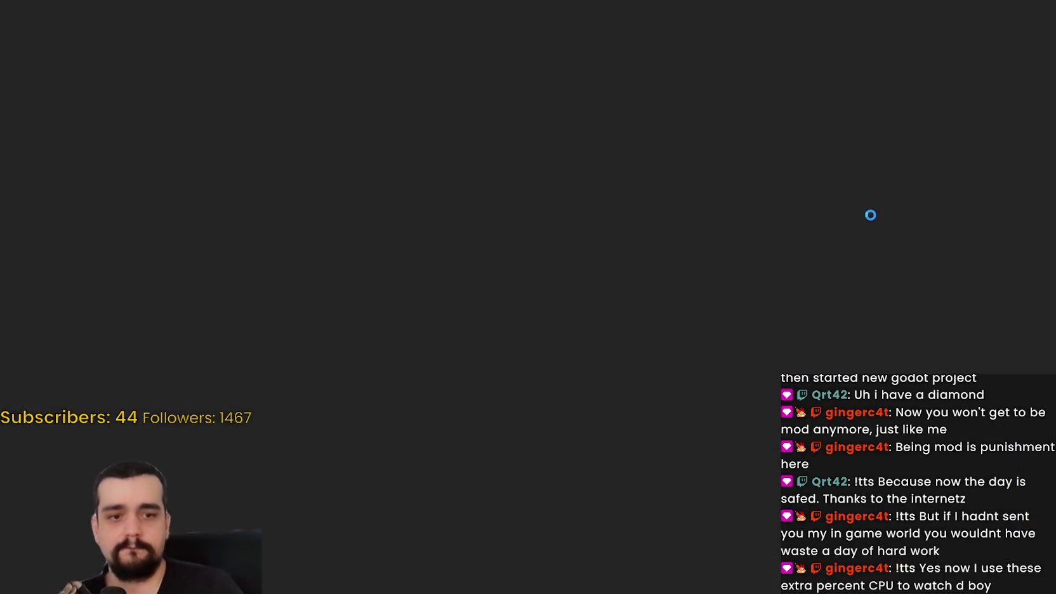
- Place Task Manager beside the game, expand Godot Engine, and pick the Save 8 slot
key(ctrl+shift+Escape)
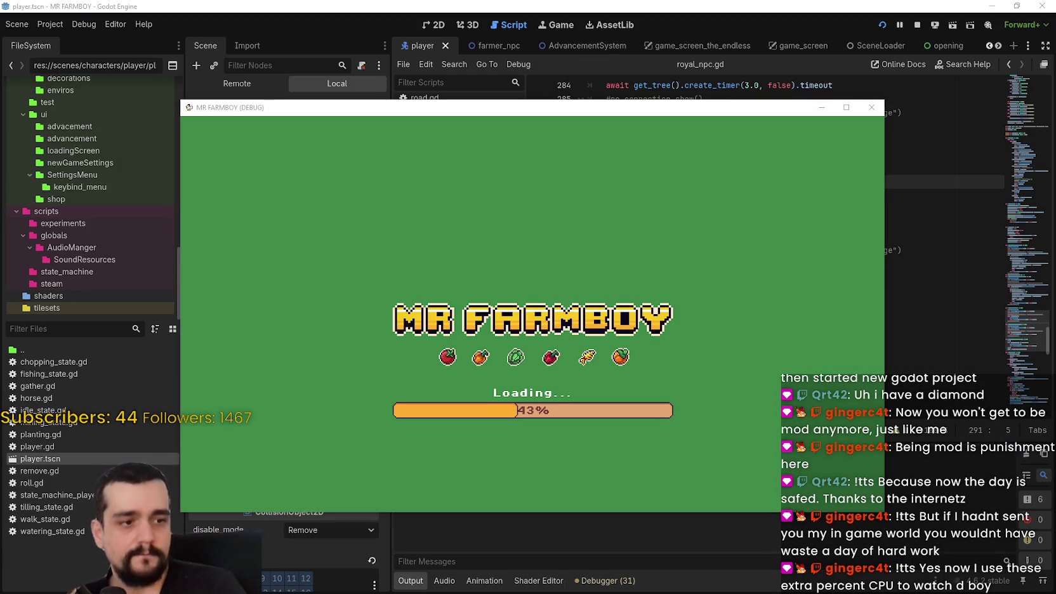
key(ctrl+shift+Escape)
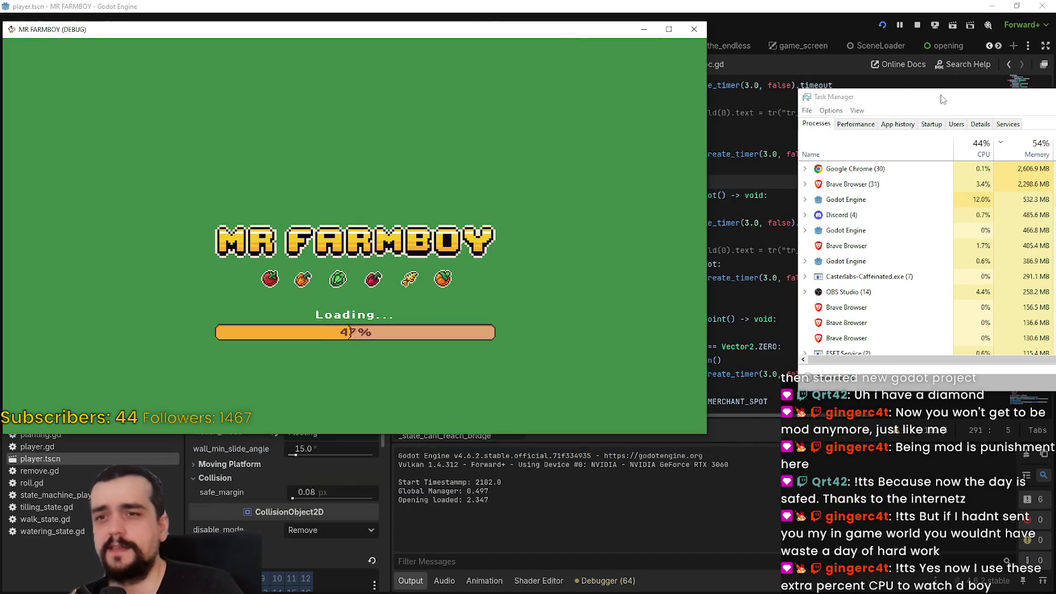
drag(907, 103, 826, 72)
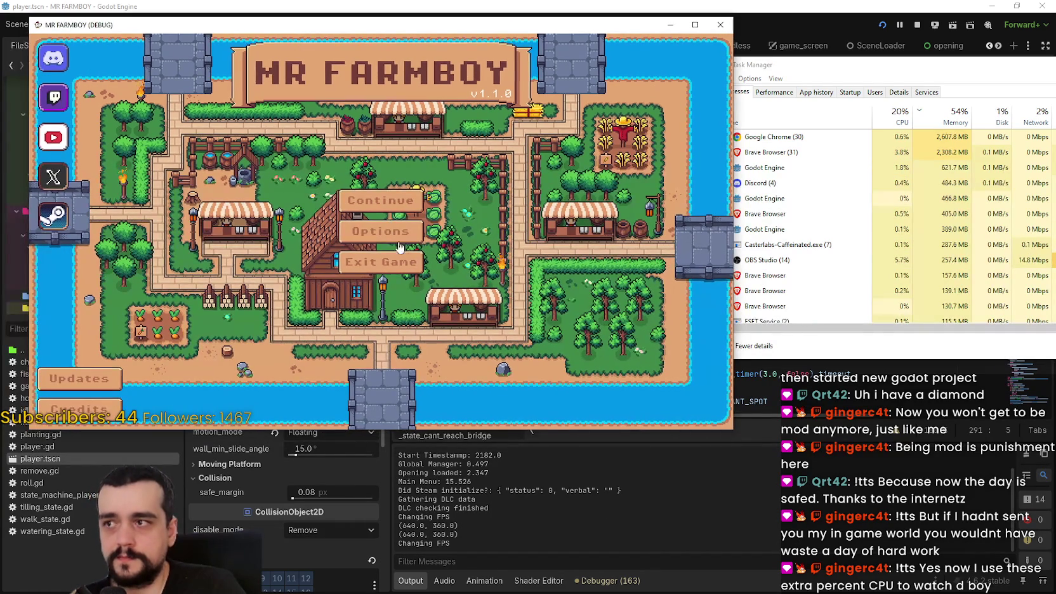
click(409, 215)
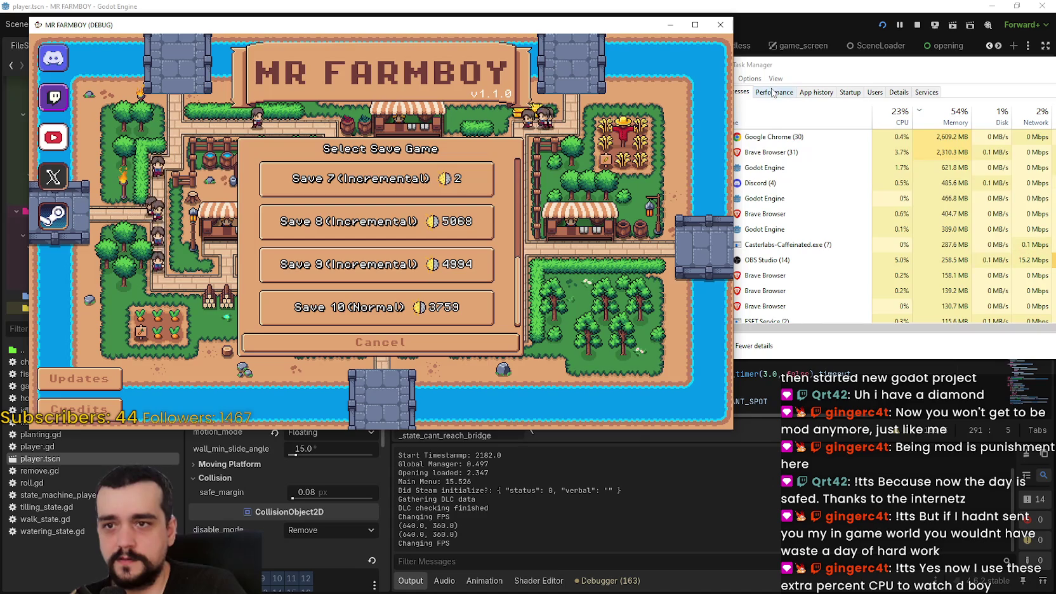
click(746, 162)
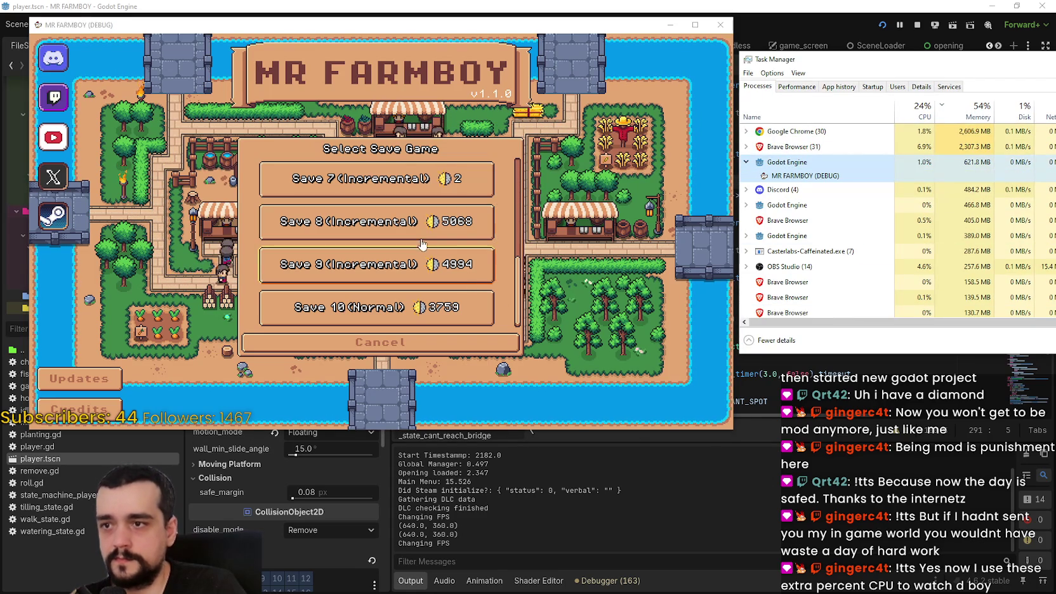
click(438, 223)
- Load the Save 8 world into the farm game
click(330, 230)
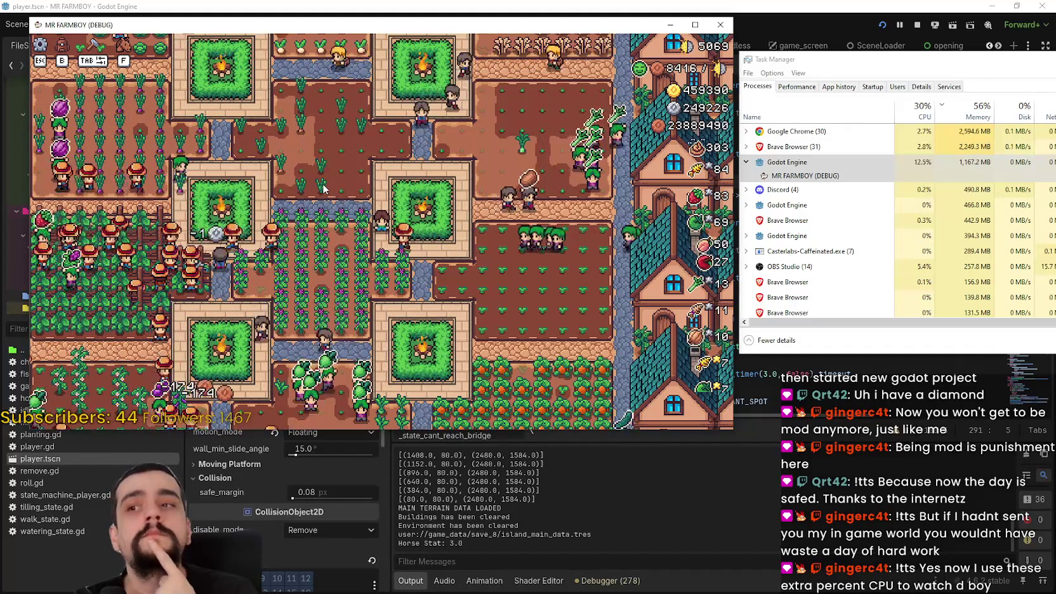
- Pause and resume the farm game four times with Escape while watching CPU use
key(Escape)
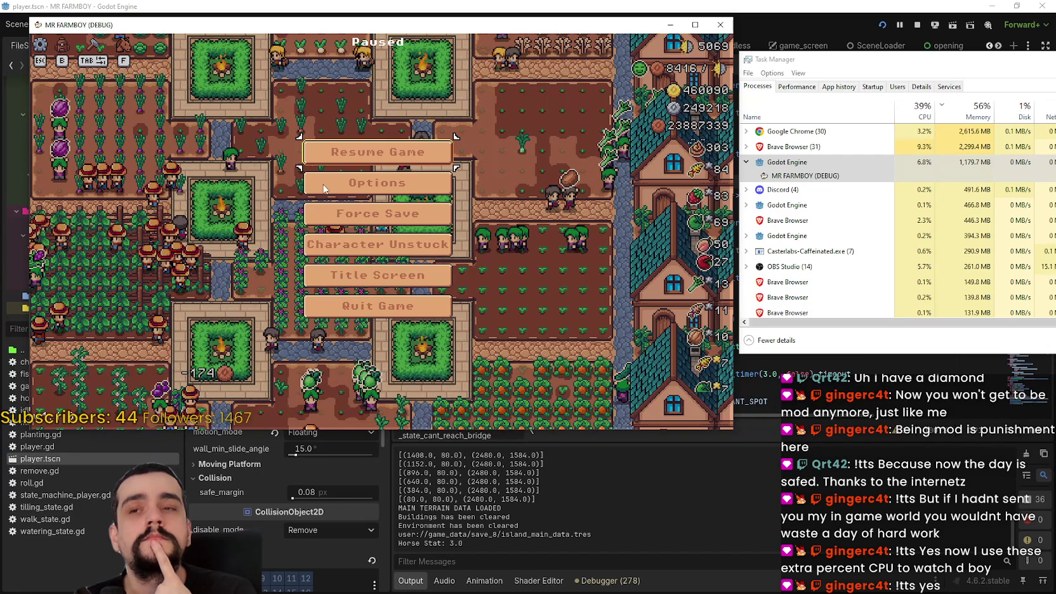
key(Escape)
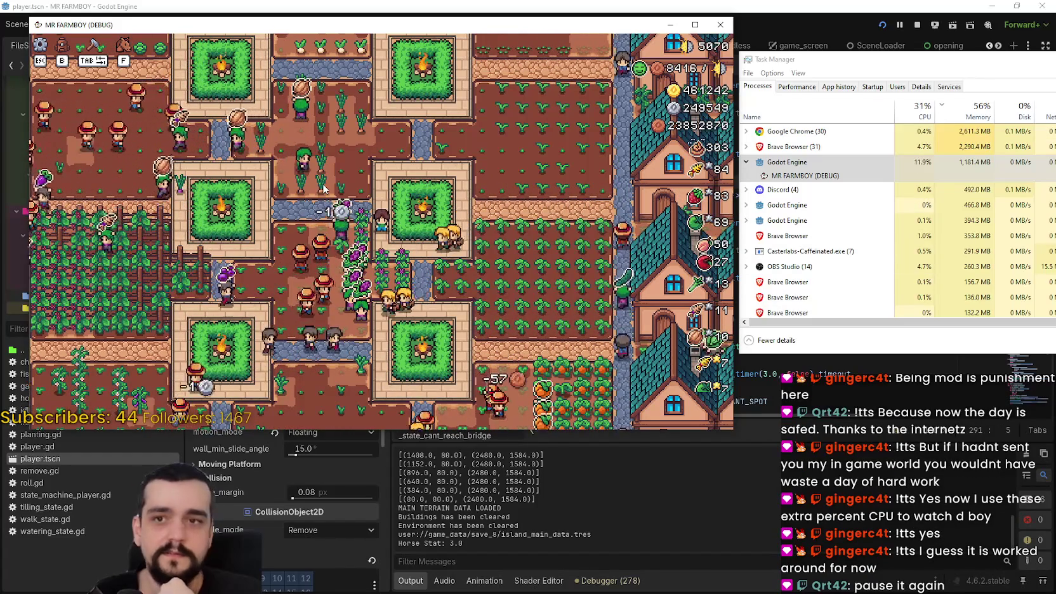
key(Escape)
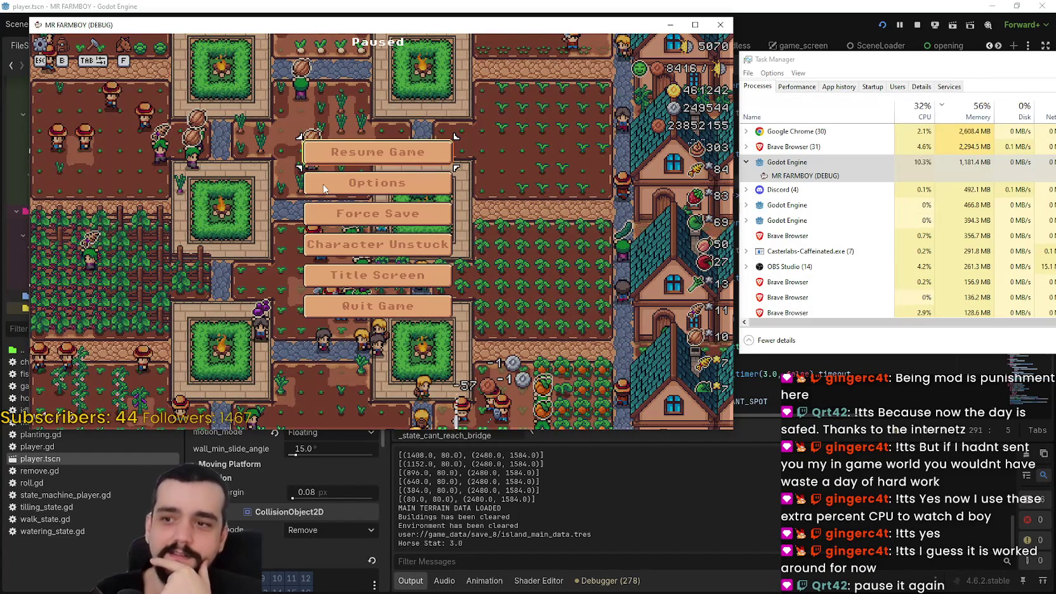
key(Escape)
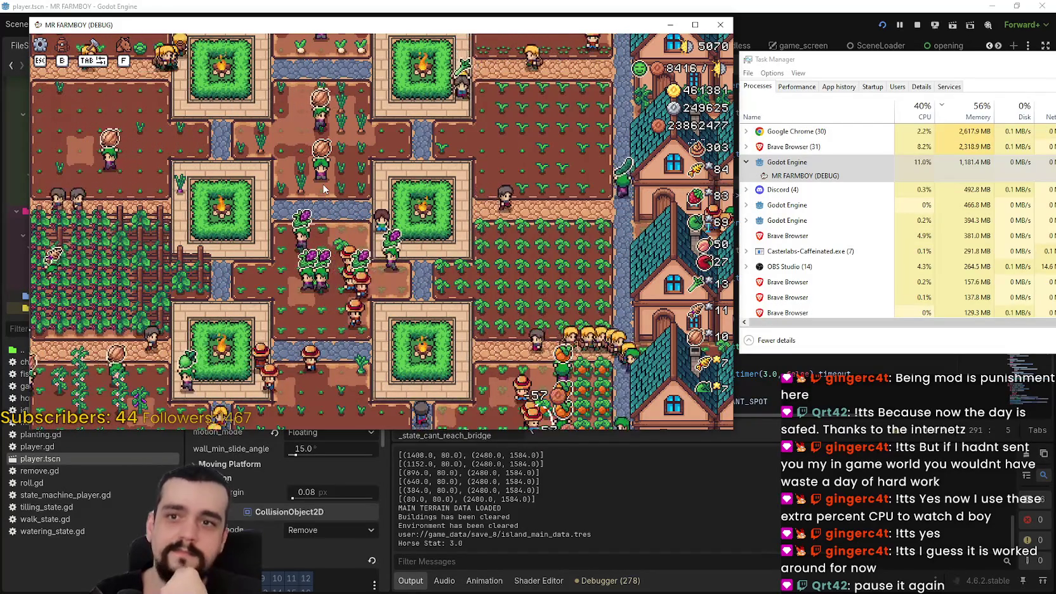
key(Escape)
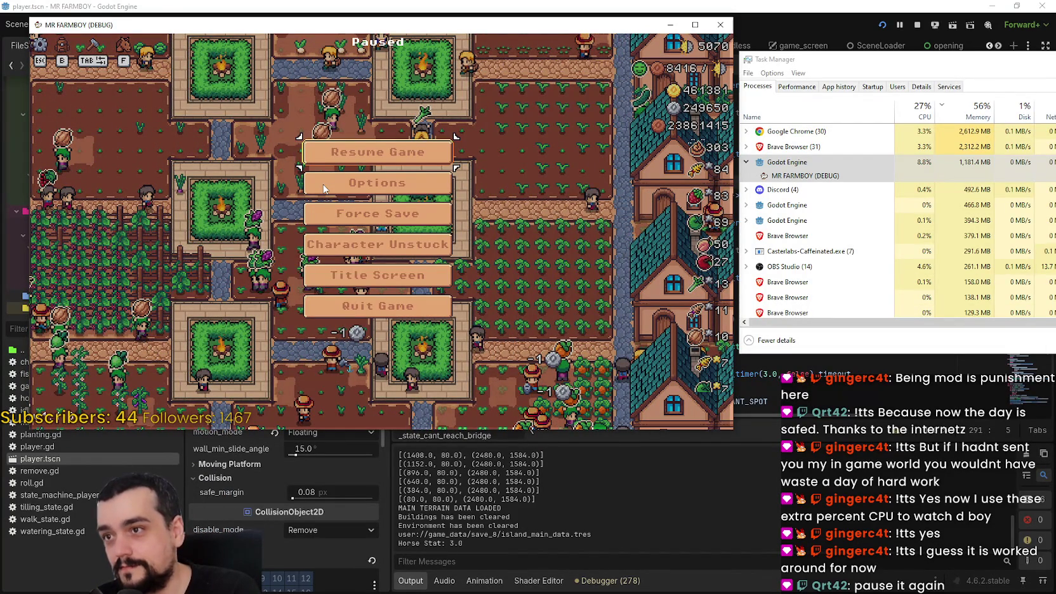
key(Escape)
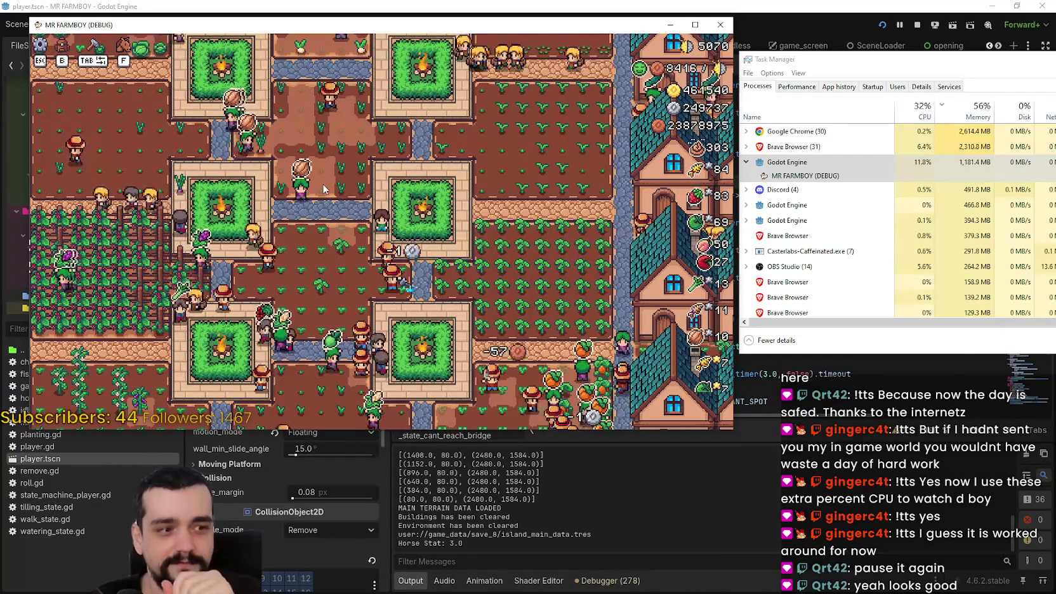
key(Escape)
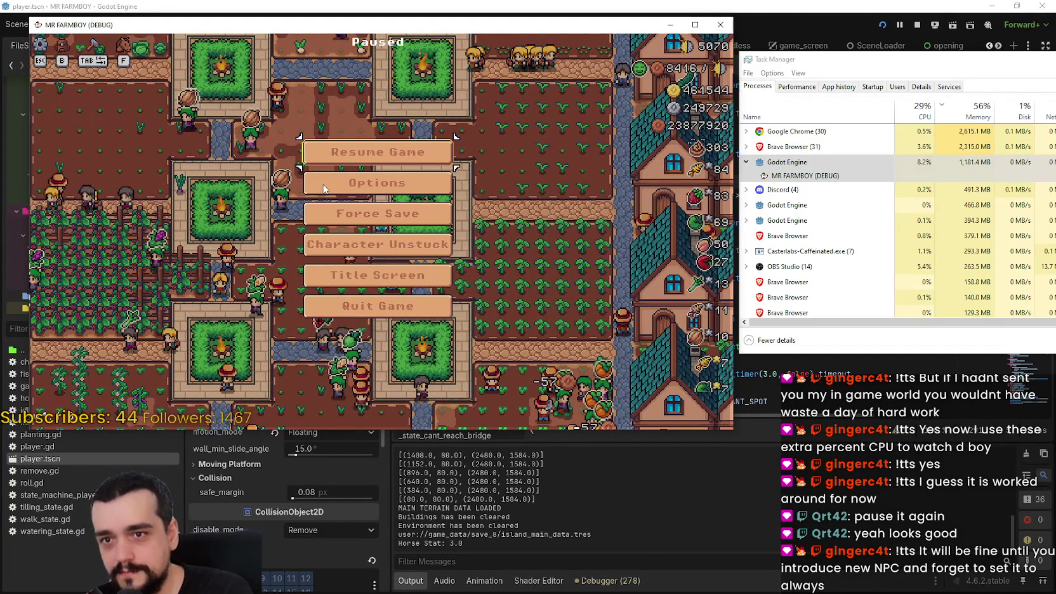
key(Escape)
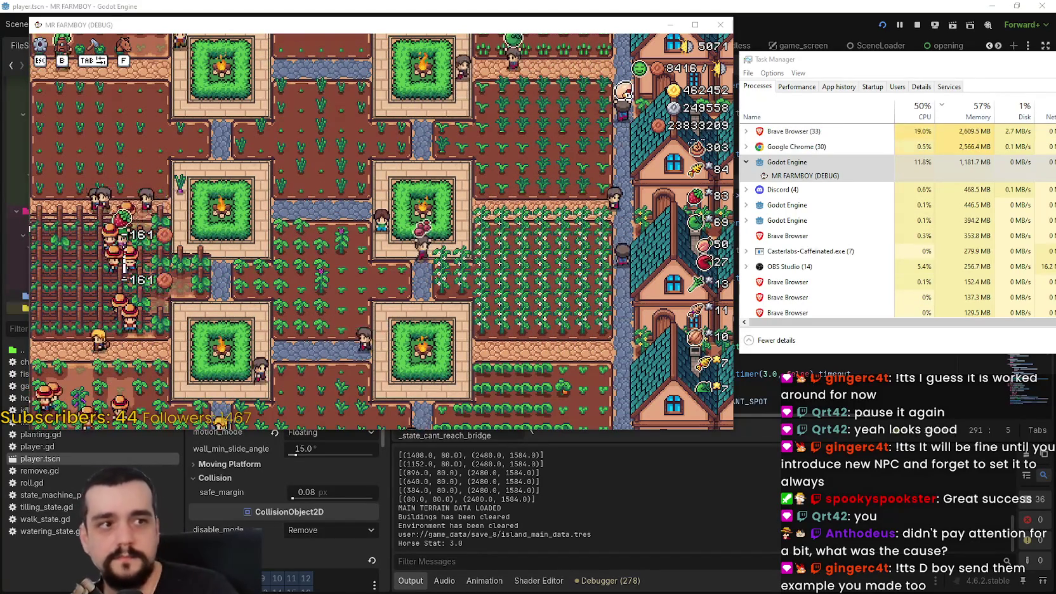
- Switch to the browser showing the godotengine/godot GitHub page
key(alt+Tab)
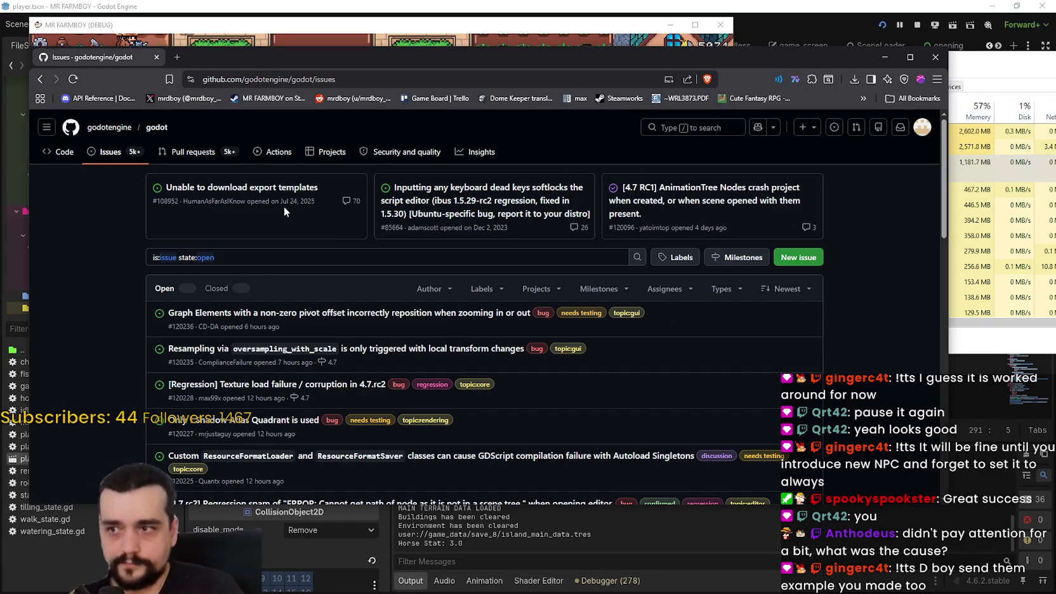
- Start a new Bug report issue in the godotengine/godot repository
scroll(115, 250, down, 3)
scroll(115, 249, up, 3)
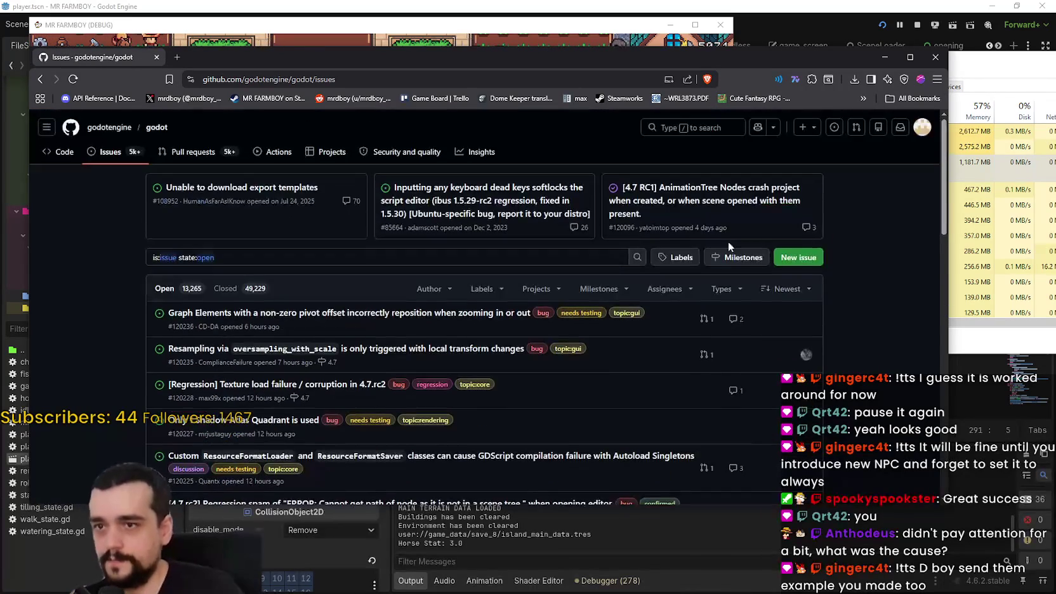
click(777, 258)
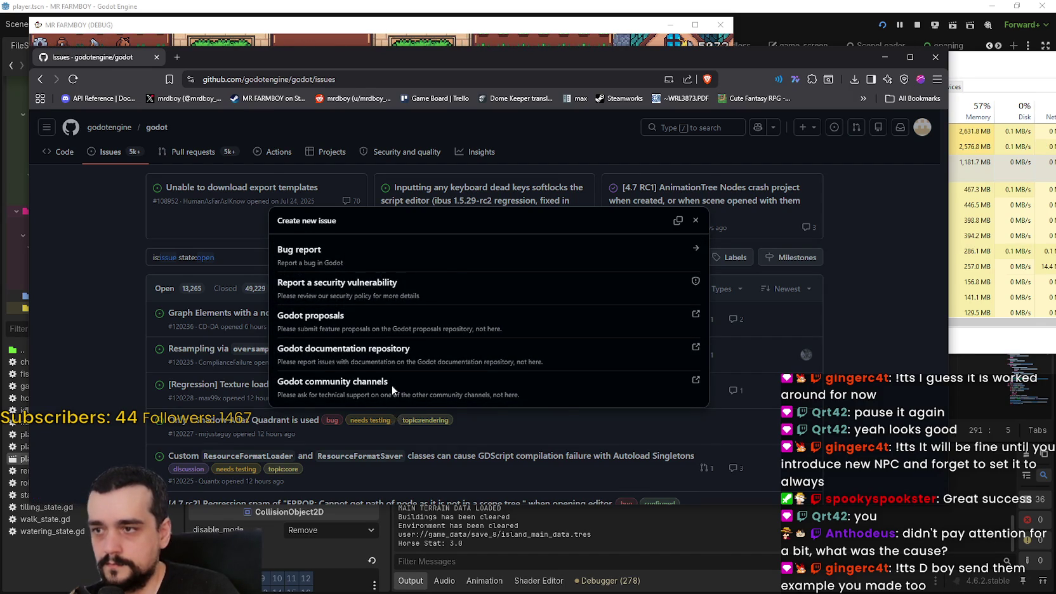
click(390, 254)
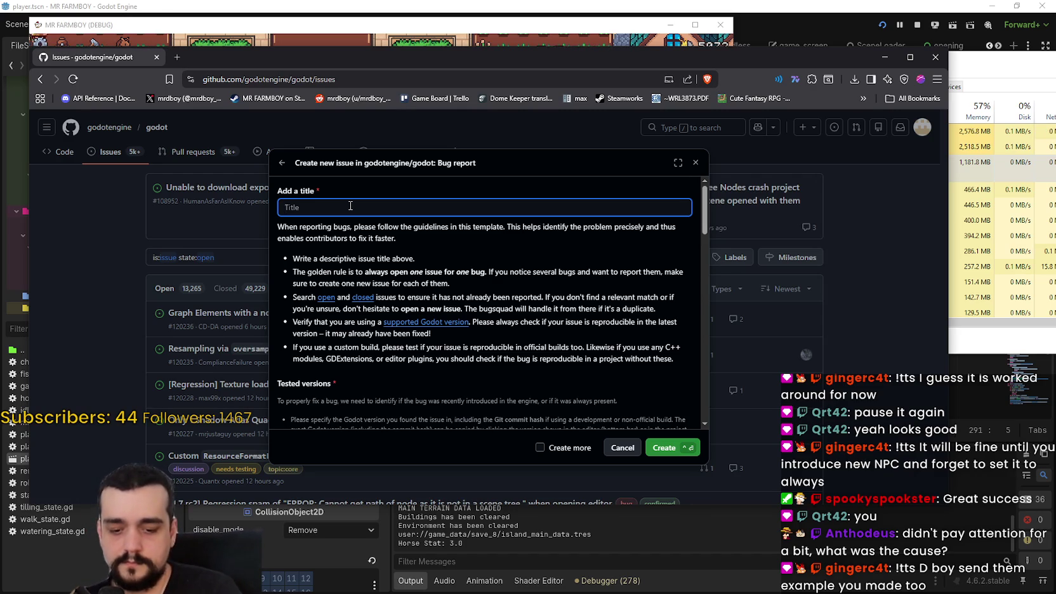
- Leave the issue title empty and stop the running farm game
text(g)
key(BackSpace)
text(ge)
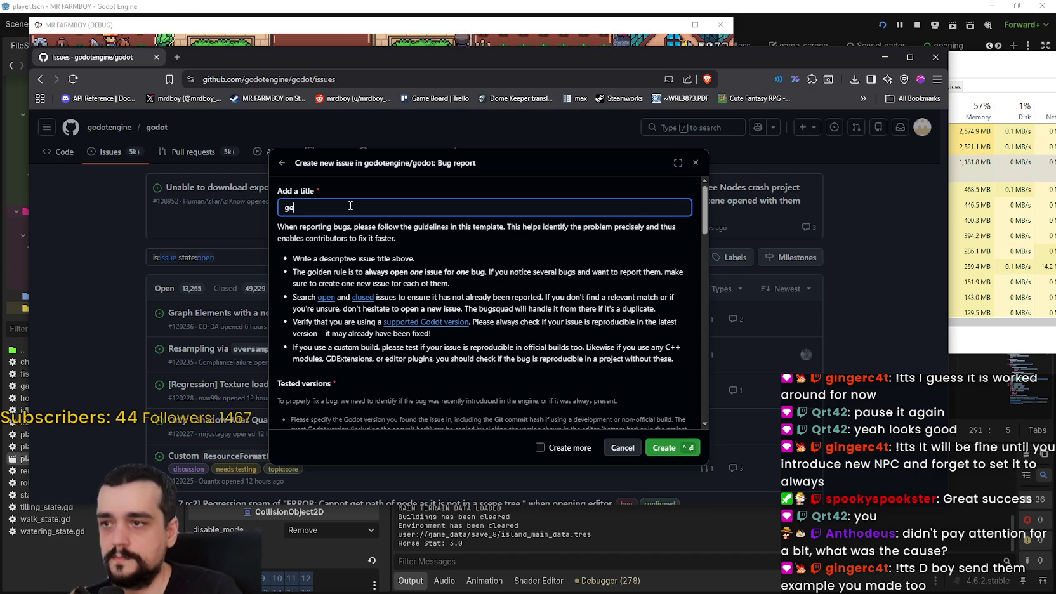
key(BackSpace)
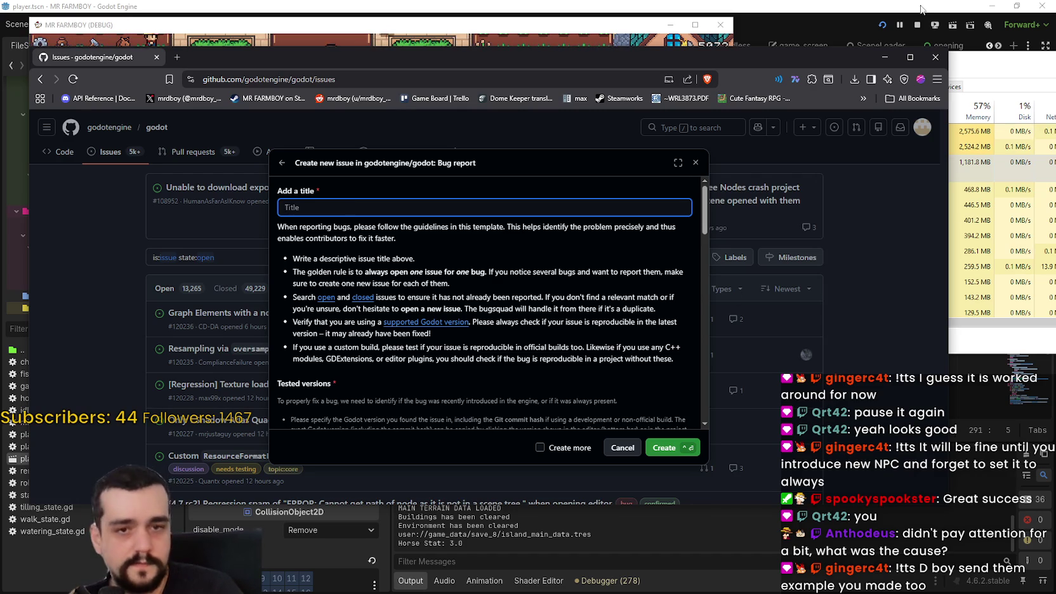
click(916, 24)
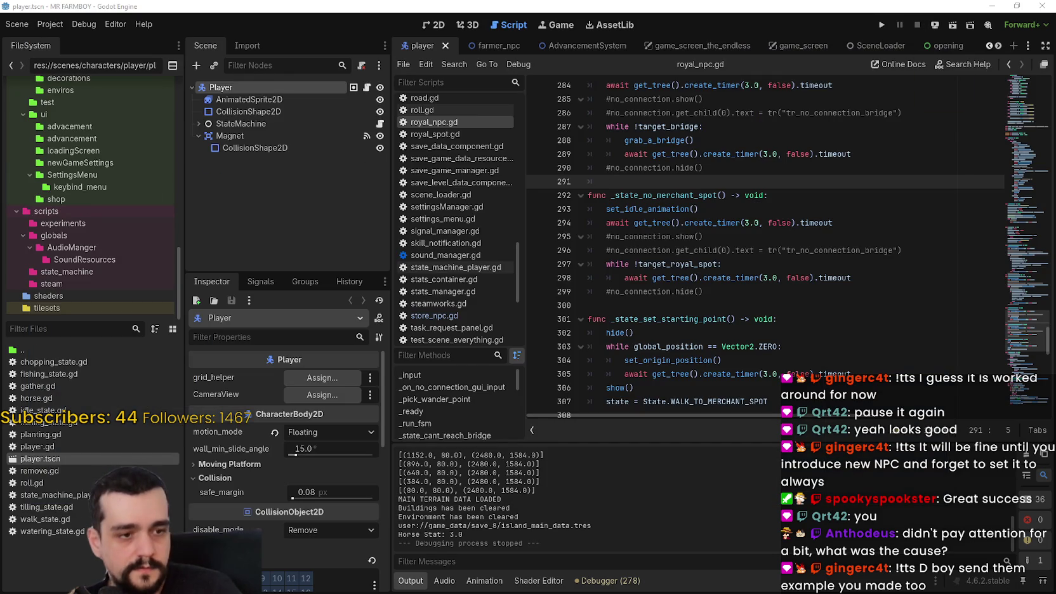
- Copy the get_tree().set_pause(true) line from GODOTCPUBUG's main.gd, then return to the browser
key(alt+Tab)
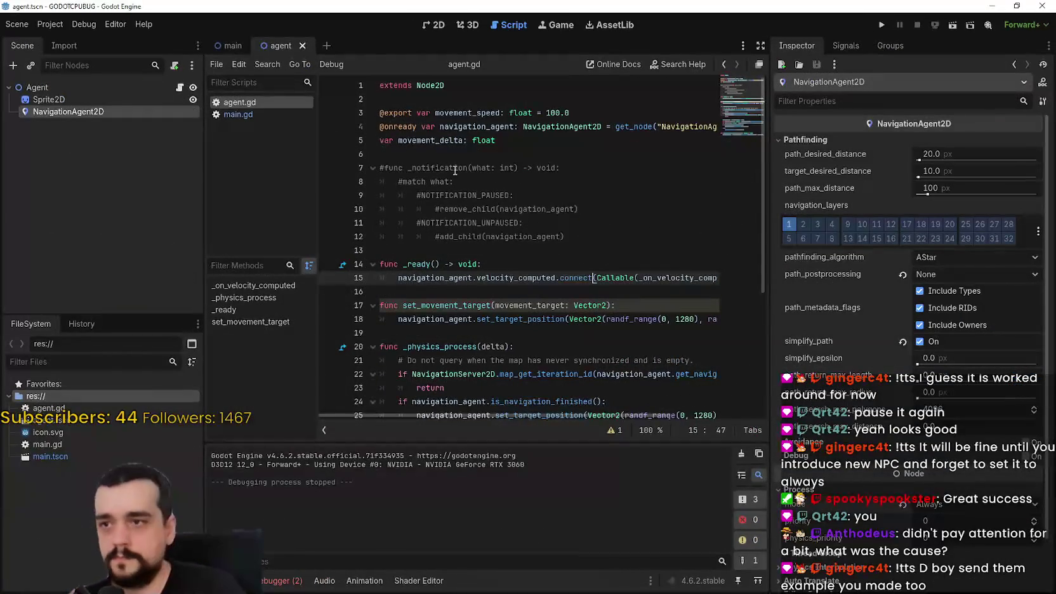
click(476, 228)
key(ctrl+shift+period)
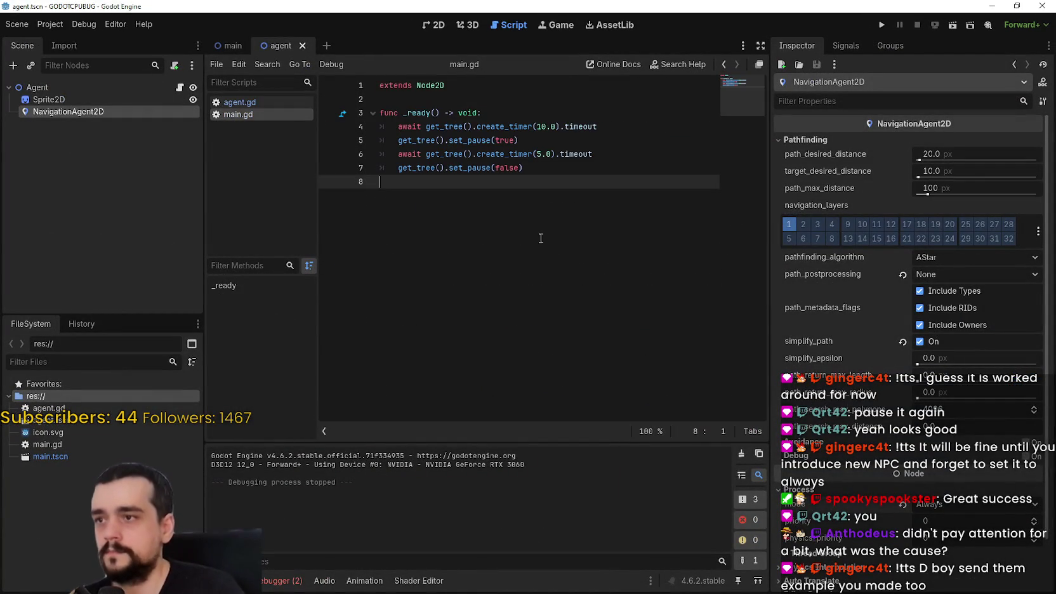
drag(519, 140, 363, 144)
key(ctrl+c)
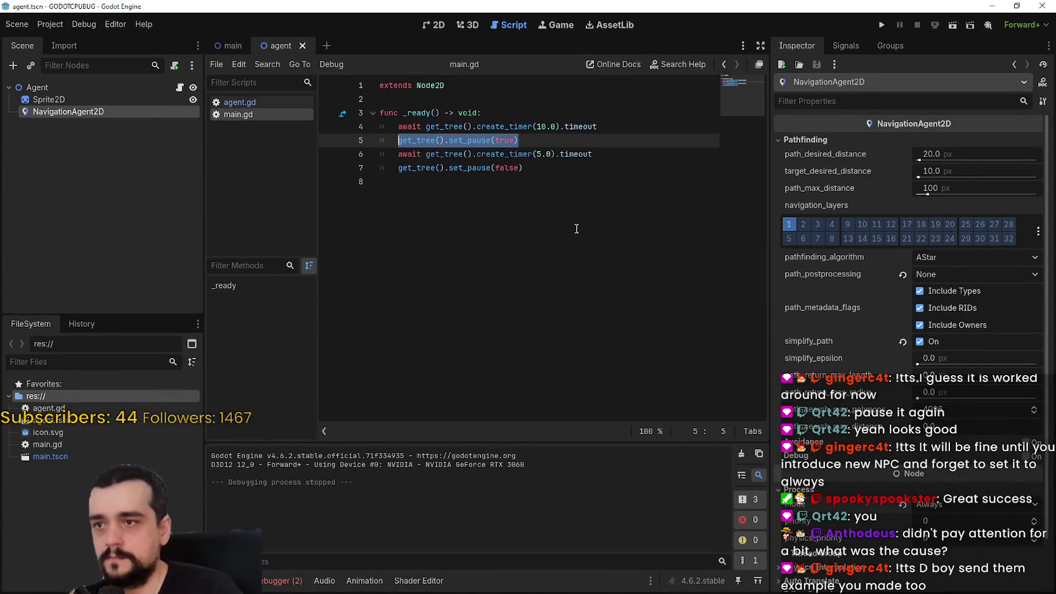
click(565, 214)
key(alt+Tab)
key(alt+Tab)
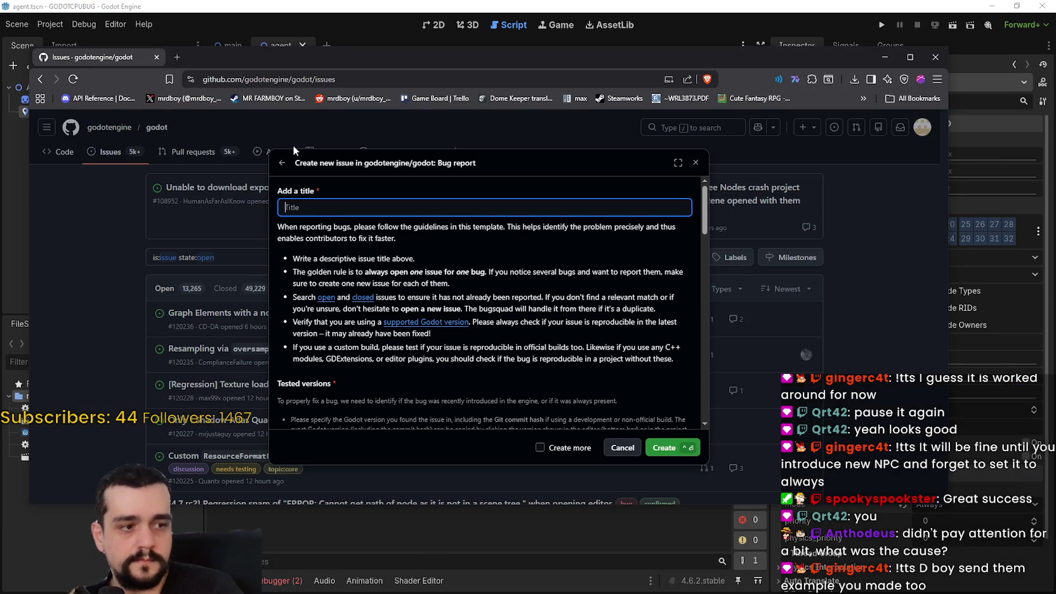
- Title the issue 'get_tree().set_pause(true) + NavigationAgent2D = Massive CPU leak'
key(ctrl+v)
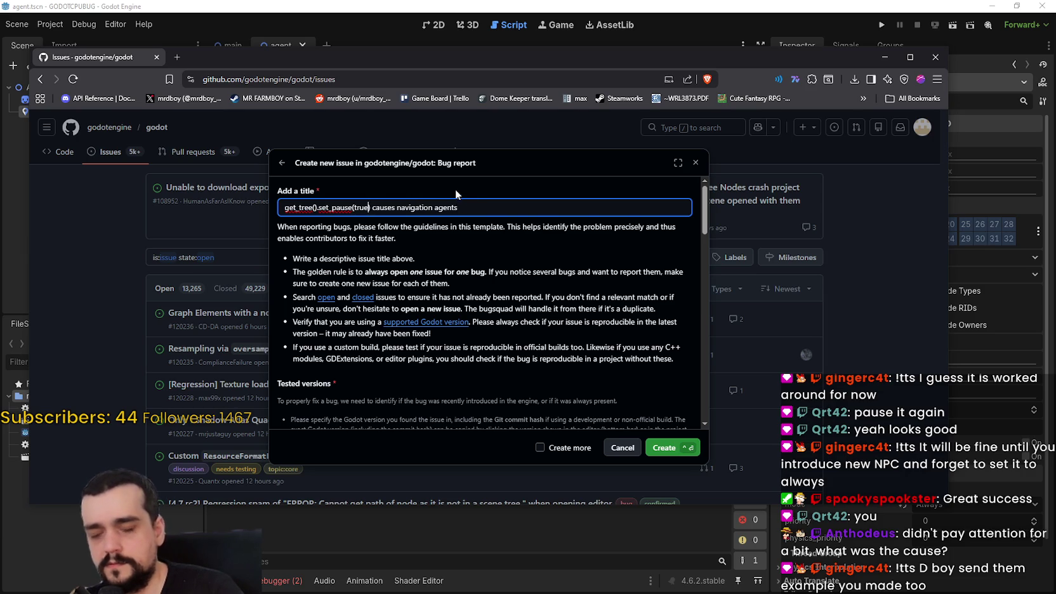
key(ctrl+a)
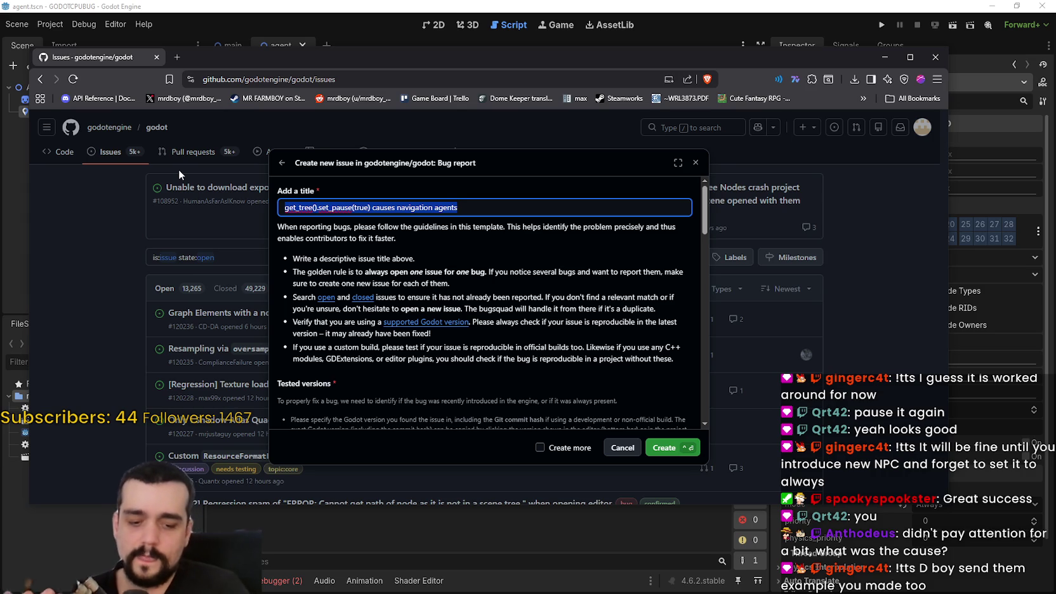
key(End)
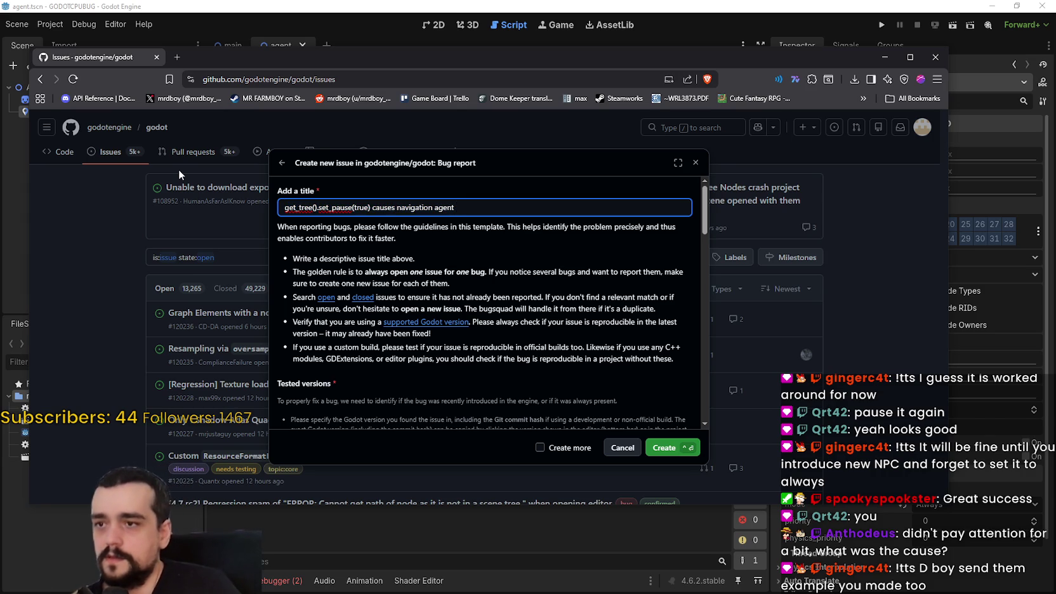
key(BackSpace)
key(BackSpace)
key(BackSpace)
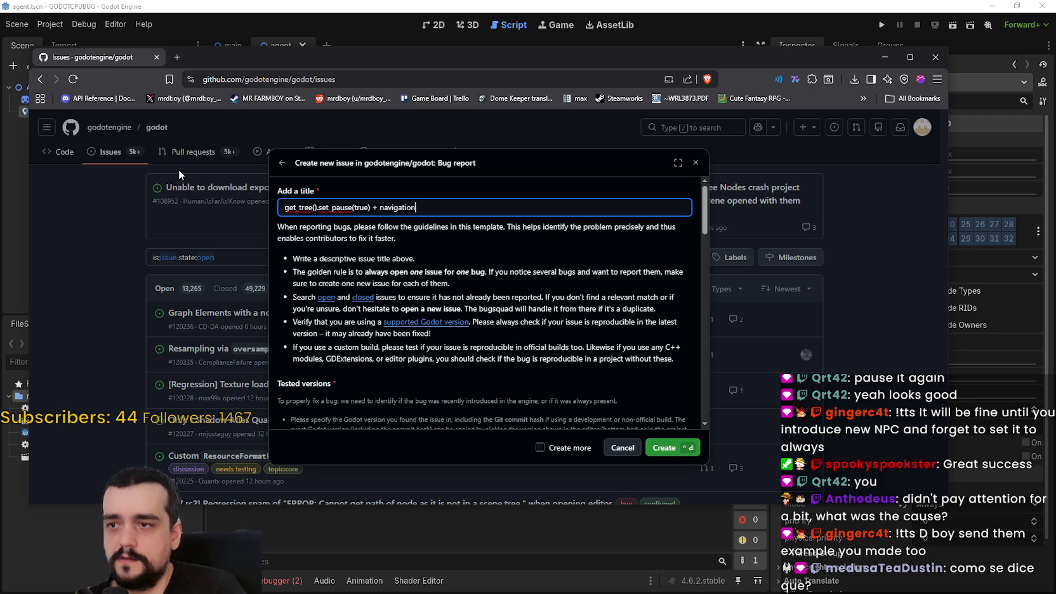
mouse_move(259, 68)
mouse_down()
mouse_move(308, 187)
mouse_move(334, 219)
mouse_move(365, 114)
mouse_up()
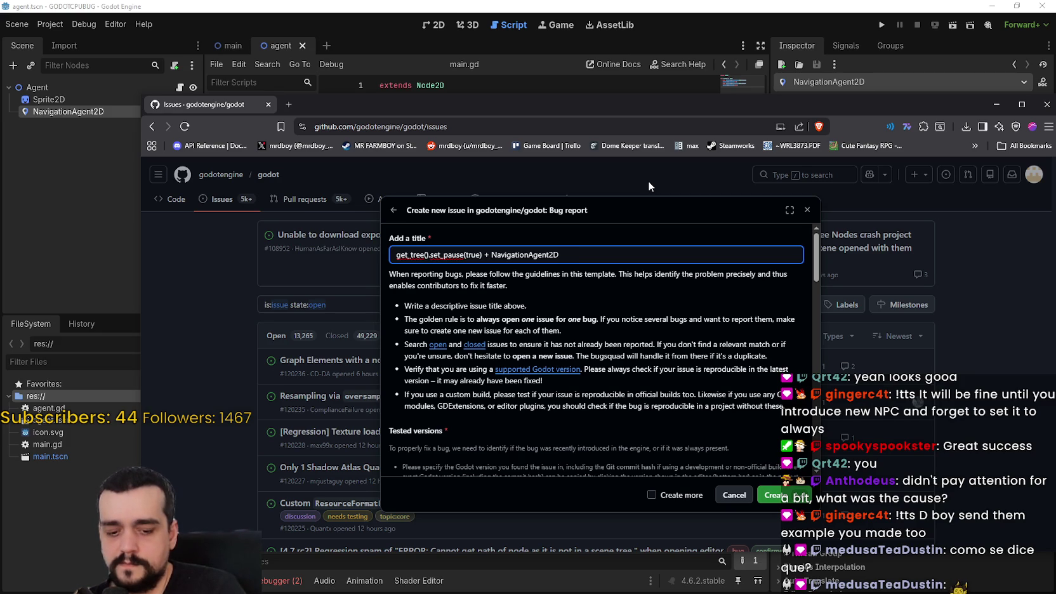
text( = )
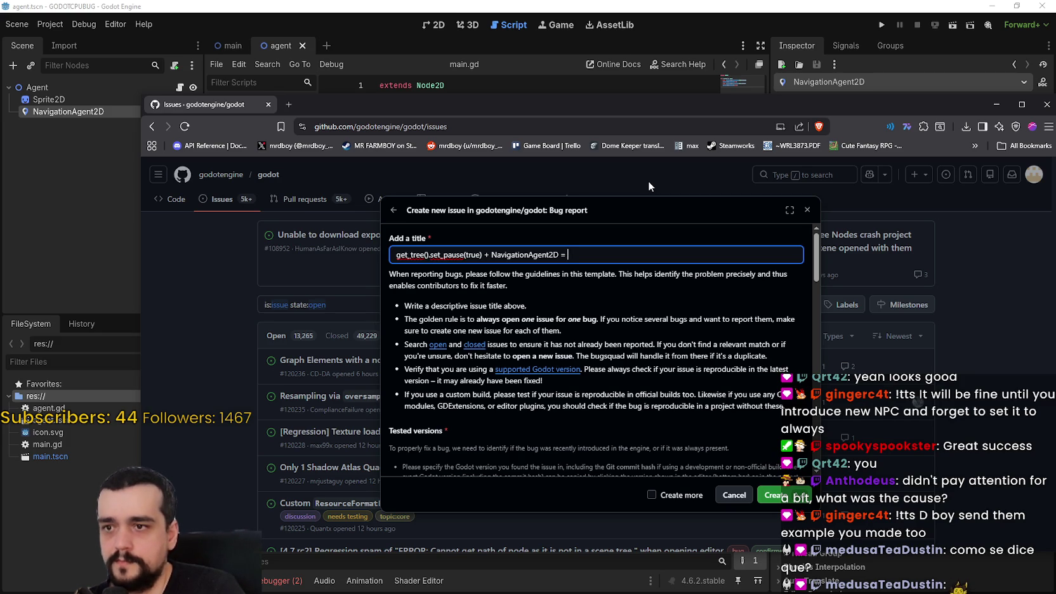
text(Massive CPU leak)
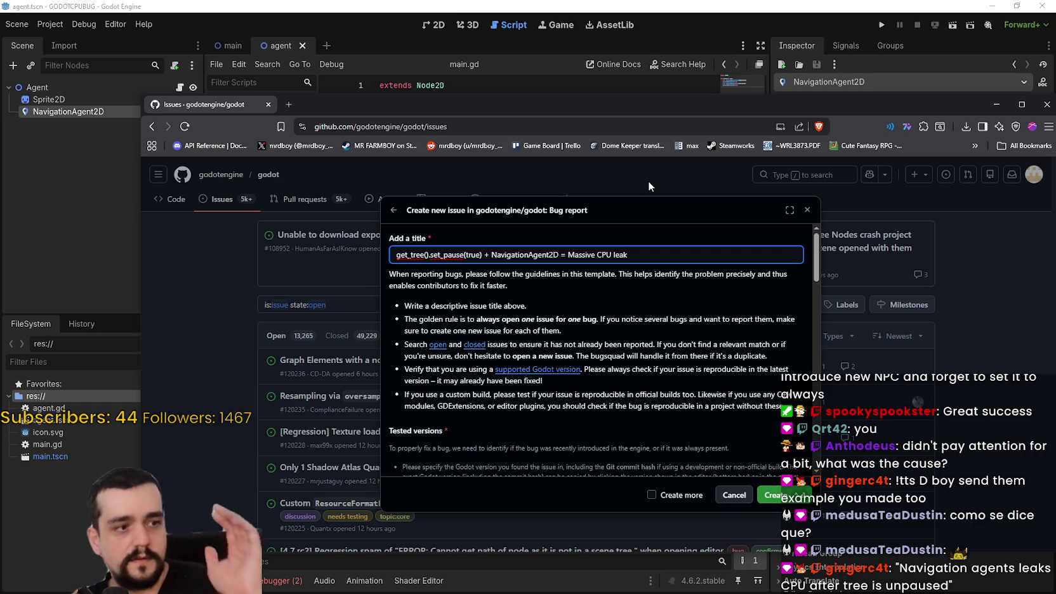
key(ctrl+a)
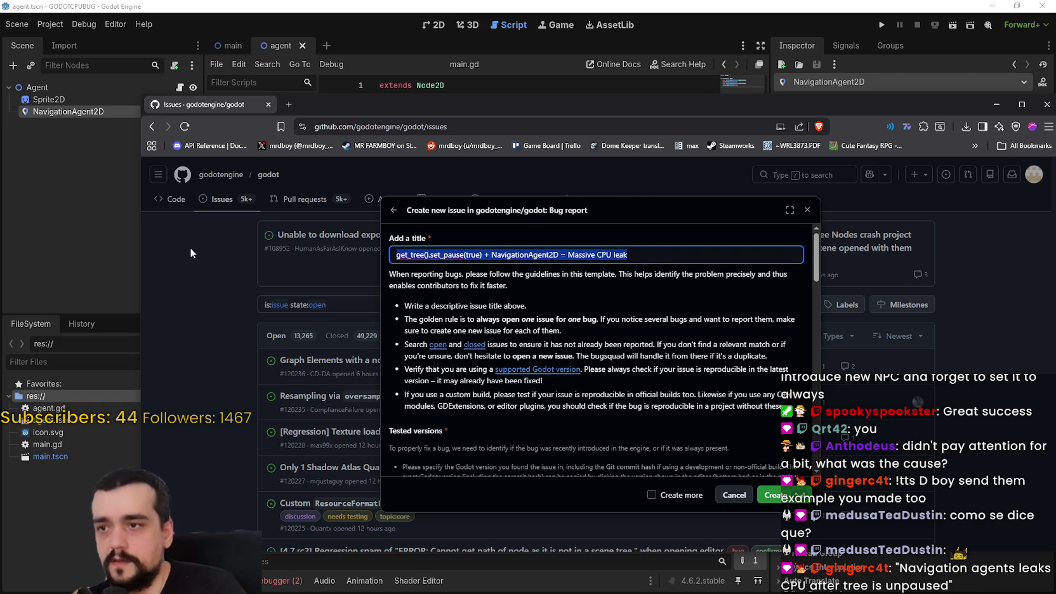
- Retitle the report 'Navigation Agents leaks MASSIVE CPU after tree is unpaused' and glance at Task Manager
text(Na)
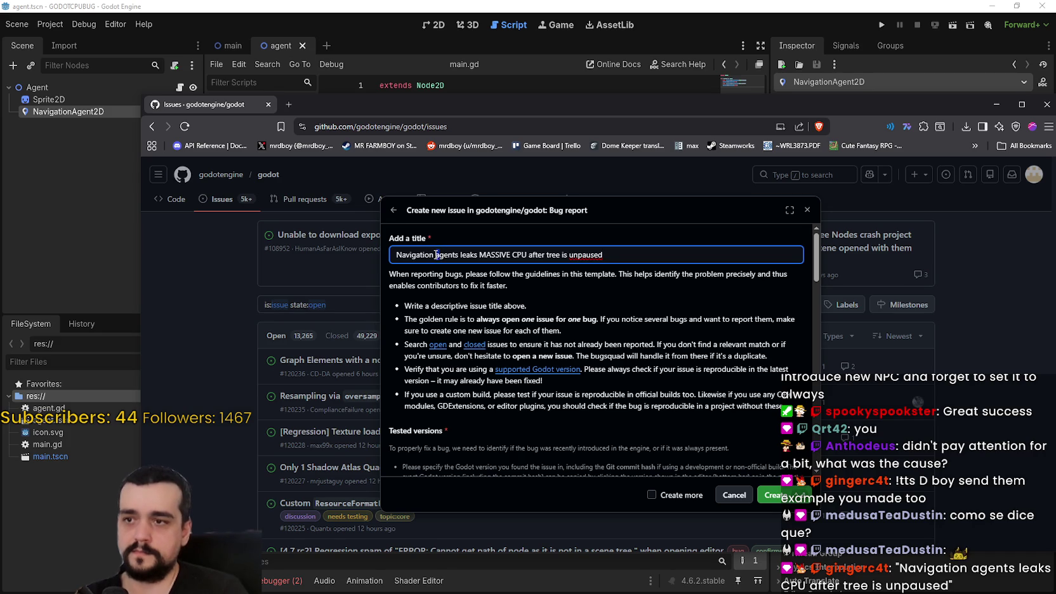
text(A)
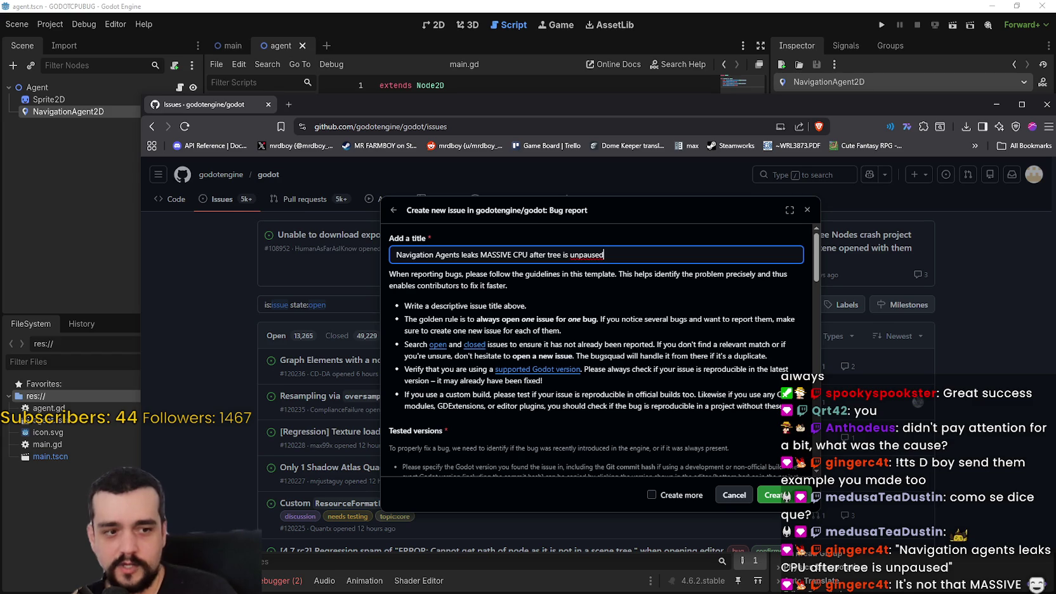
key(ctrl+shift+Escape)
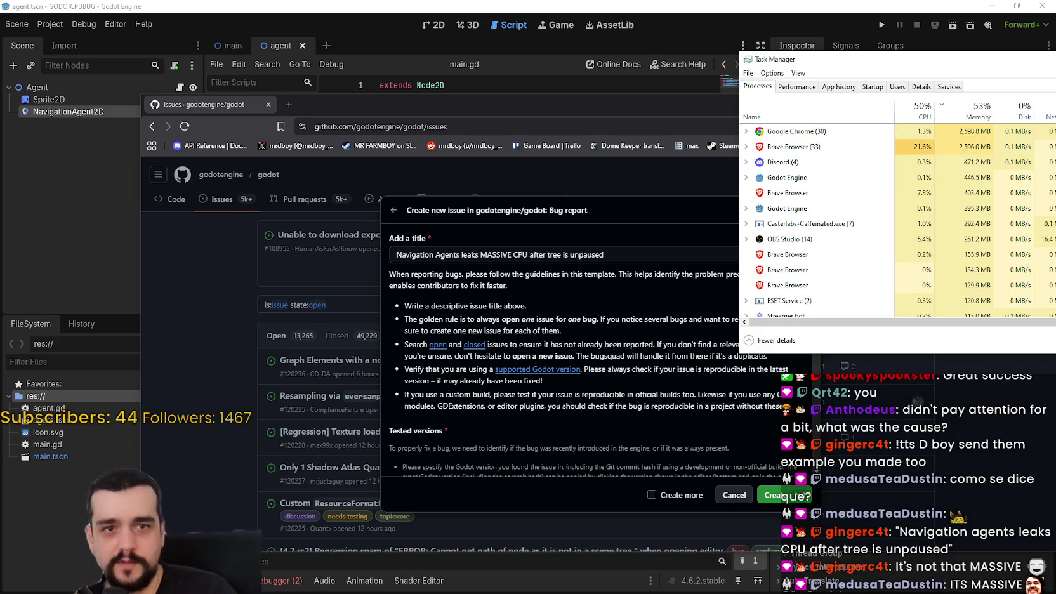
key(alt+F4)
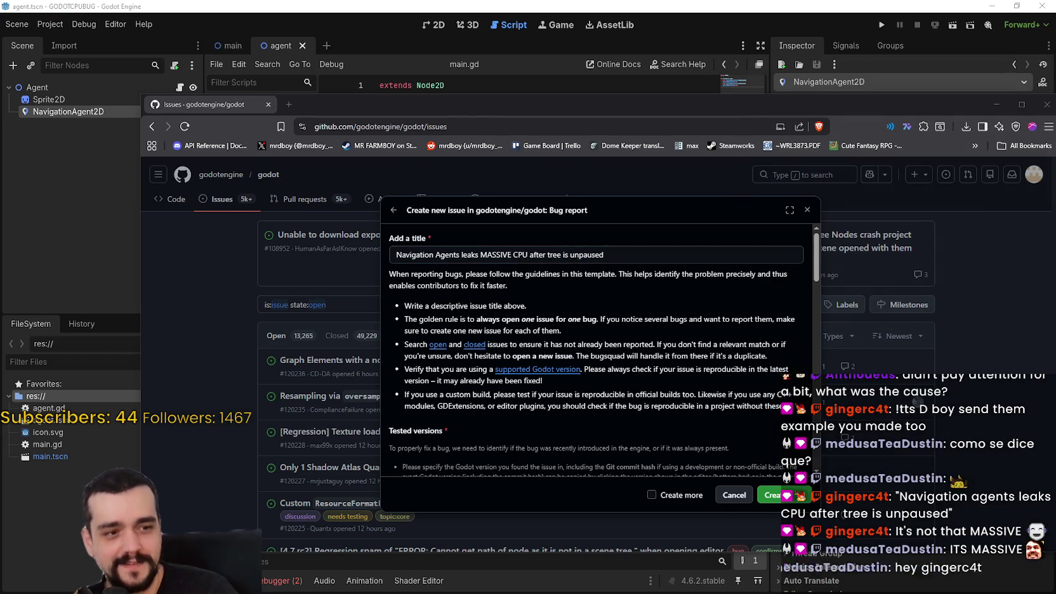
- Run the GODOTCPUBUG project, watch Godot Engine CPU use in Task Manager, then pause the game
key(alt+Tab)
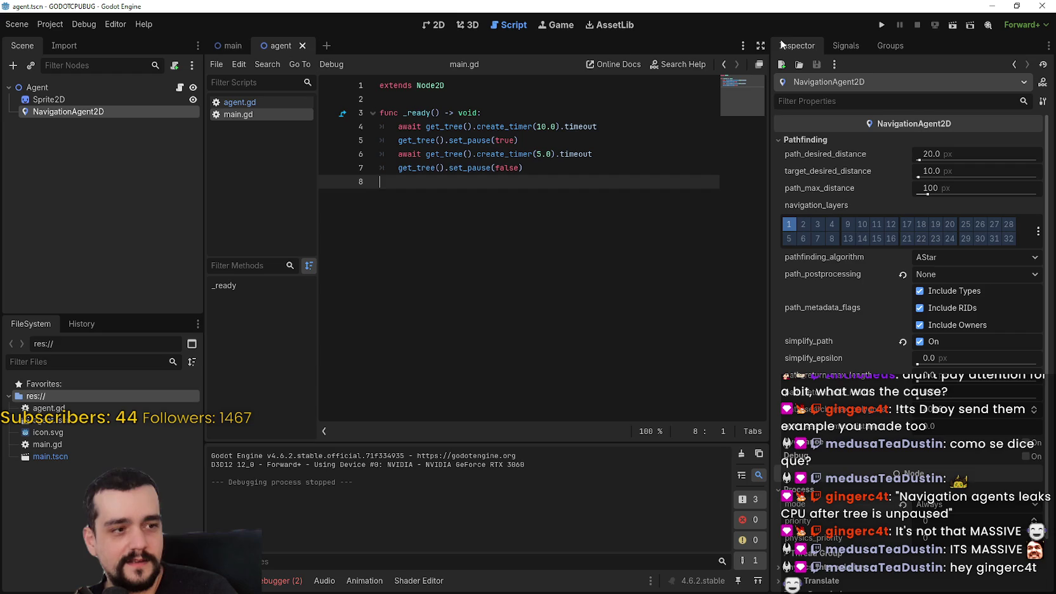
click(881, 25)
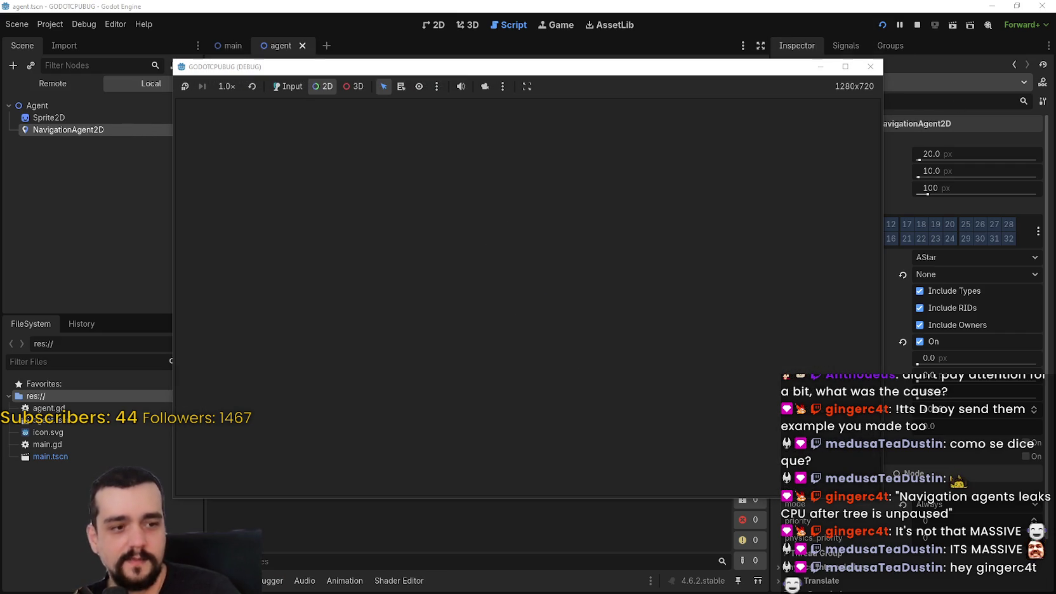
key(ctrl+shift+Escape)
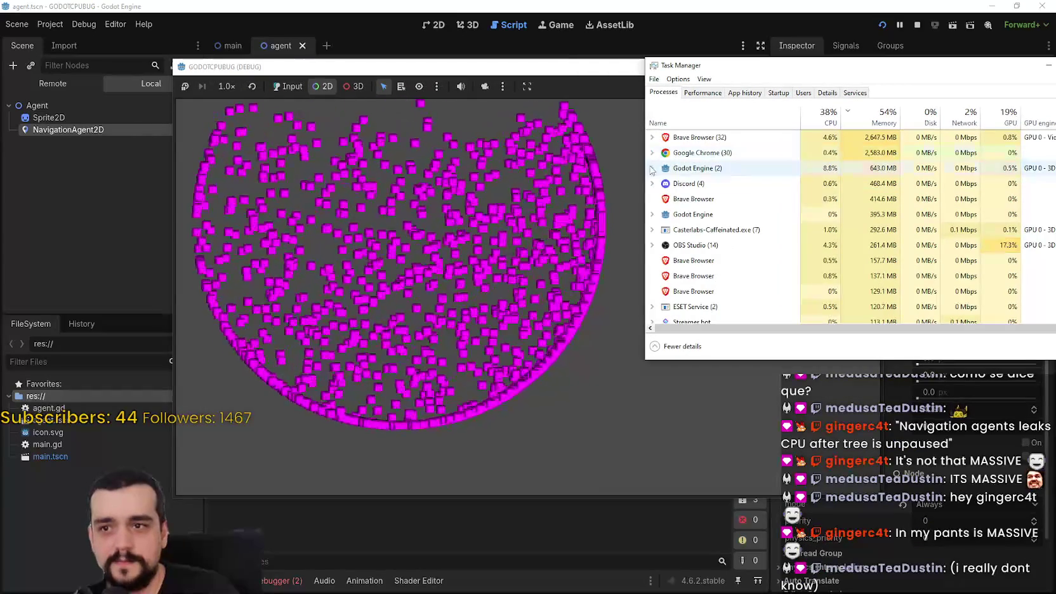
double_click(695, 167)
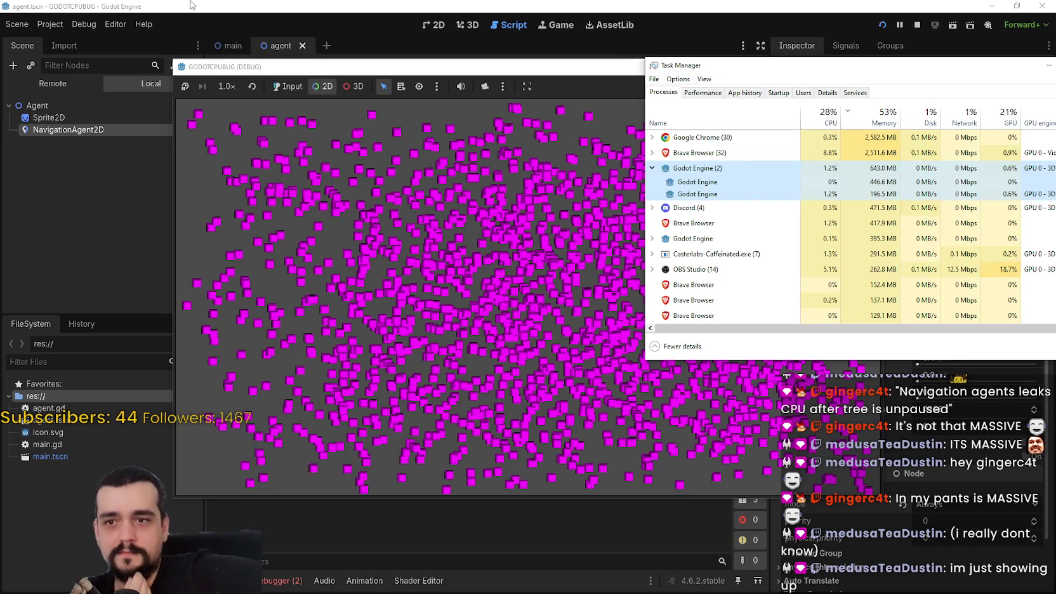
click(917, 26)
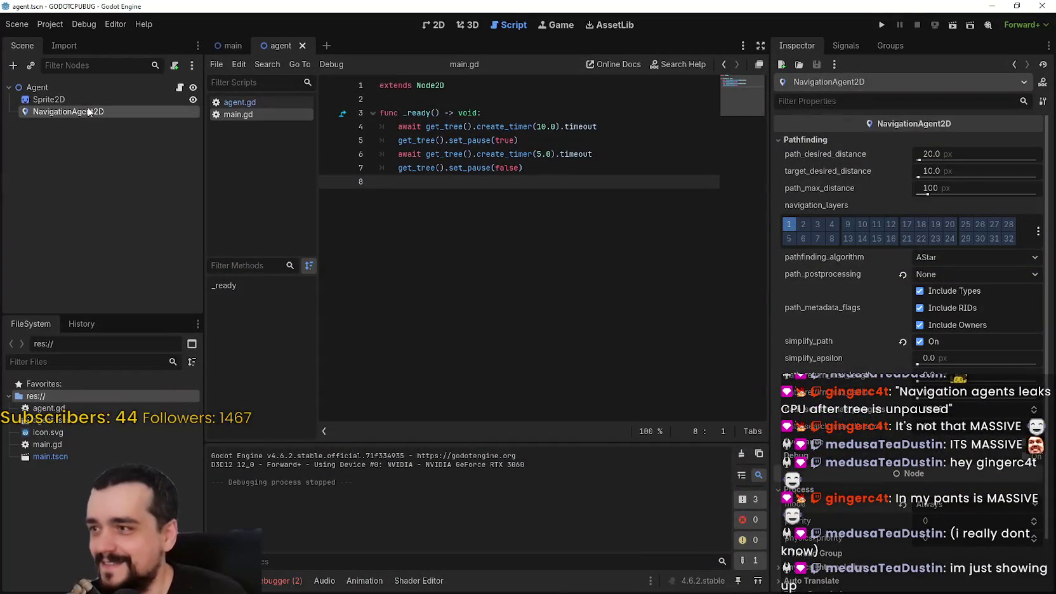
- Save the scene and run the GODOTCPUBUG test project again
scroll(837, 348, down, 2)
key(ctrl+s)
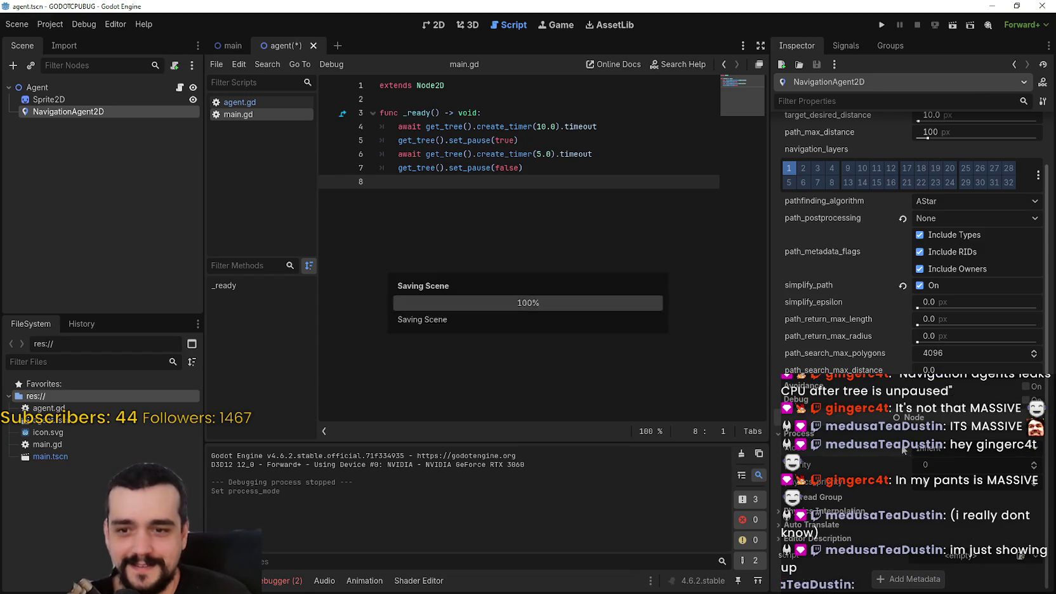
click(879, 26)
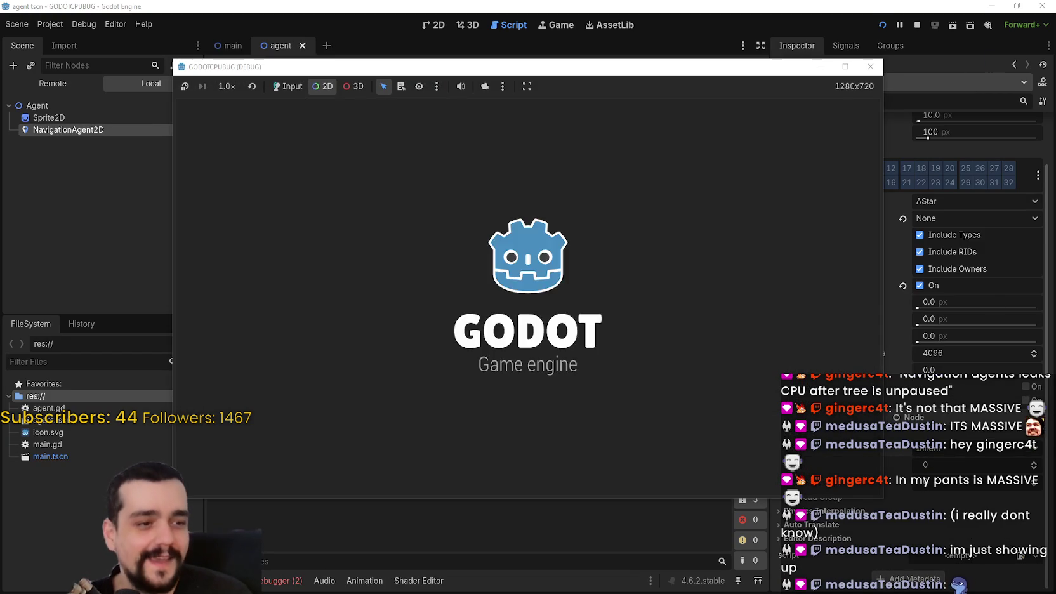
- Check the game's CPU use (about 42%) in Task Manager's processes and performance views, then stop the run
key(ctrl+shift+Escape)
key(alt+F4)
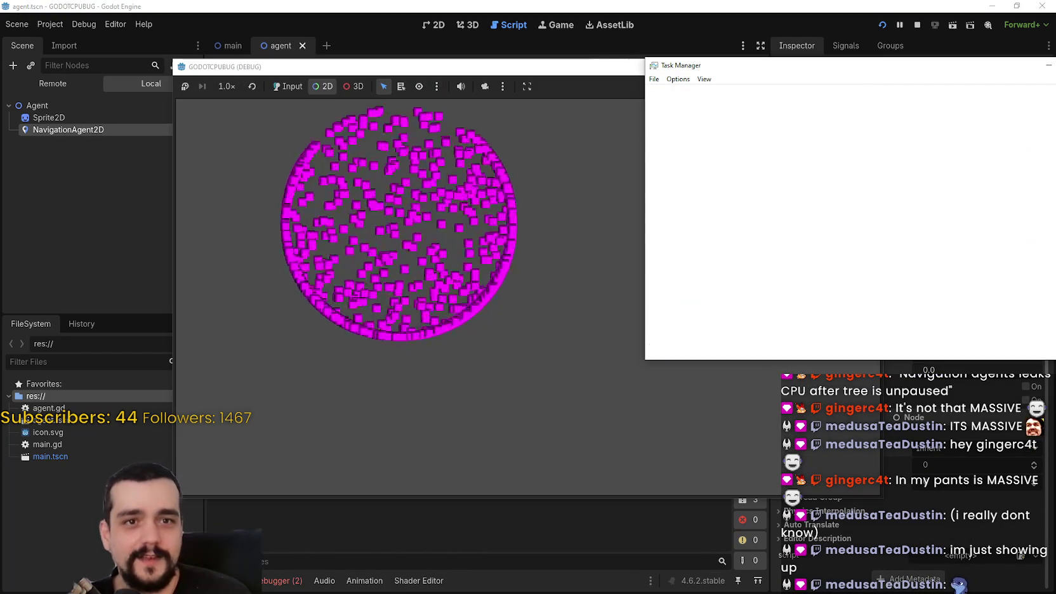
key(ctrl+shift+Escape)
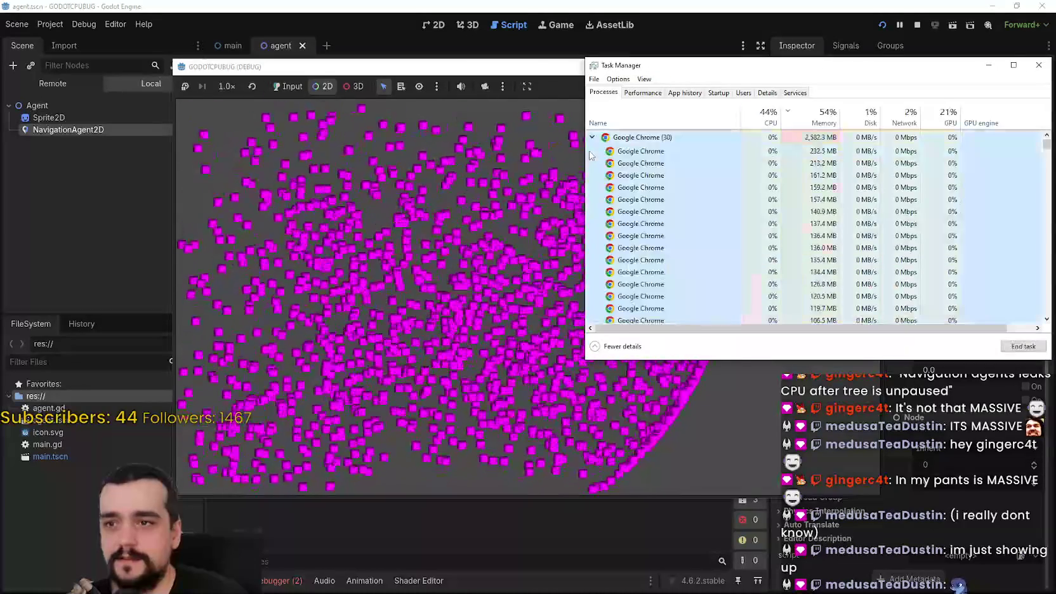
click(595, 154)
click(637, 178)
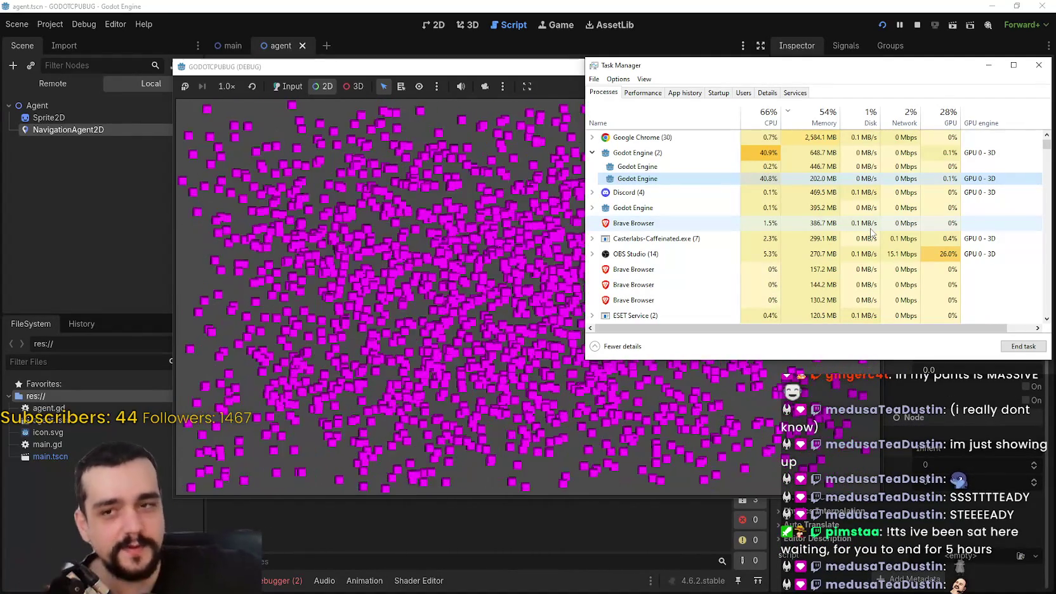
click(651, 97)
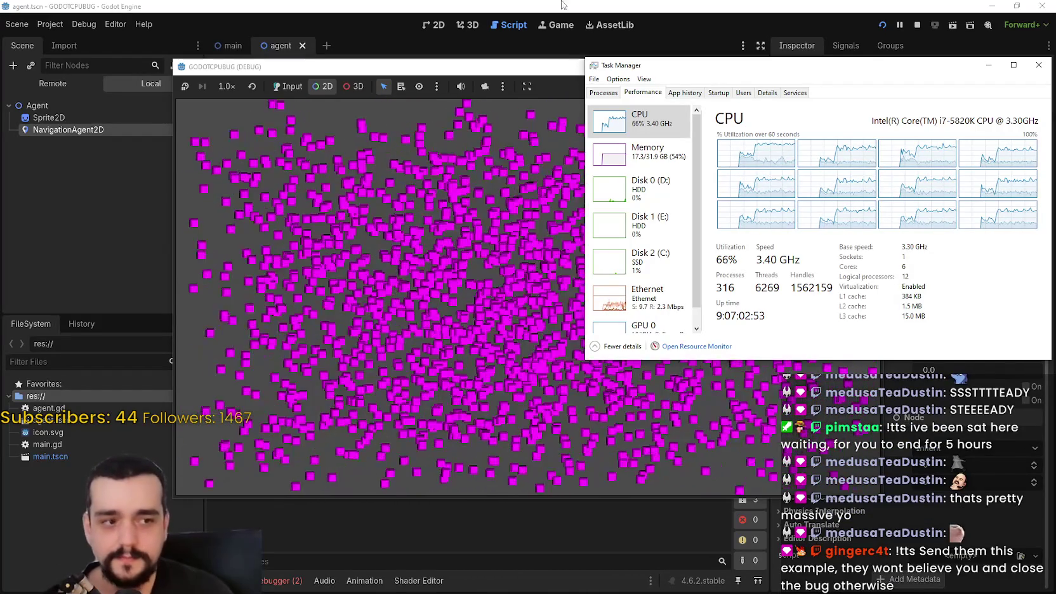
click(603, 93)
click(1039, 65)
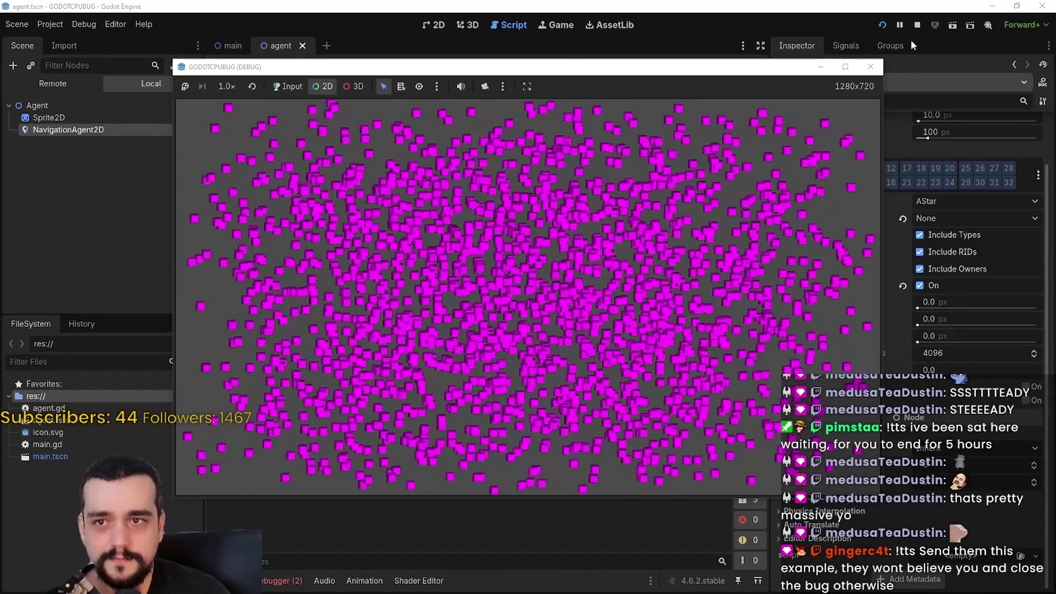
click(916, 26)
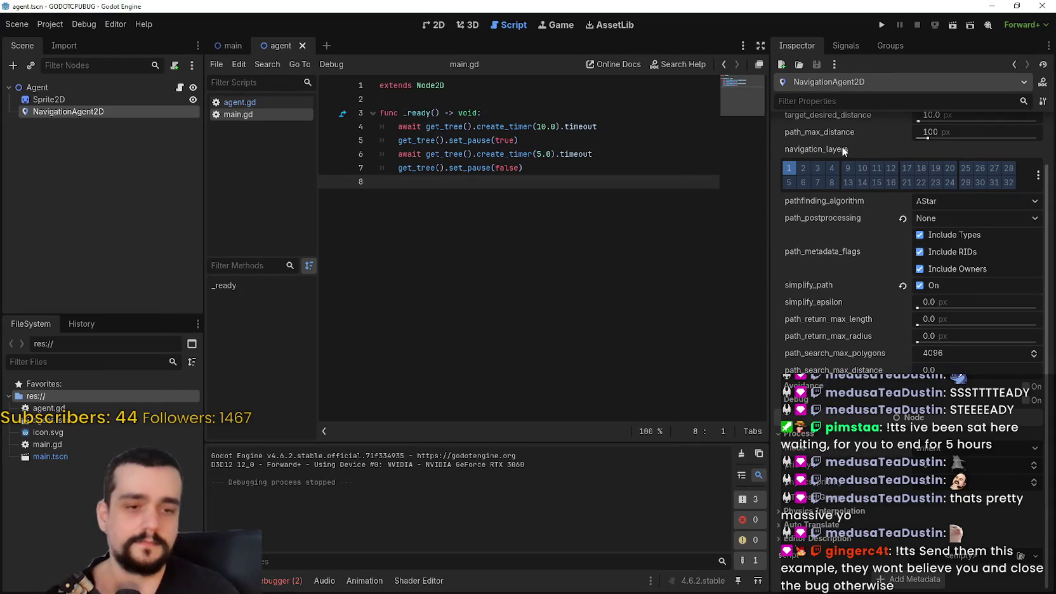
- Show the debugger's Errors (2) list, including the warning that movement_target is never used
mouse_move(841, 148)
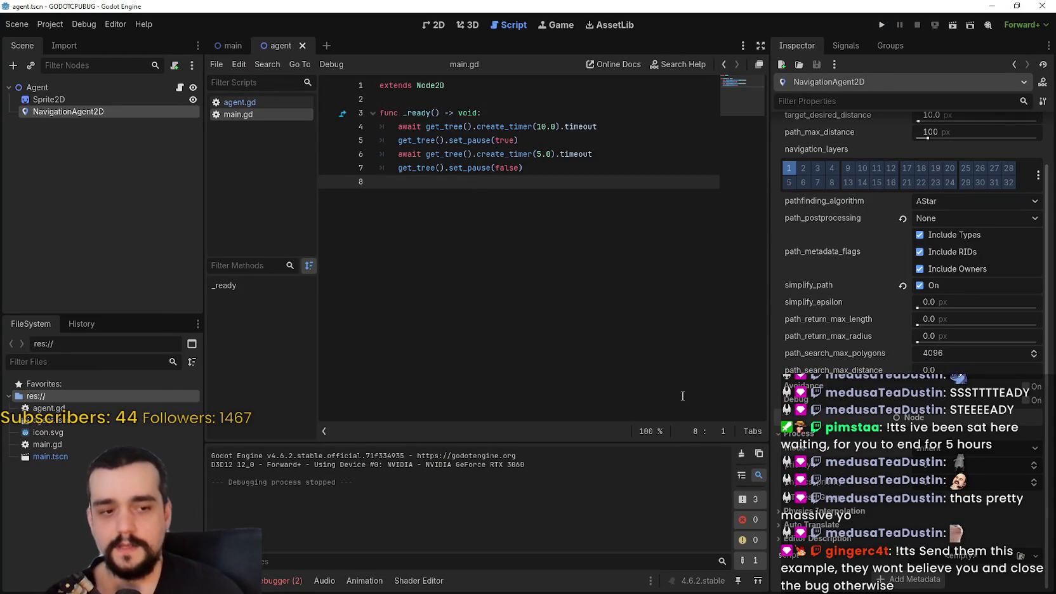
click(297, 580)
click(295, 422)
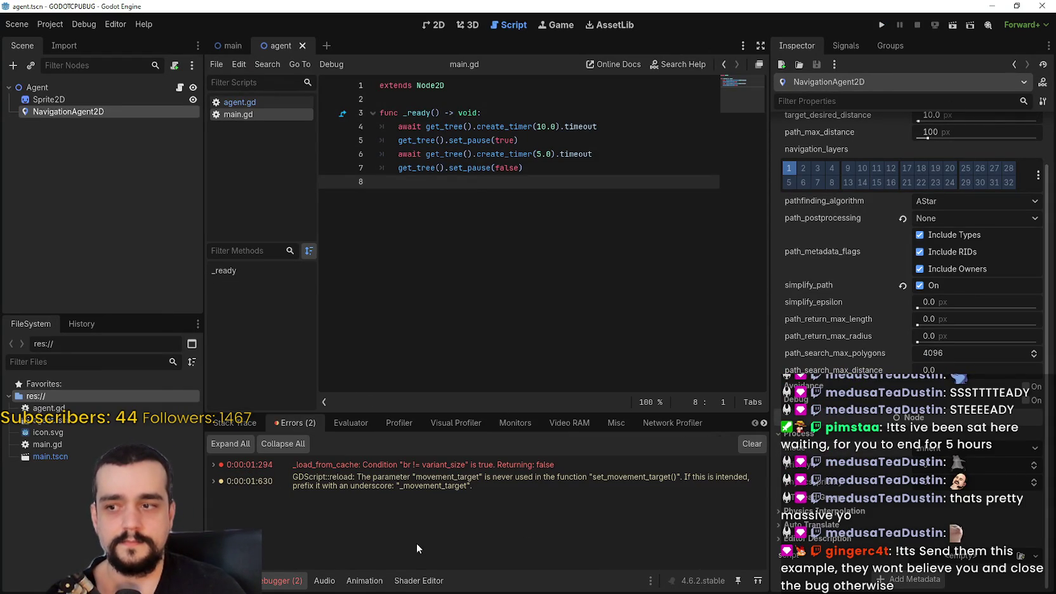
mouse_move(459, 473)
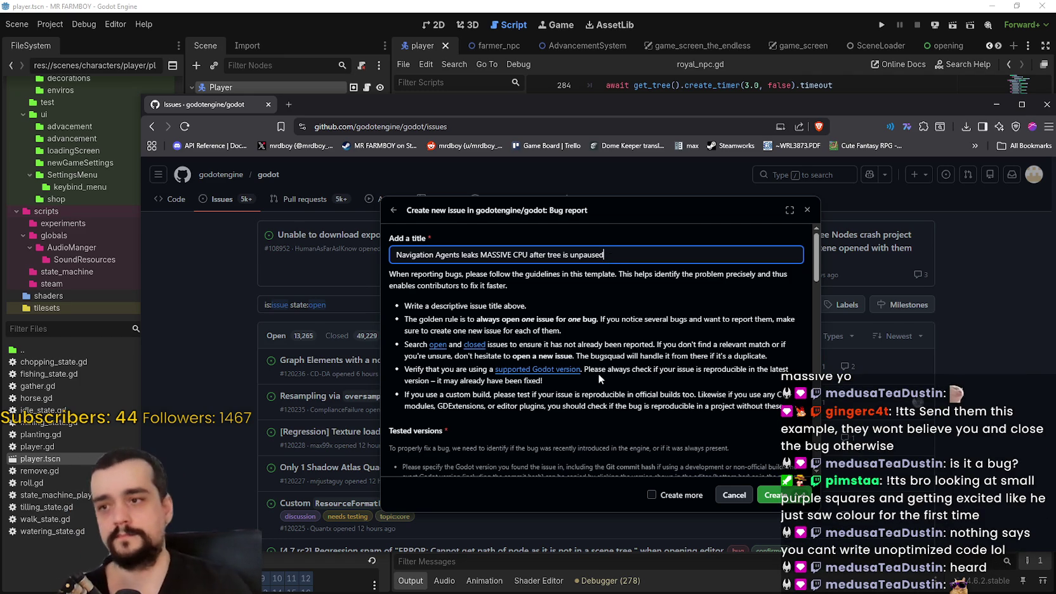
- Write 'Reproducible in all 4.6x and 4.7x, haven't tried lower versions.' in the Tested versions box
scroll(595, 376, down, 10)
click(592, 354)
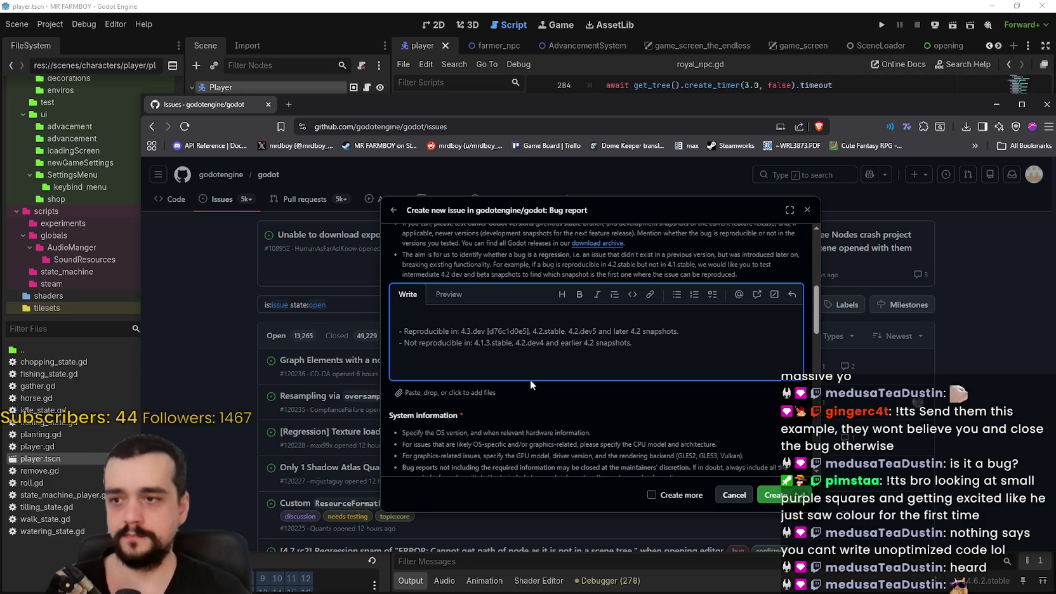
text(Re)
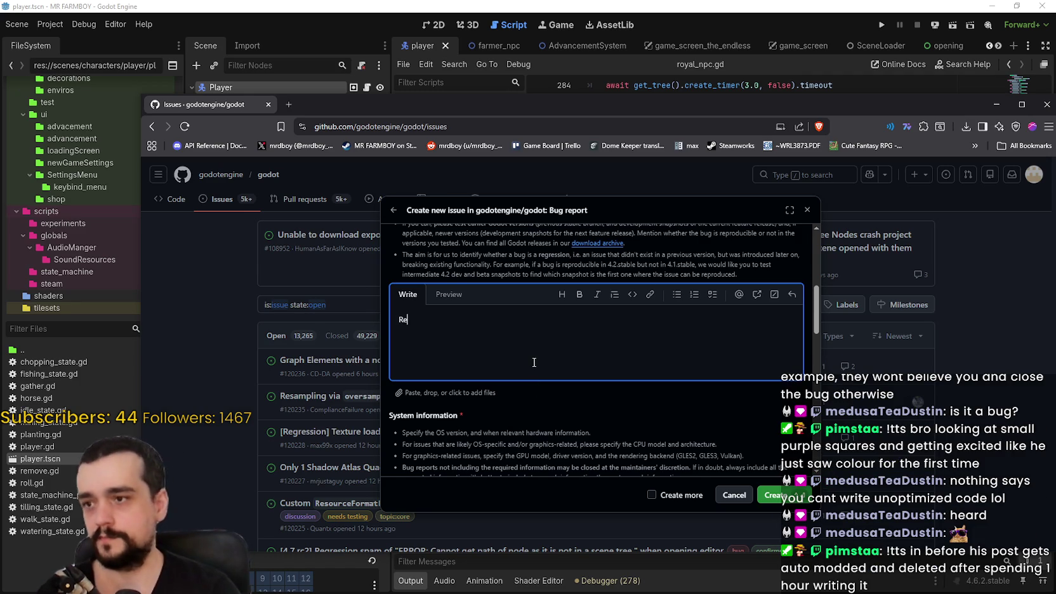
key(BackSpace)
text(Reprodu)
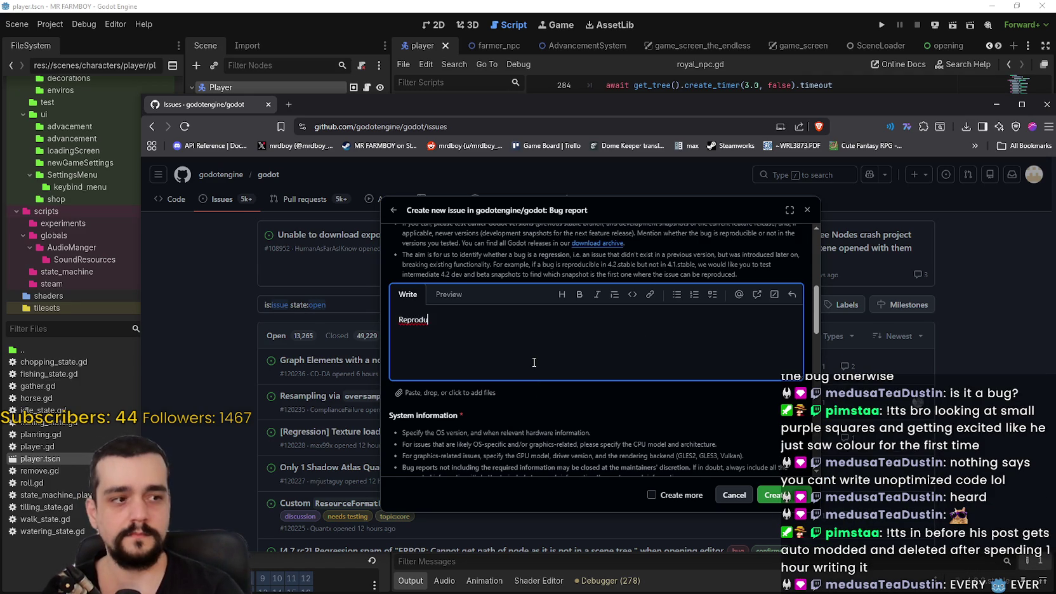
key(BackSpace)
text(ucible in all godo)
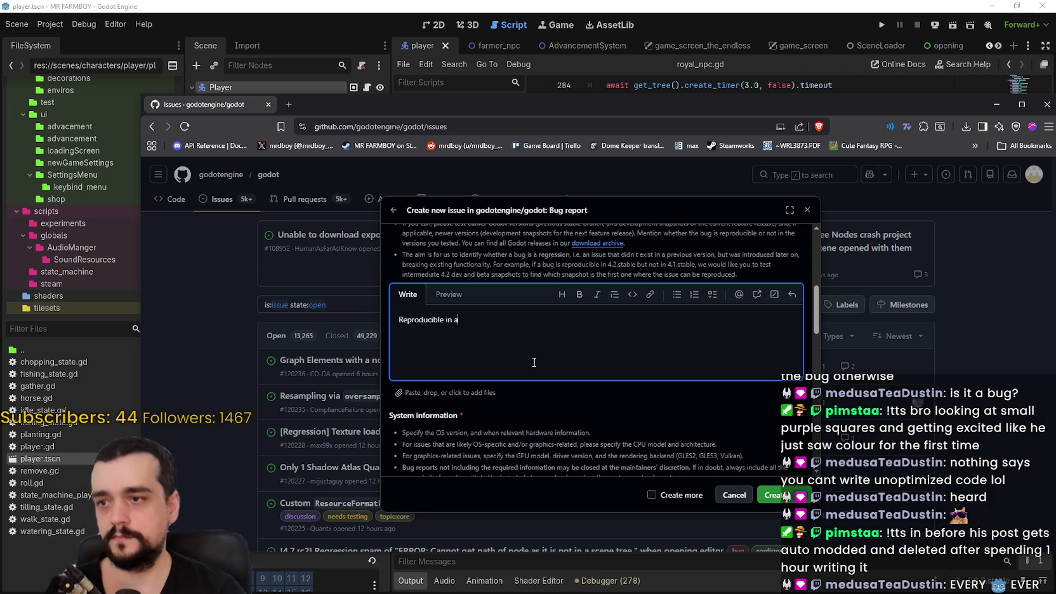
text(t ve)
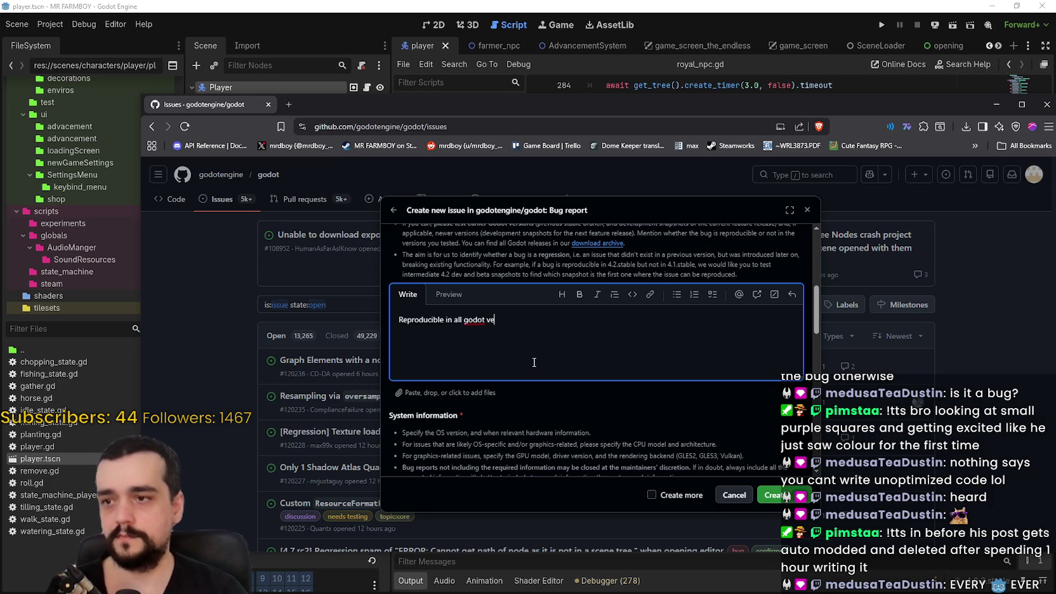
text(rsijoions)
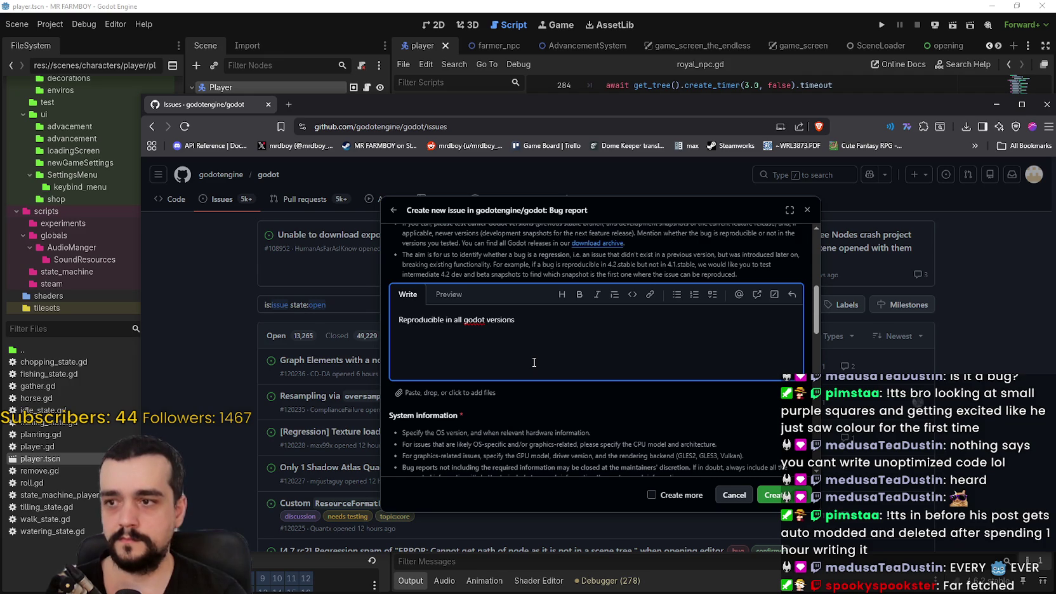
key(BackSpace)
key(BackSpace)
key(BackSpace)
key(BackSpace)
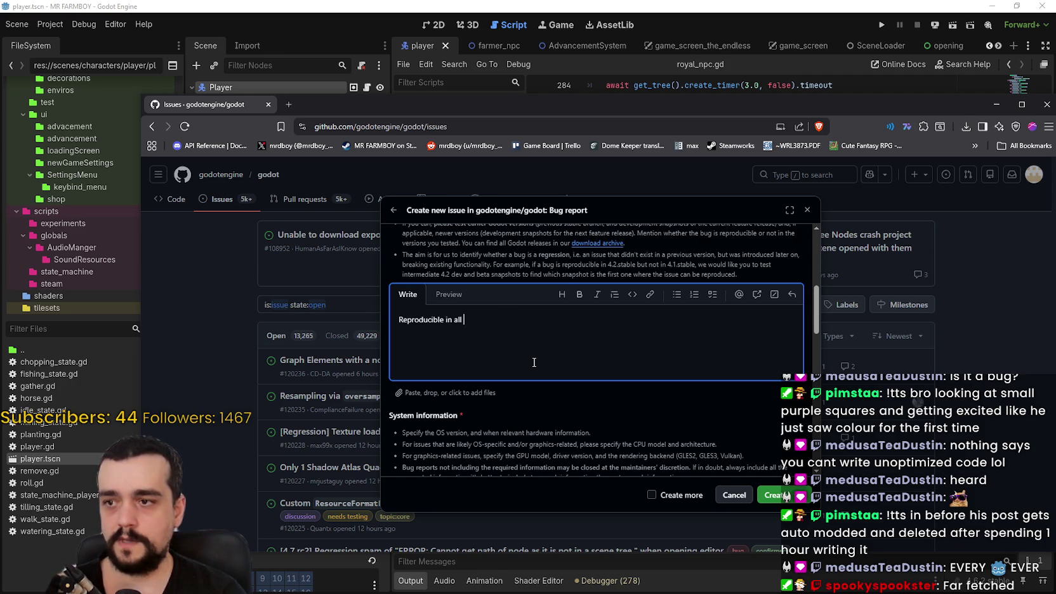
text(4.6)
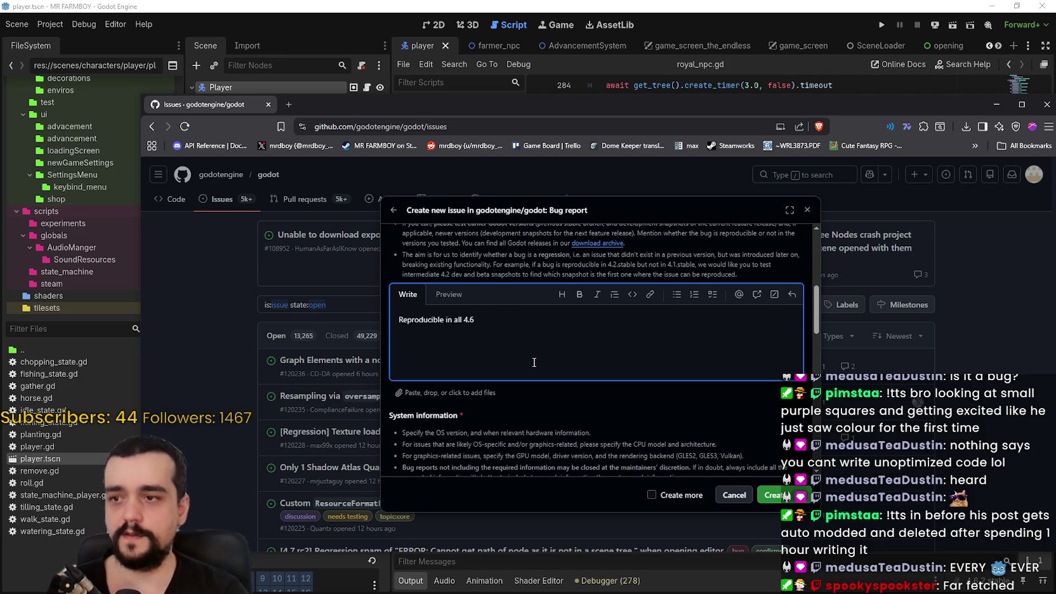
text(x and 4)
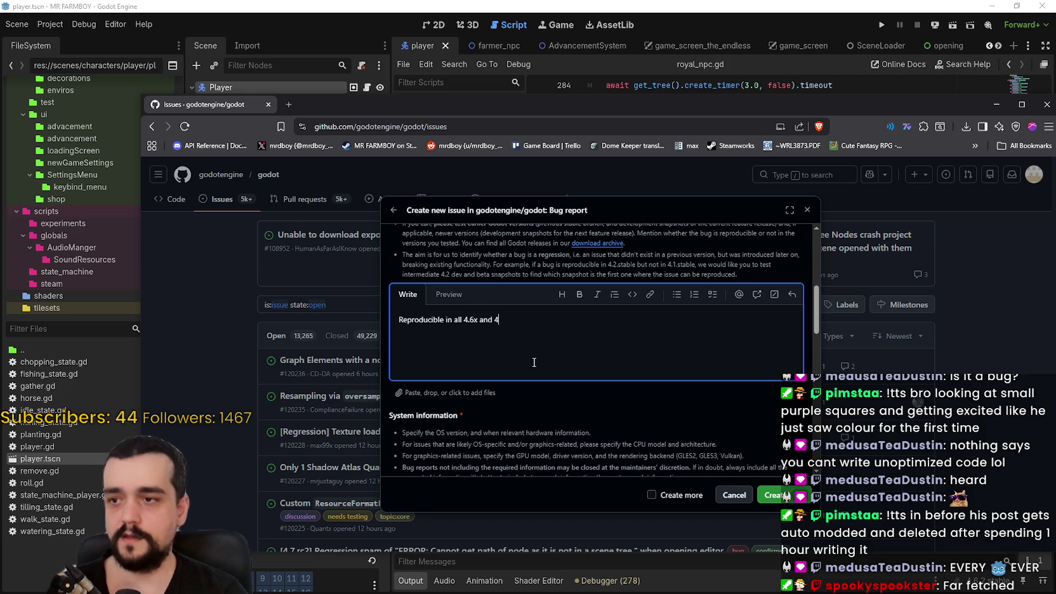
text(.7x)
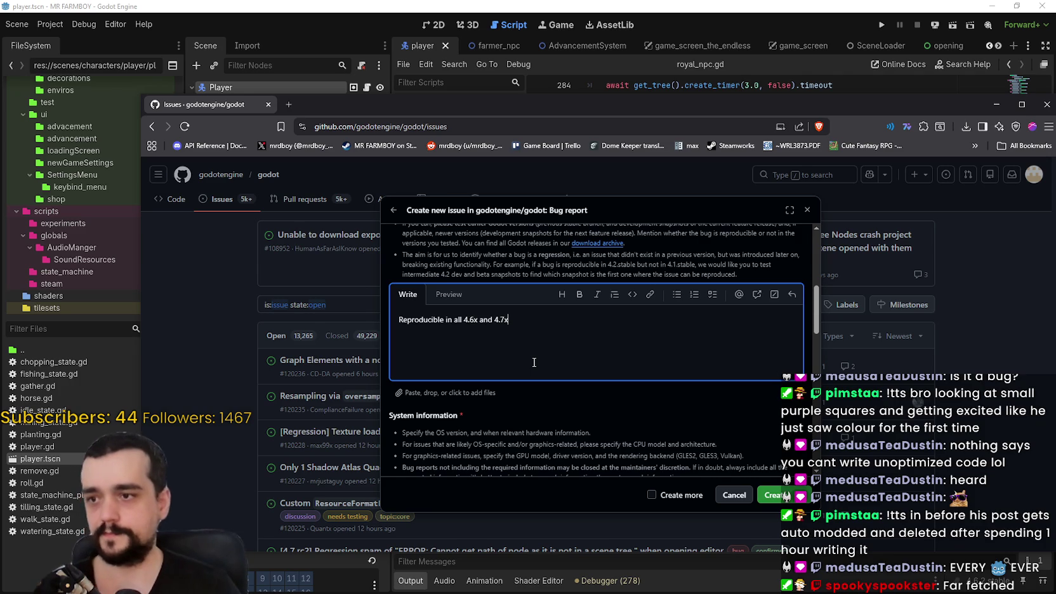
text(, ha)
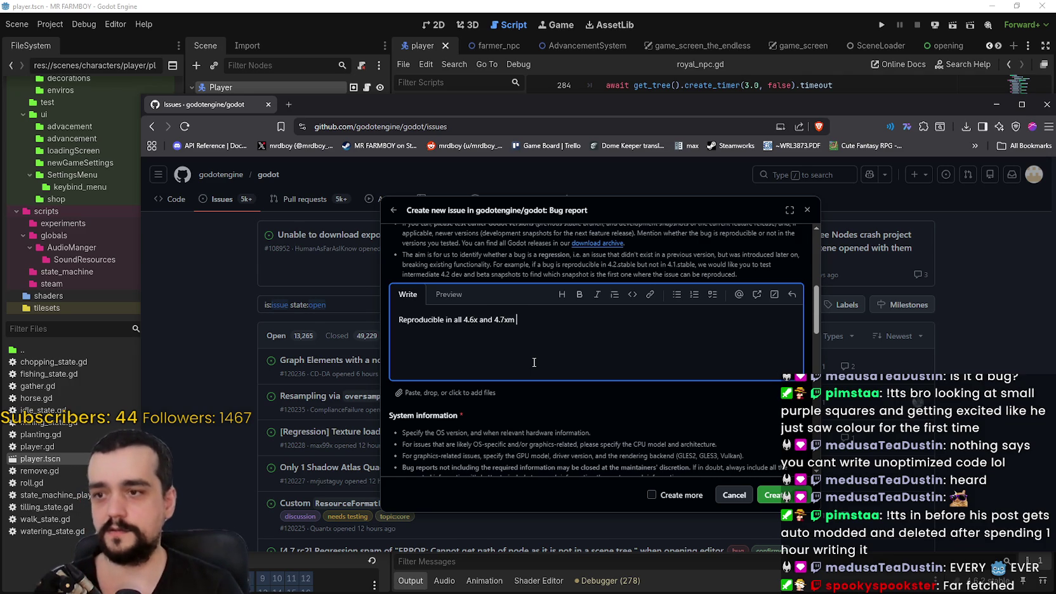
text(ven't tri)
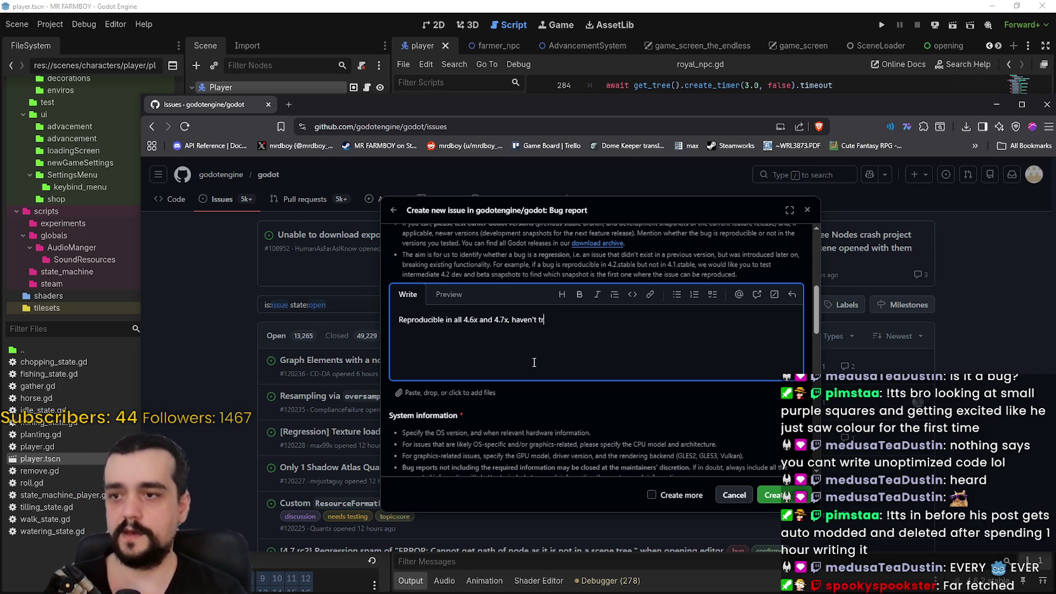
key(BackSpace)
key(BackSpace)
key(BackSpace)
text(ried lower vers)
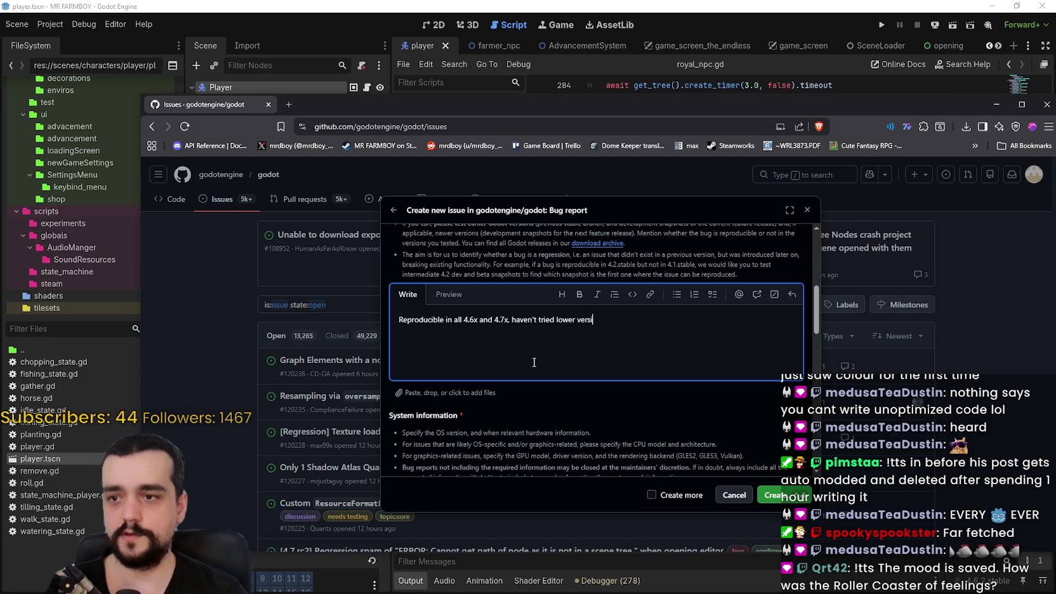
text(sions.)
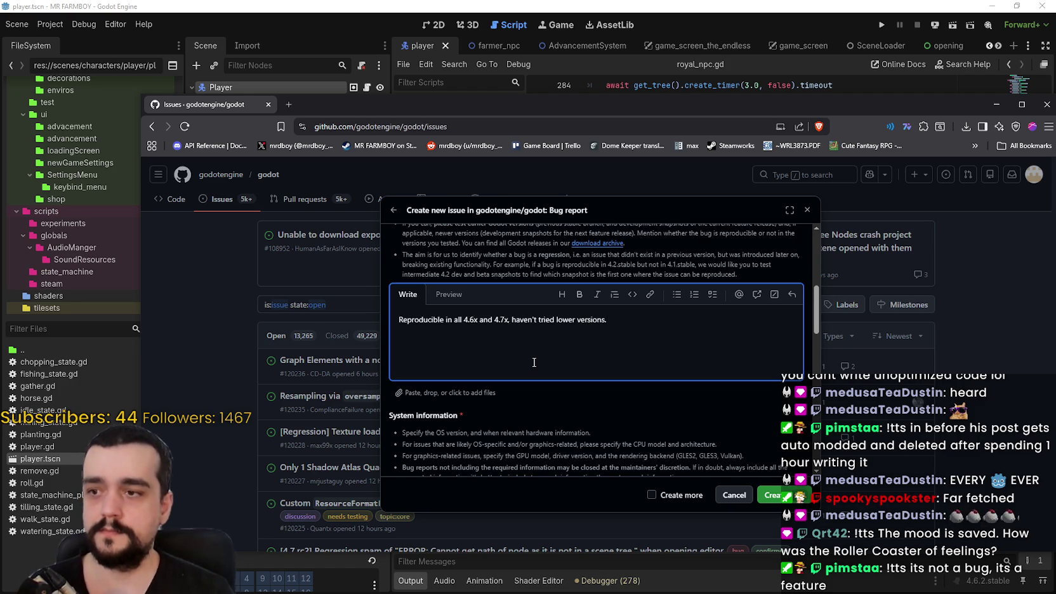
key(Return)
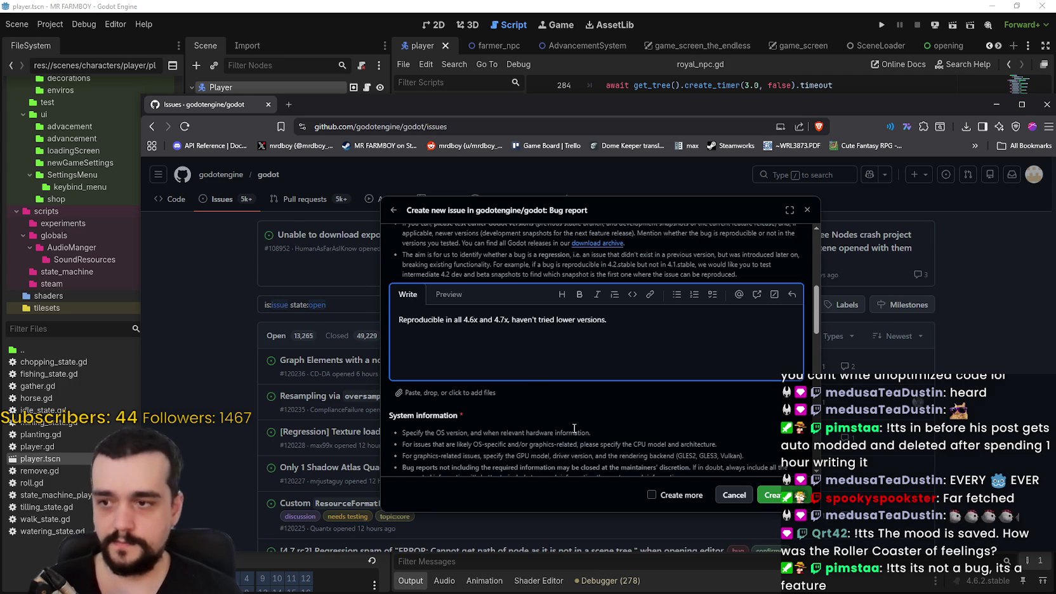
scroll(507, 407, down, 1)
scroll(507, 407, down, 2)
scroll(511, 393, up, 4)
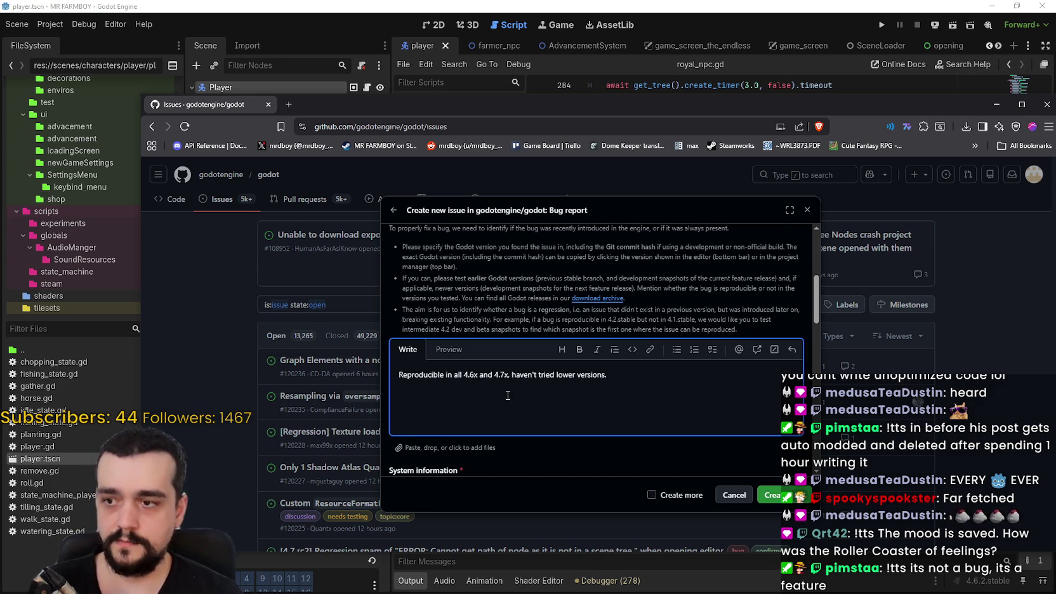
click(461, 353)
click(421, 350)
scroll(473, 404, up, 3)
scroll(475, 405, up, 1)
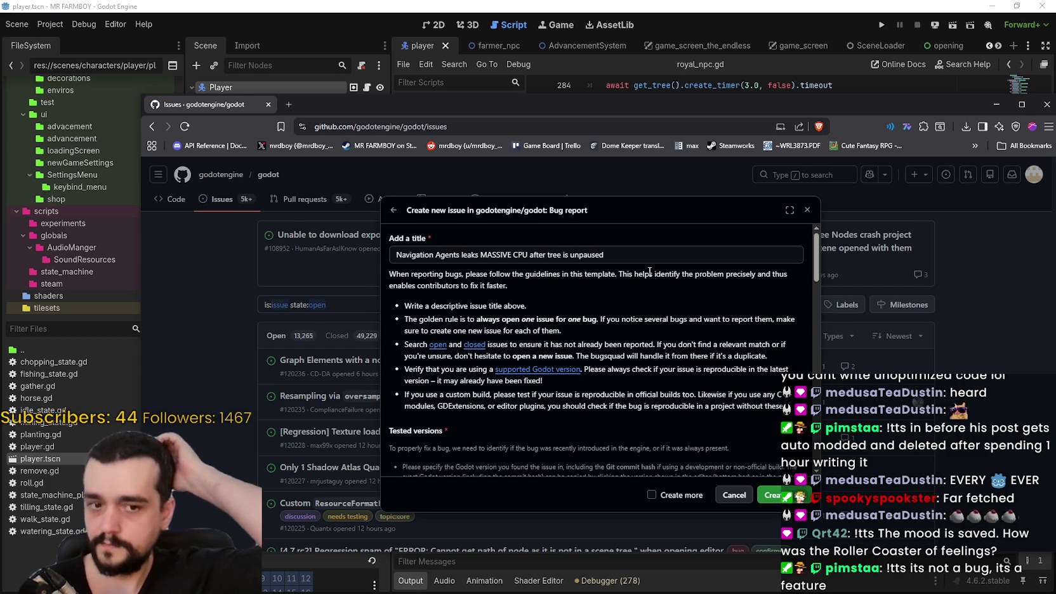
scroll(560, 293, down, 4)
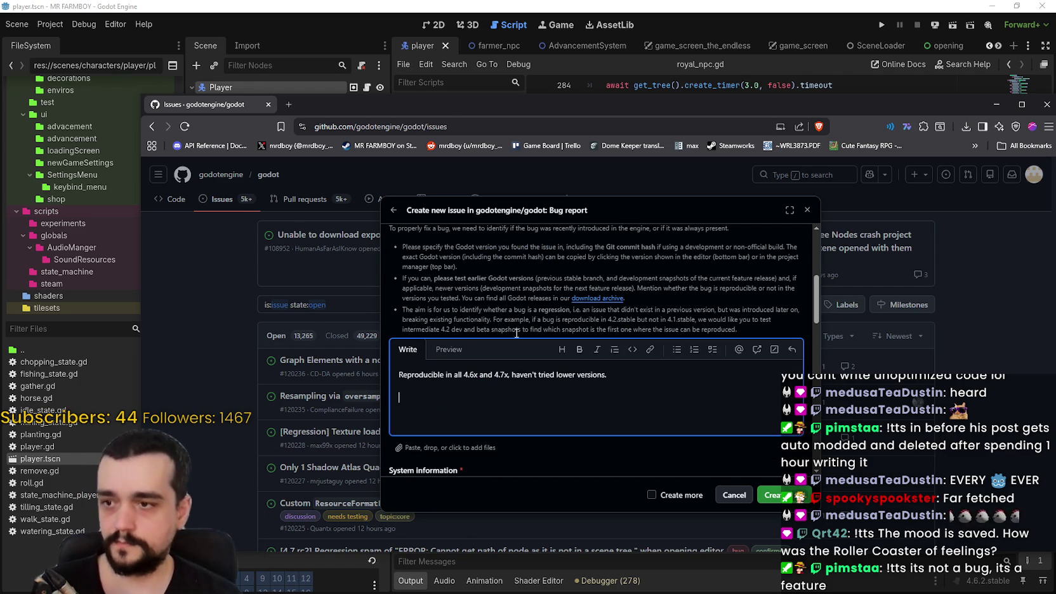
scroll(462, 388, down, 1)
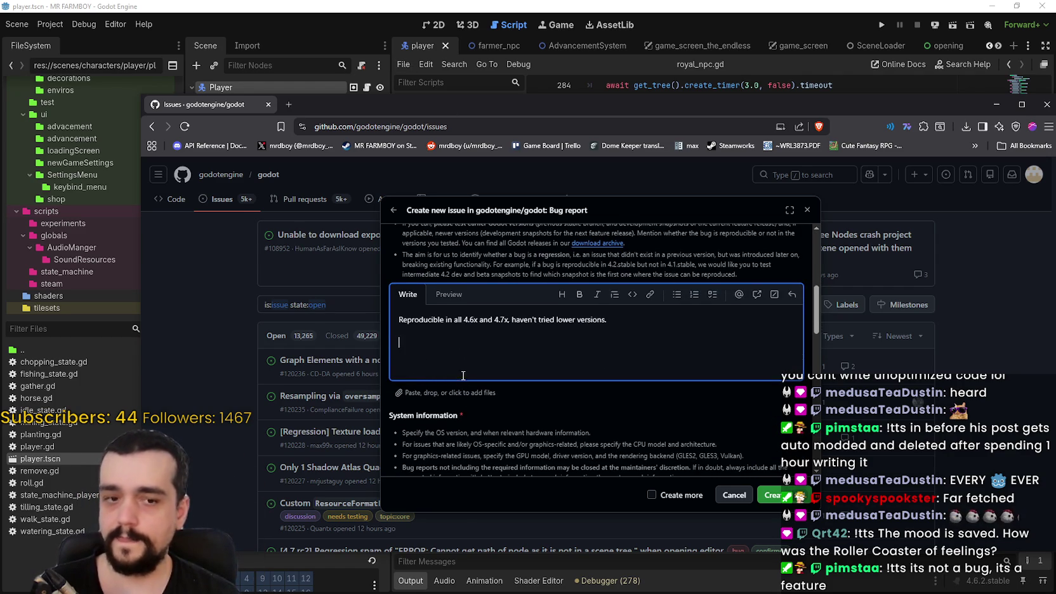
scroll(466, 371, up, 5)
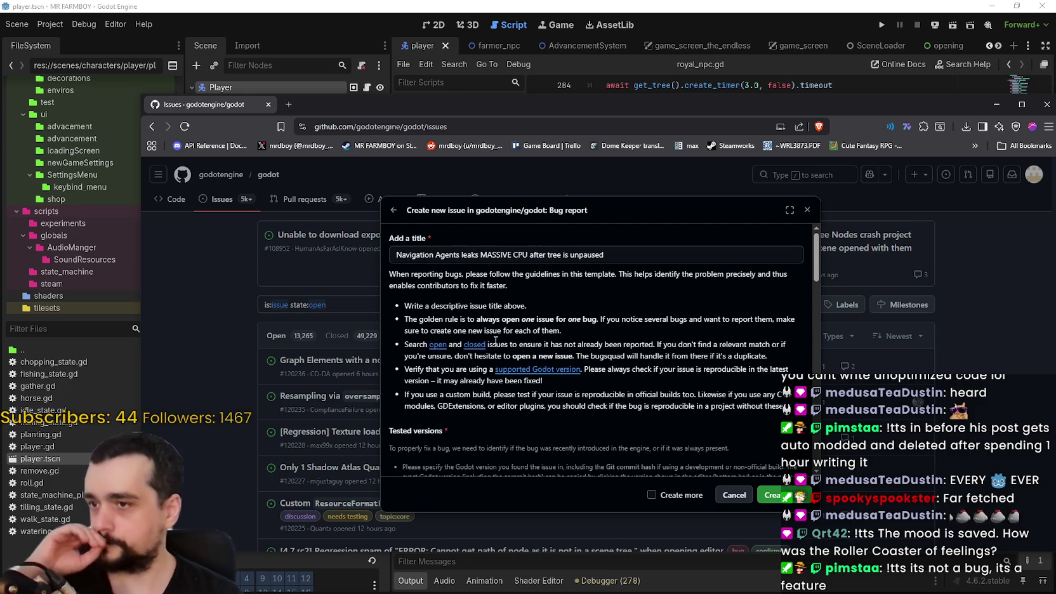
scroll(469, 301, down, 2)
scroll(470, 302, down, 4)
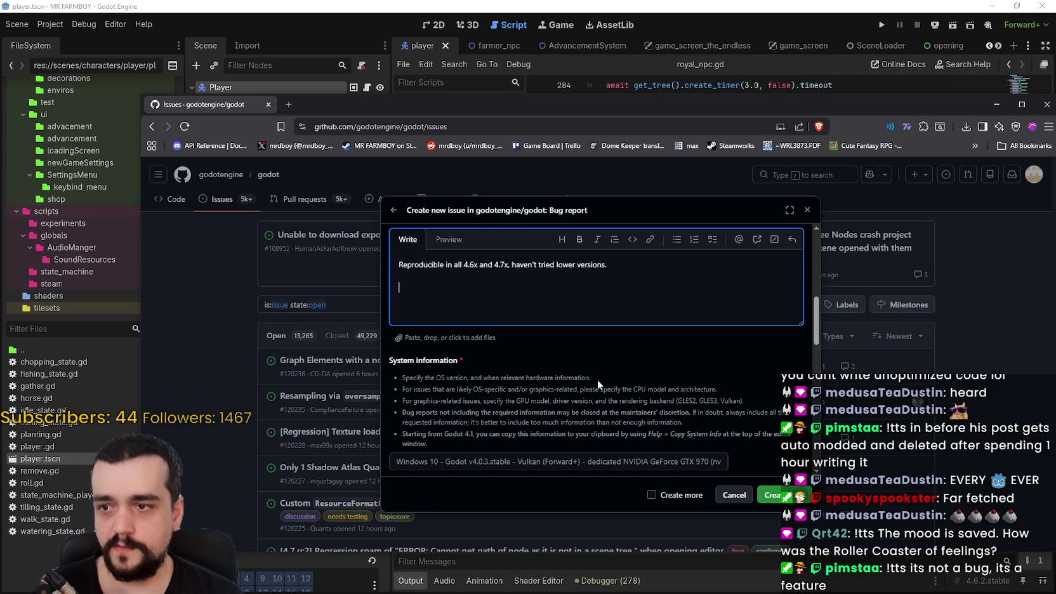
drag(587, 378, 428, 374)
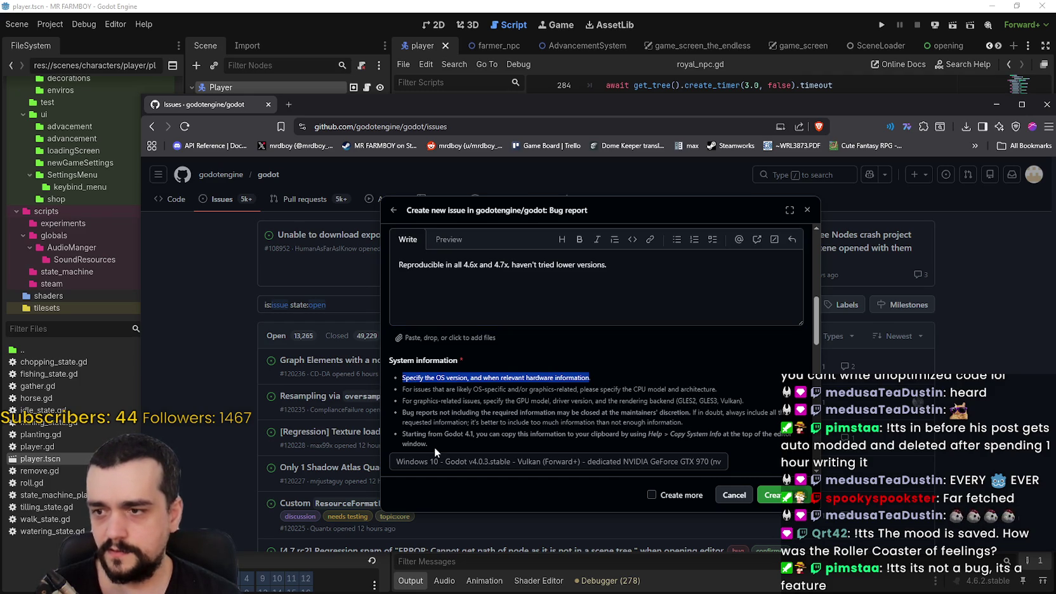
triple_click(403, 437)
drag(403, 441, 401, 377)
scroll(446, 406, down, 1)
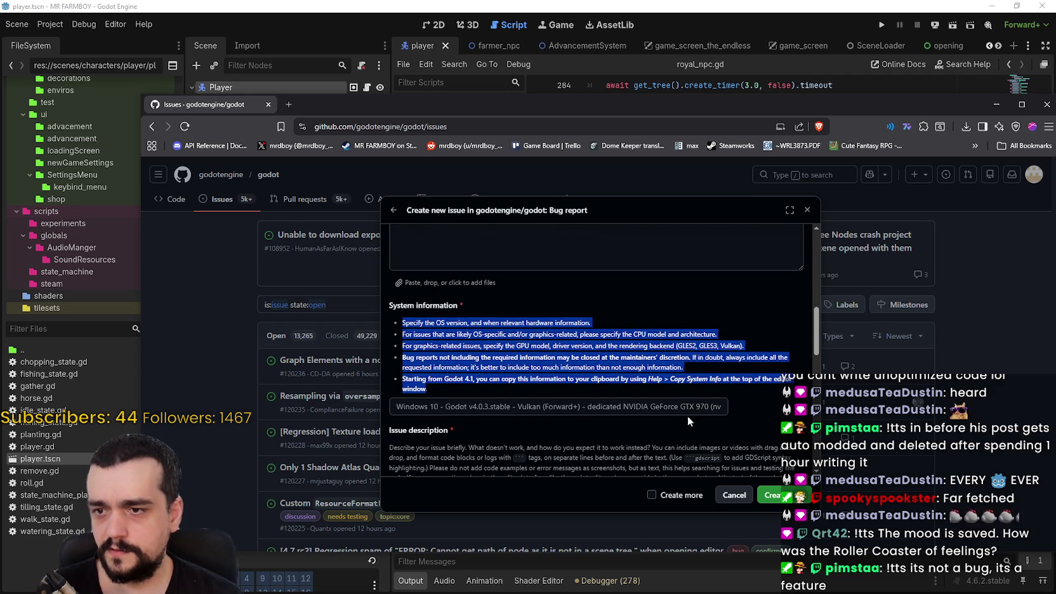
click(408, 406)
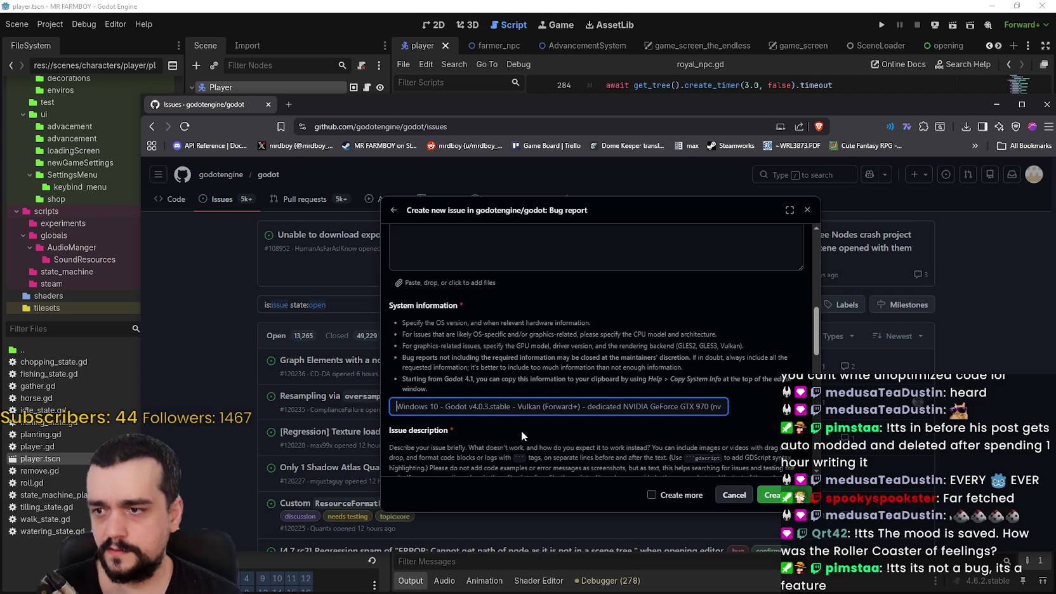
scroll(523, 427, down, 2)
scroll(562, 358, up, 1)
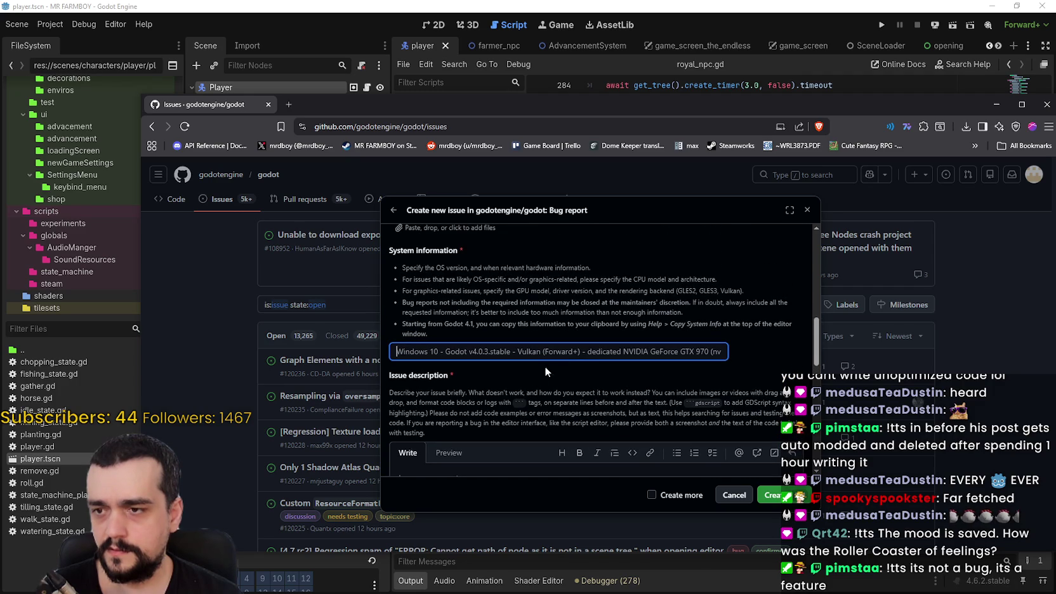
scroll(498, 374, up, 4)
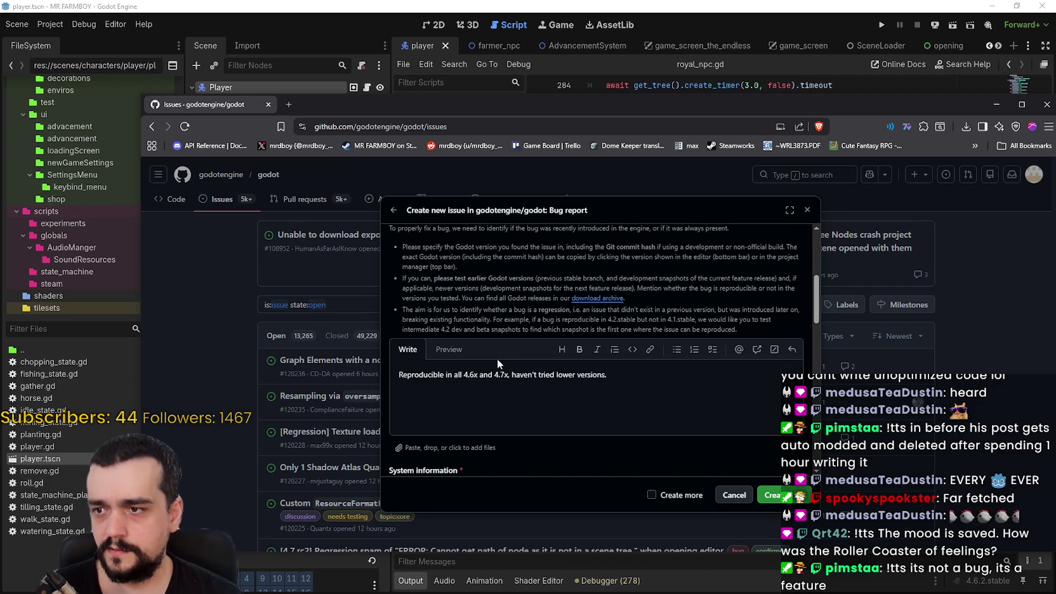
scroll(491, 361, down, 3)
scroll(491, 361, up, 4)
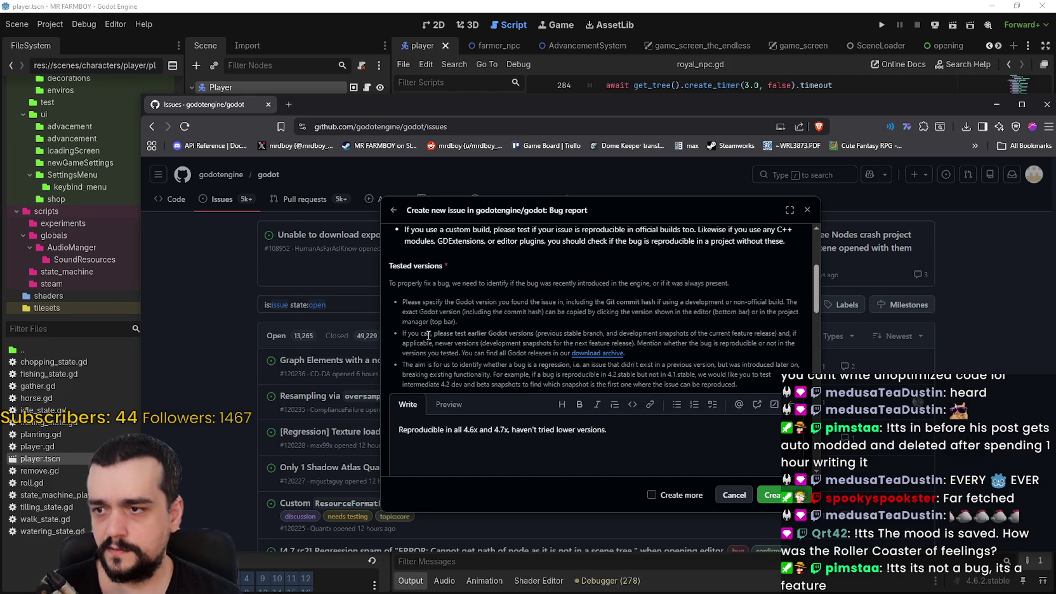
scroll(505, 333, down, 1)
scroll(502, 333, up, 1)
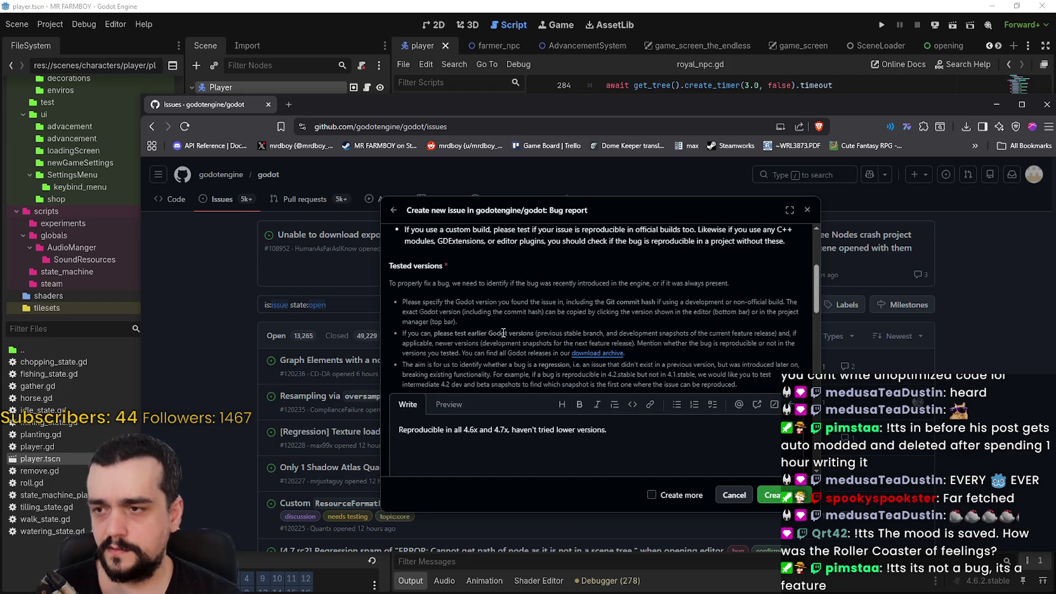
scroll(493, 318, down, 5)
scroll(488, 302, up, 1)
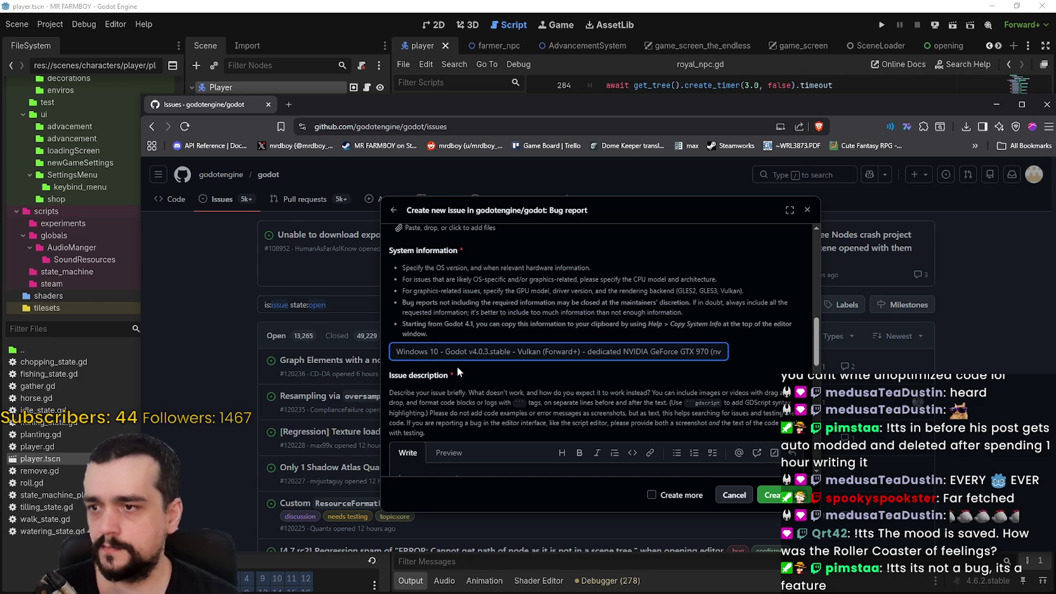
scroll(457, 368, down, 1)
scroll(454, 324, up, 1)
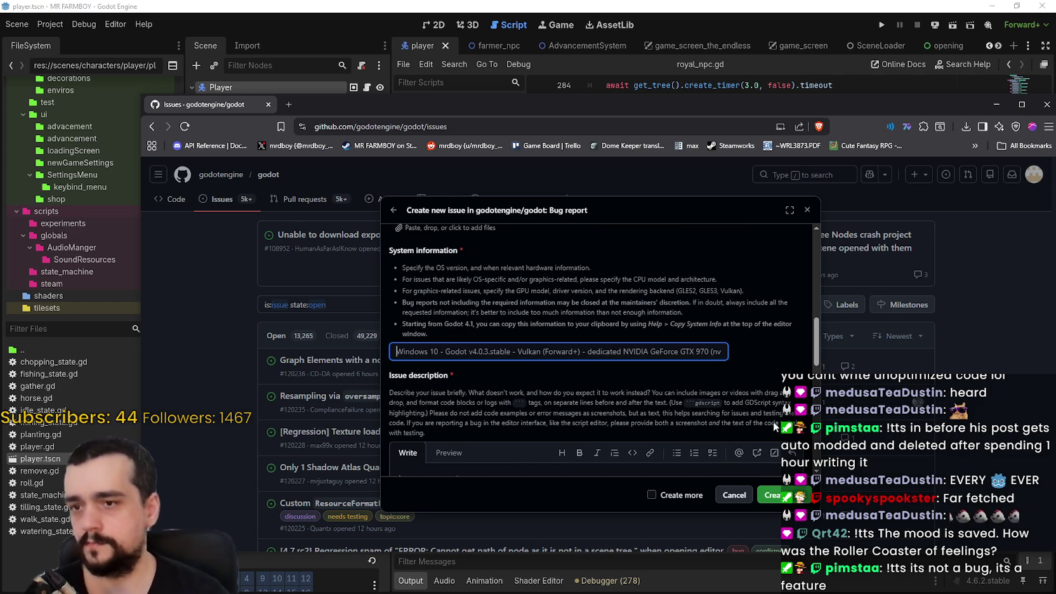
key(alt+Tab)
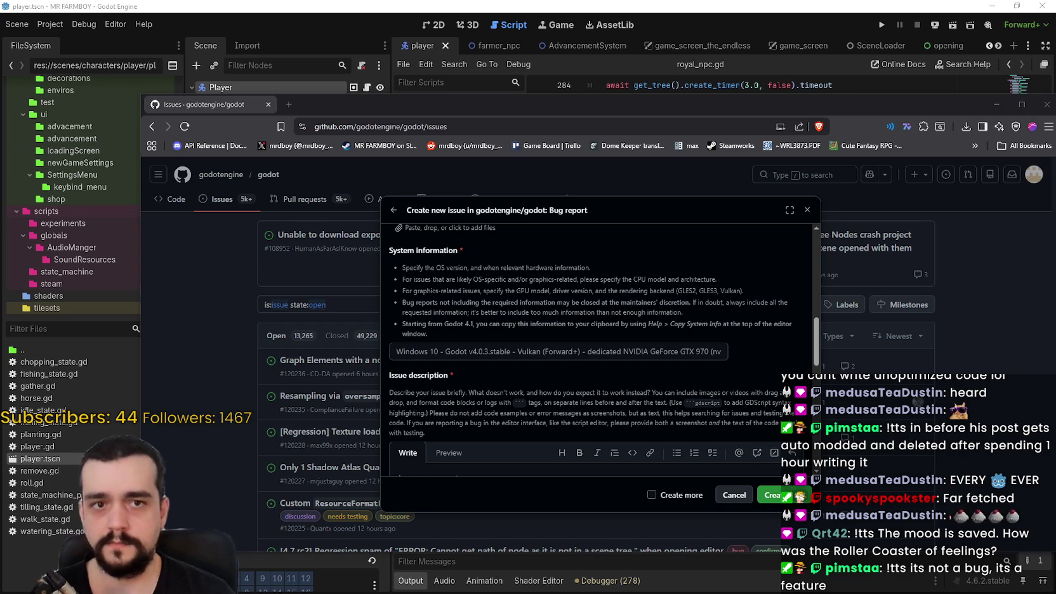
key(ctrl+n)
mouse_move(389, 328)
mouse_down()
mouse_move(508, 365)
mouse_move(771, 380)
mouse_up()
- Enter 'Windows 10 - Godot v4.6.3.stable - Vulkan (Forward+) - dedicated NVIDEA GeForce GTX 3060' as system information
click(498, 222)
click(485, 350)
text(W)
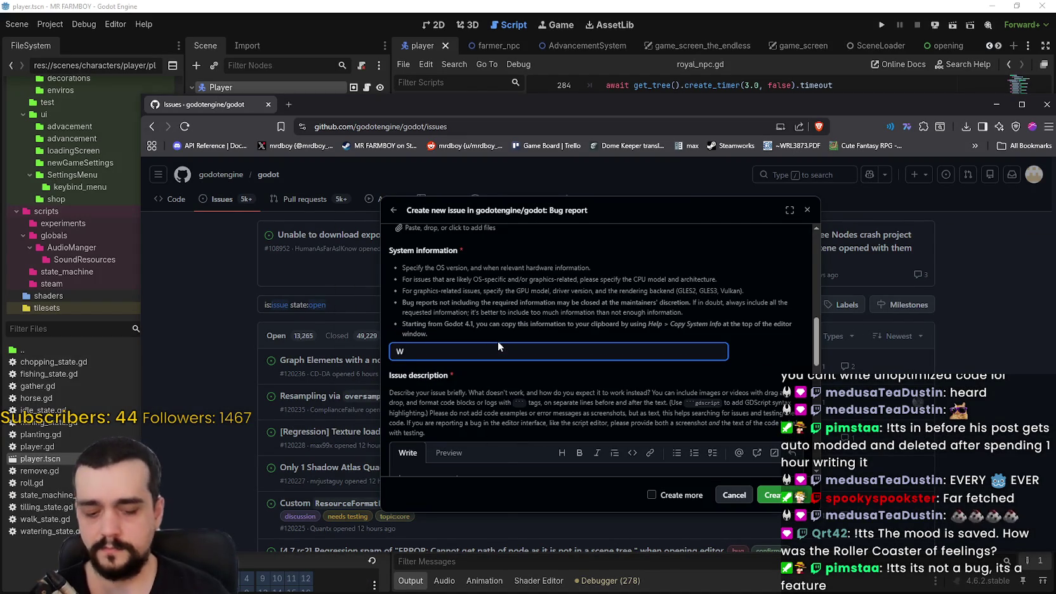
text(indows 10 - Godot v4.6.3)
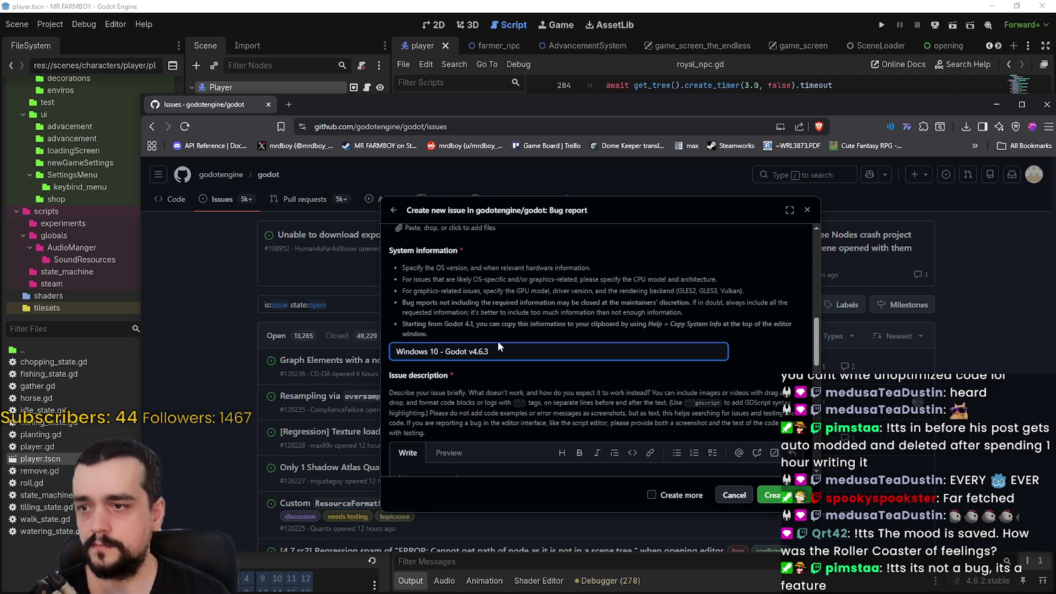
text(.stable)
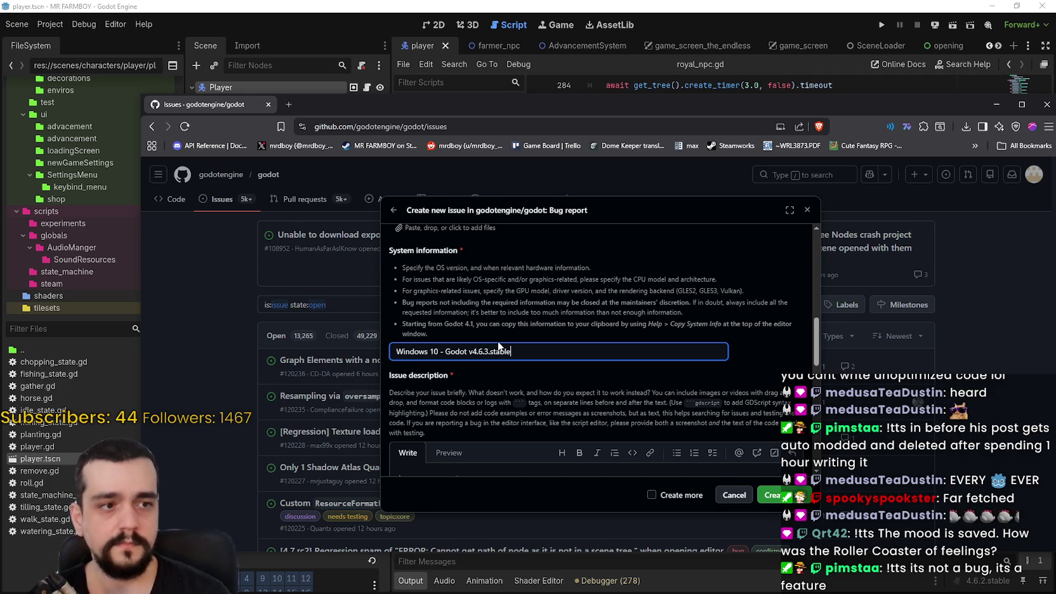
text( - Vulkan ()
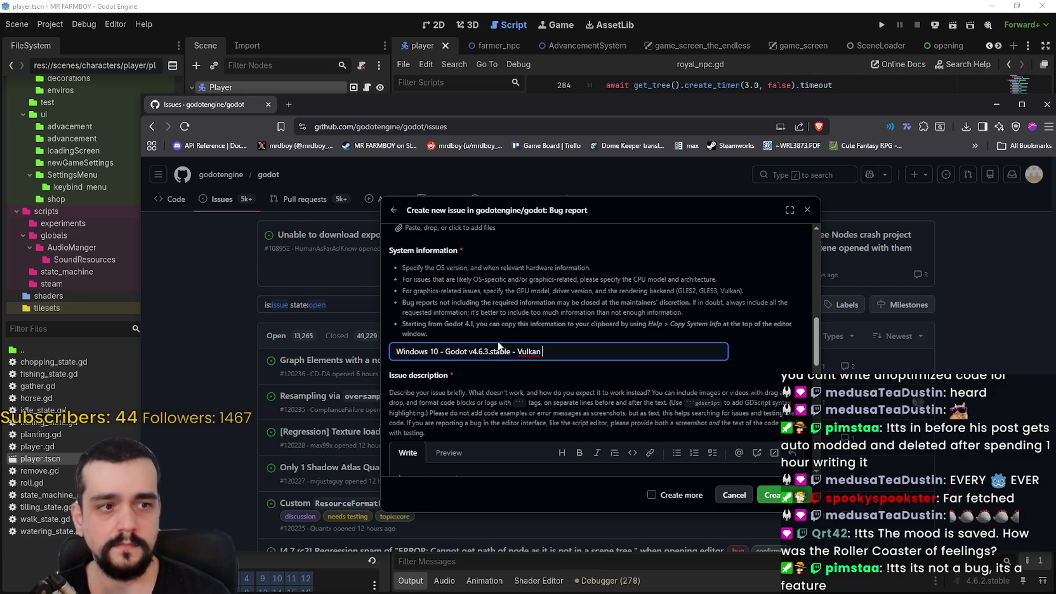
text(Forward+))
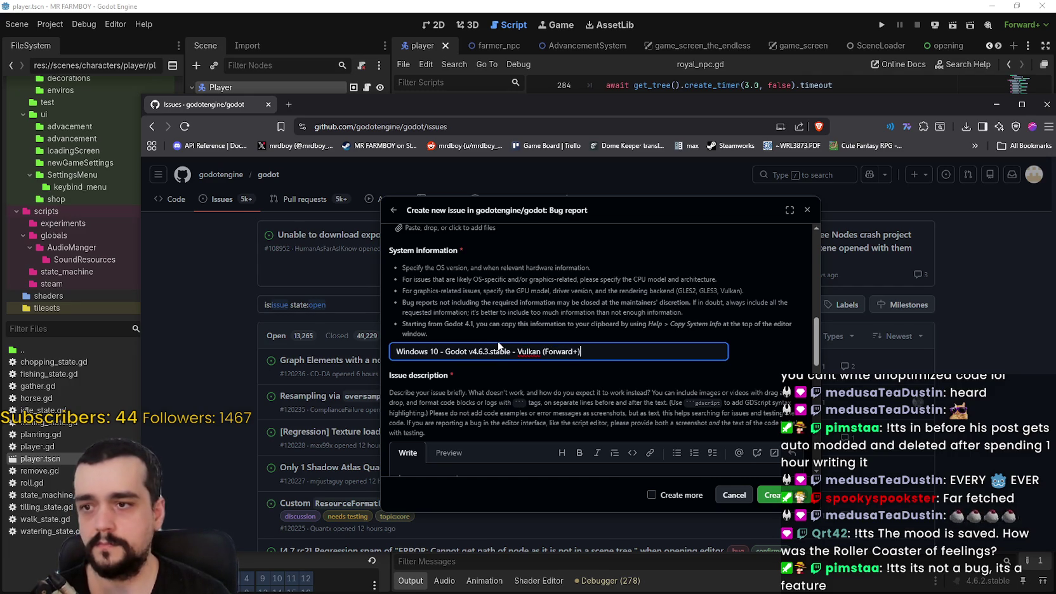
text( - )
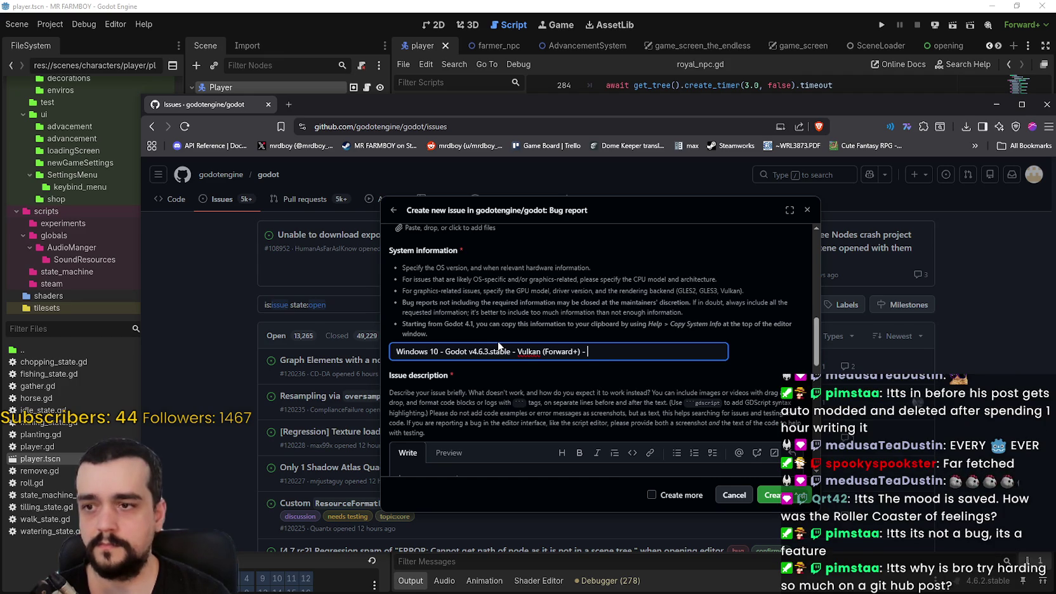
text(dedicated NVIDEA G)
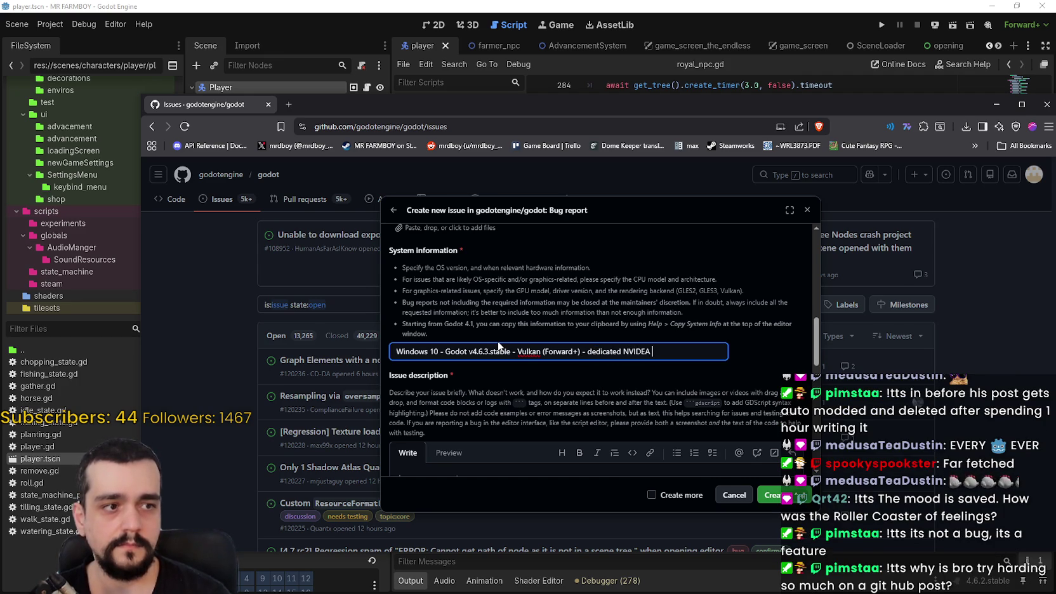
text(eForc)
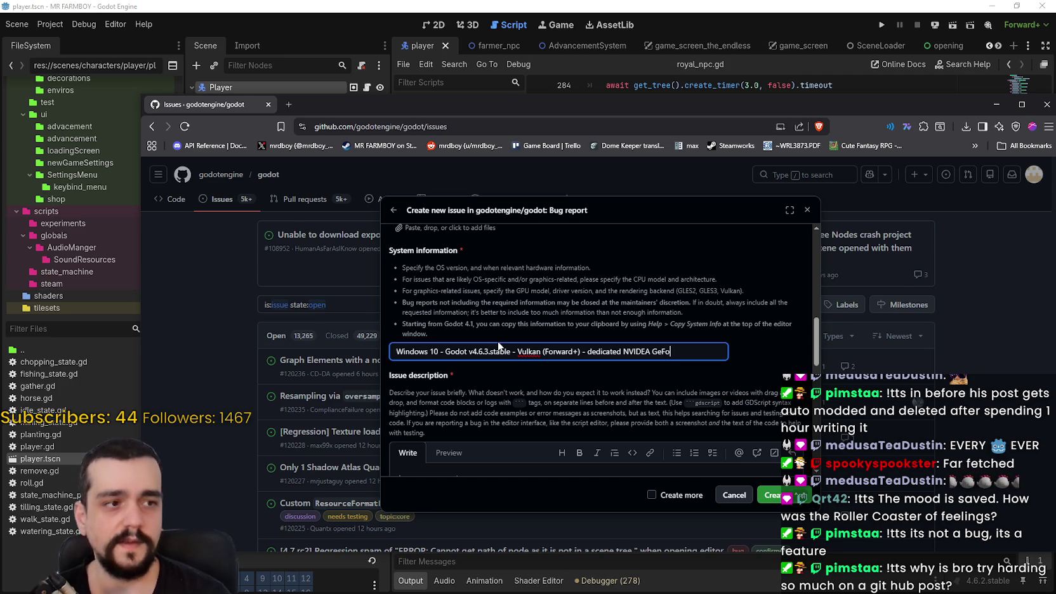
text(e GTX )
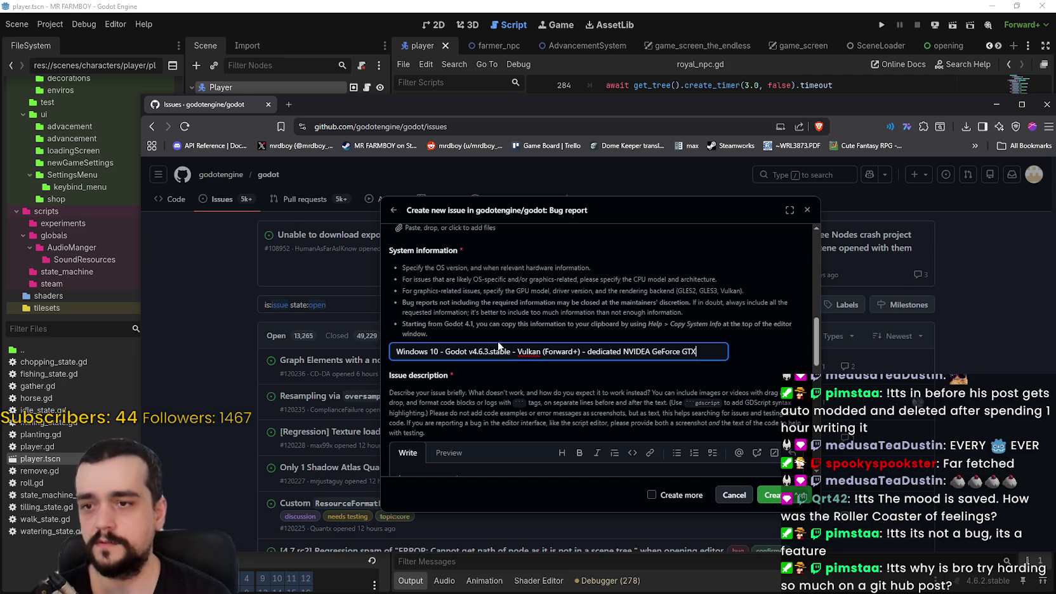
text(3060)
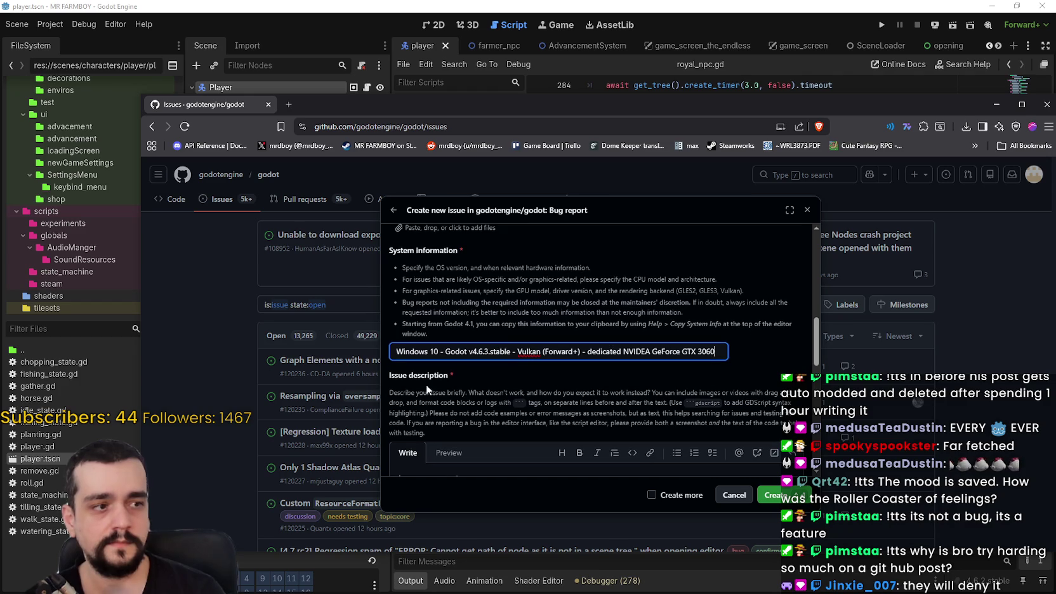
- Move down to the Issue description box to begin writing the description
click(471, 351)
scroll(495, 406, down, 2)
click(495, 421)
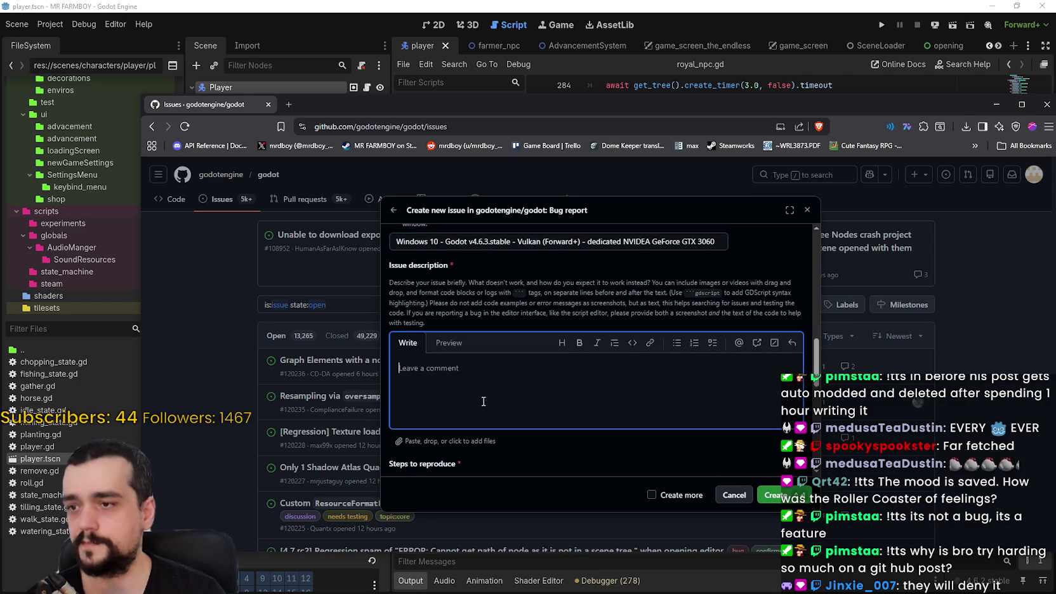
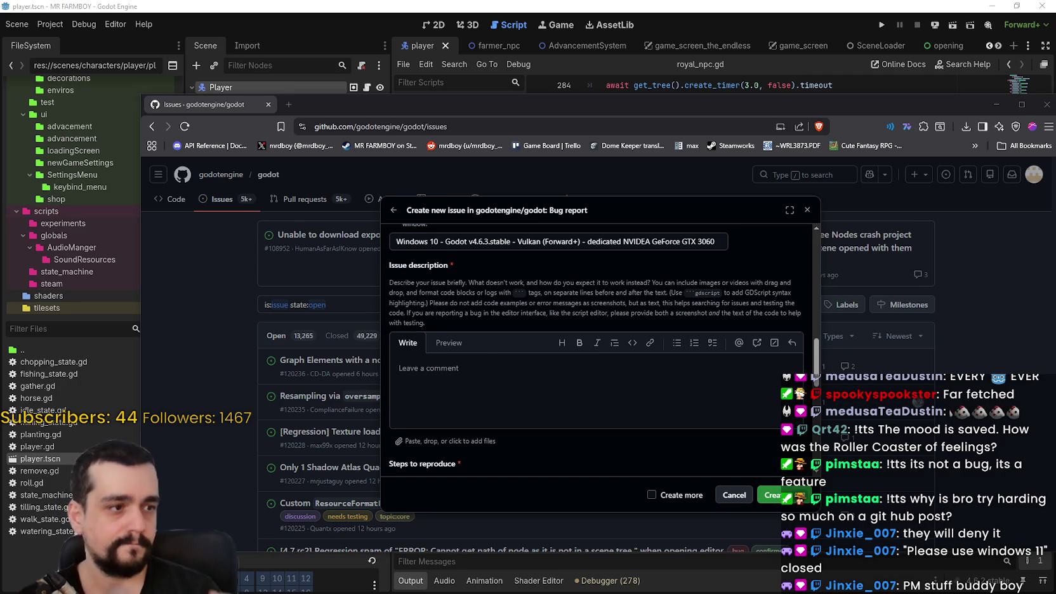
- Remove the comma after 4.7x and move 'Haven't tried lower versions.' onto its own line
scroll(640, 404, up, 10)
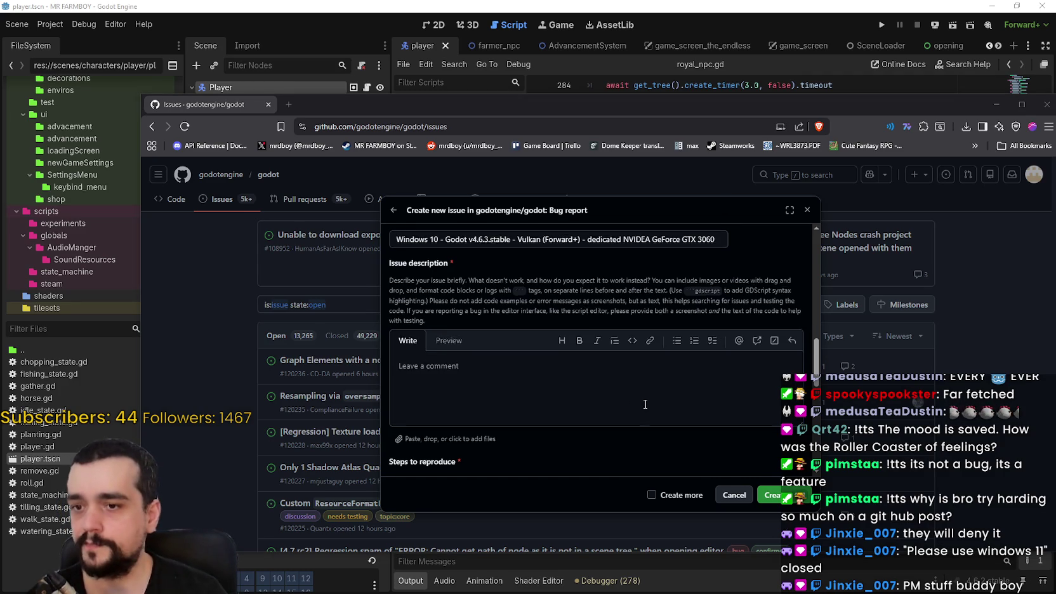
scroll(640, 403, up, 3)
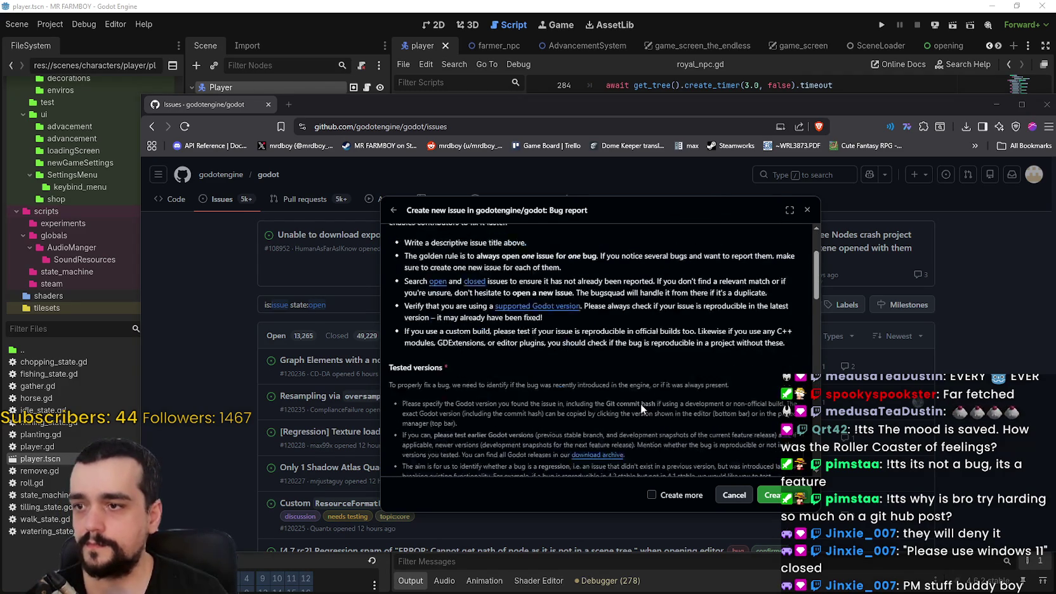
scroll(641, 404, down, 6)
scroll(641, 403, up, 6)
scroll(641, 403, down, 5)
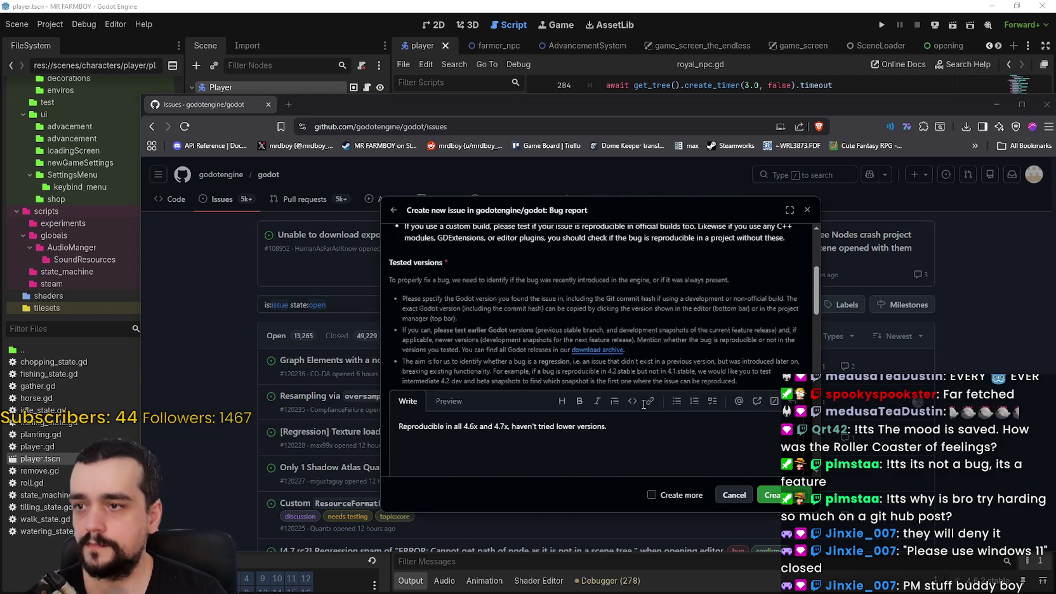
click(644, 348)
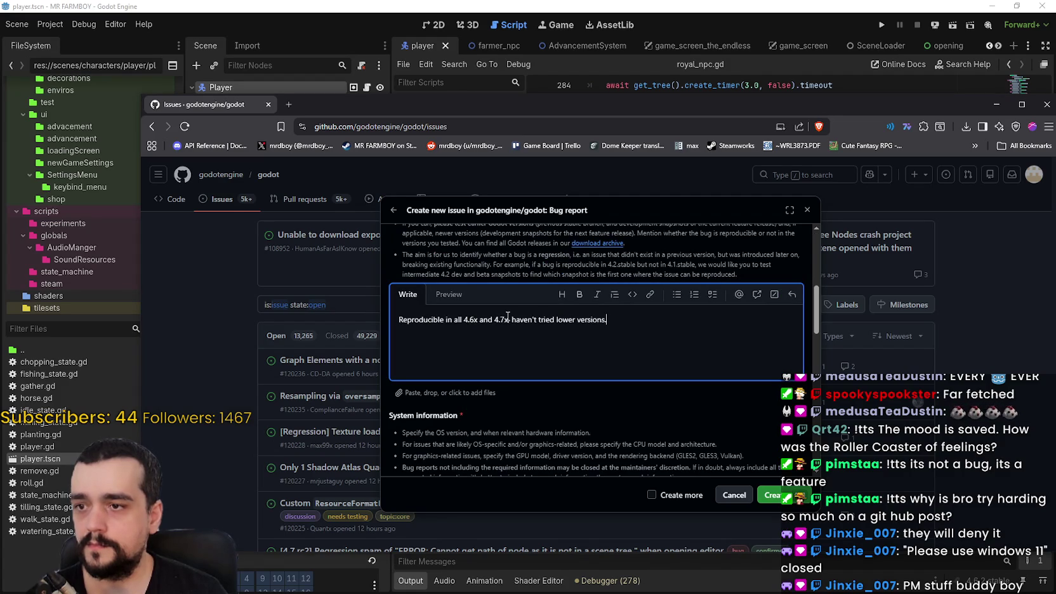
key(BackSpace)
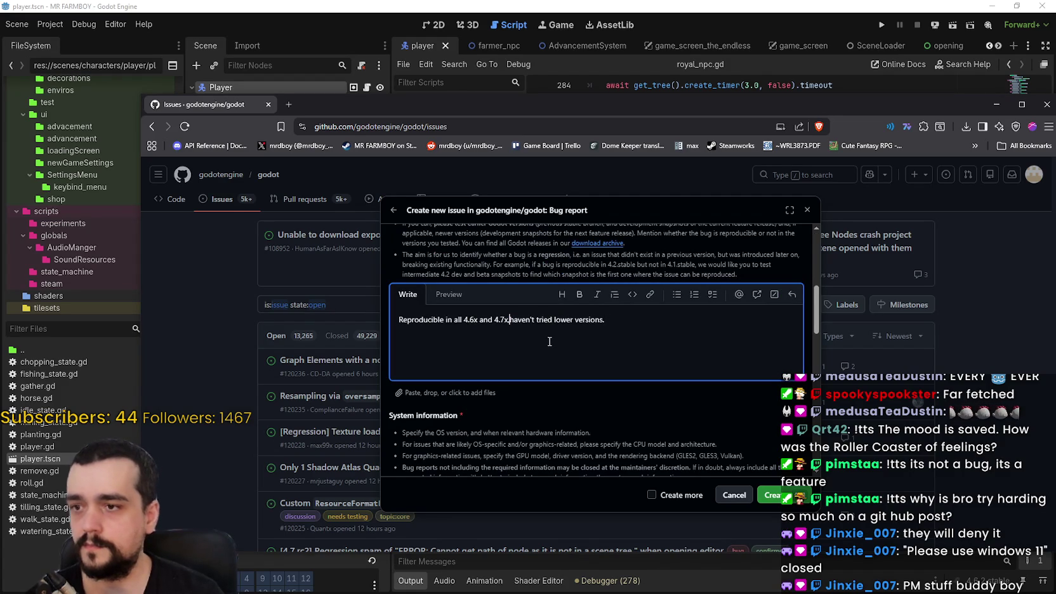
text(.)
key(Return)
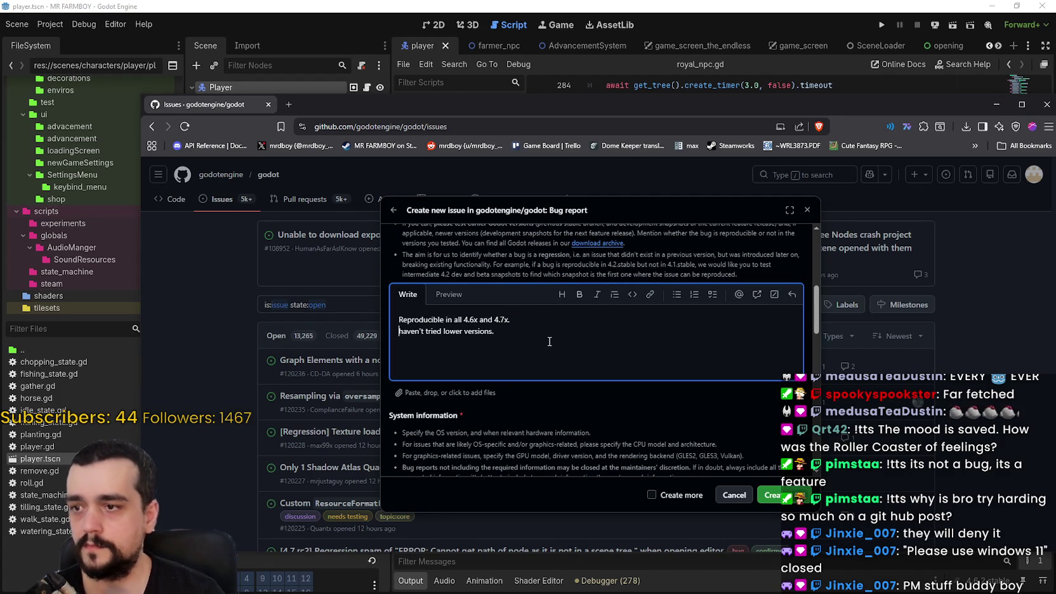
key(BackSpace)
text(H)
key(Return)
key(BackSpace)
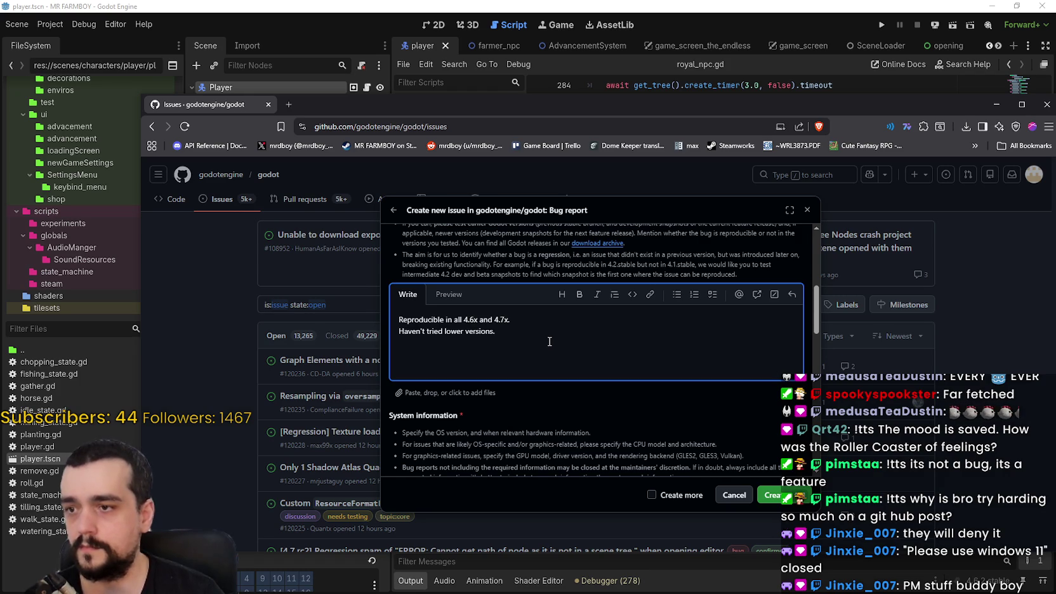
- Insert a blank line so 'Haven't tried lower versions.' stands as a separate paragraph
click(520, 320)
key(Return)
click(523, 344)
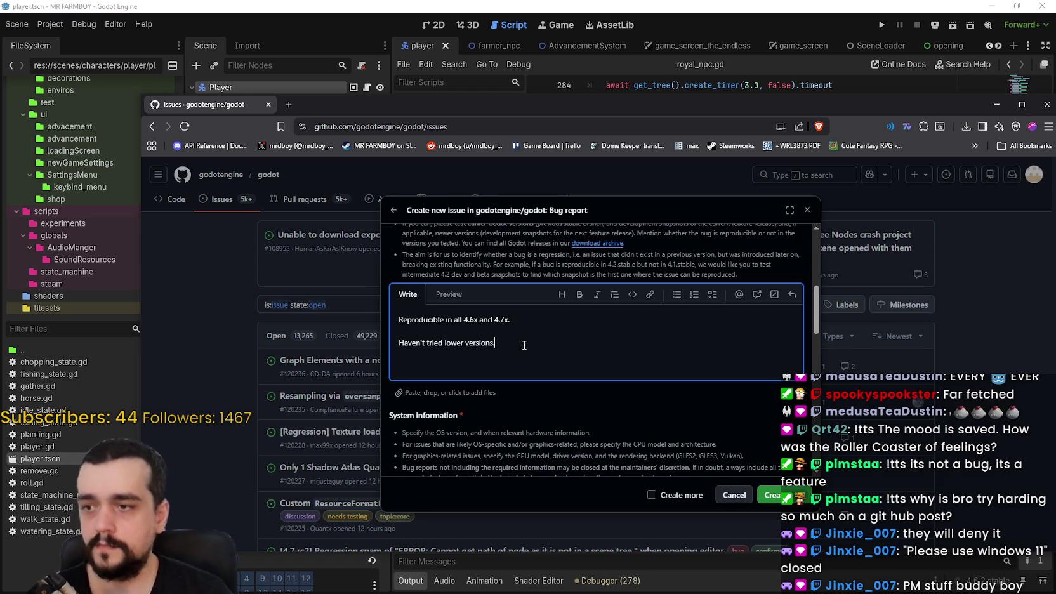
key(Return)
key(BackSpace)
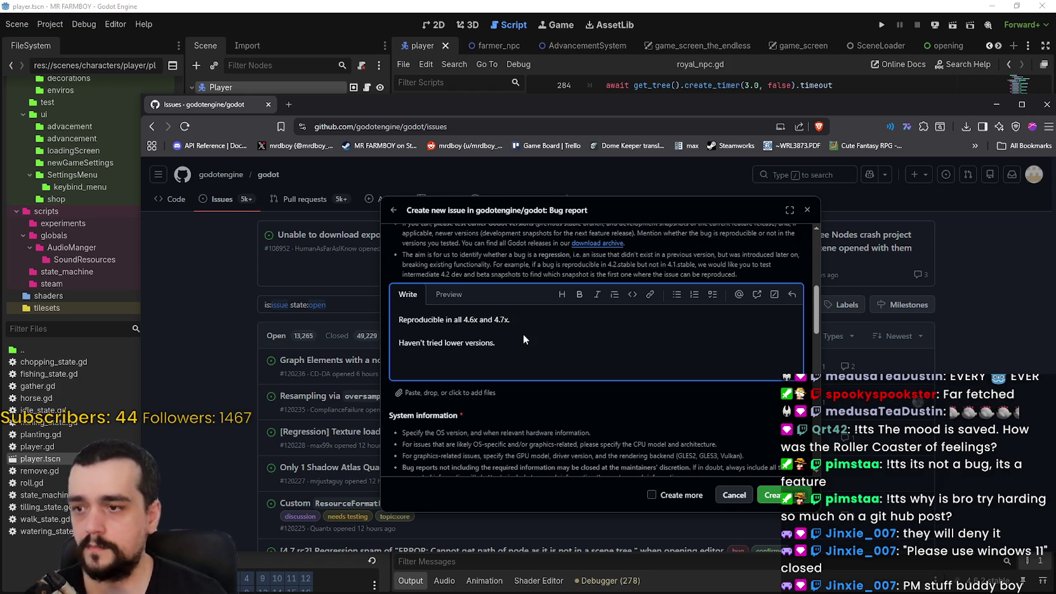
key(ctrl+s)
key(Escape)
scroll(484, 348, down, 3)
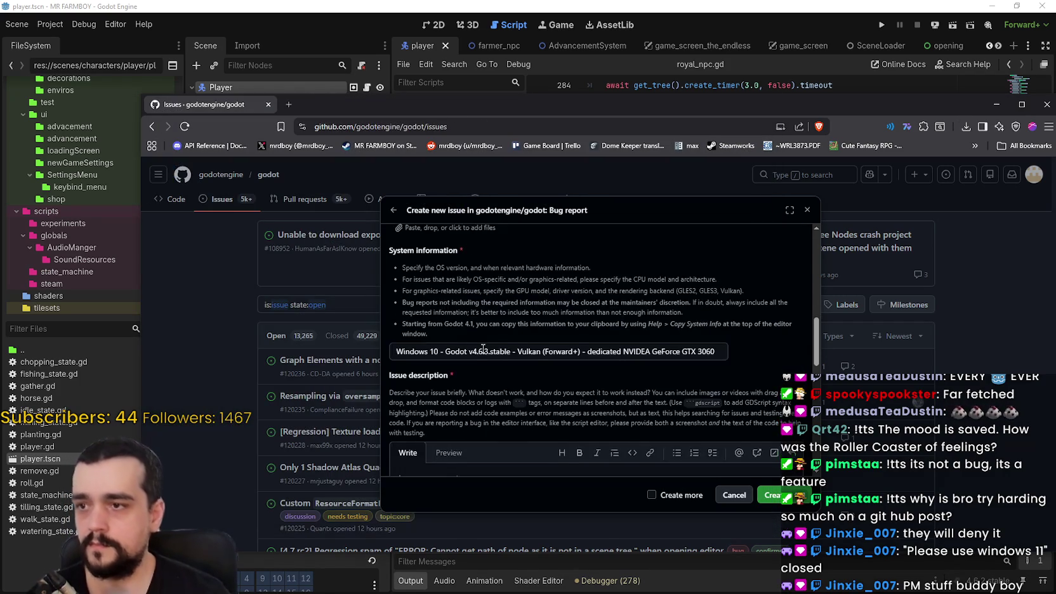
- Begin the Issue description with 'When the SceneTree gets paused and upaused'
scroll(484, 349, down, 2)
click(467, 366)
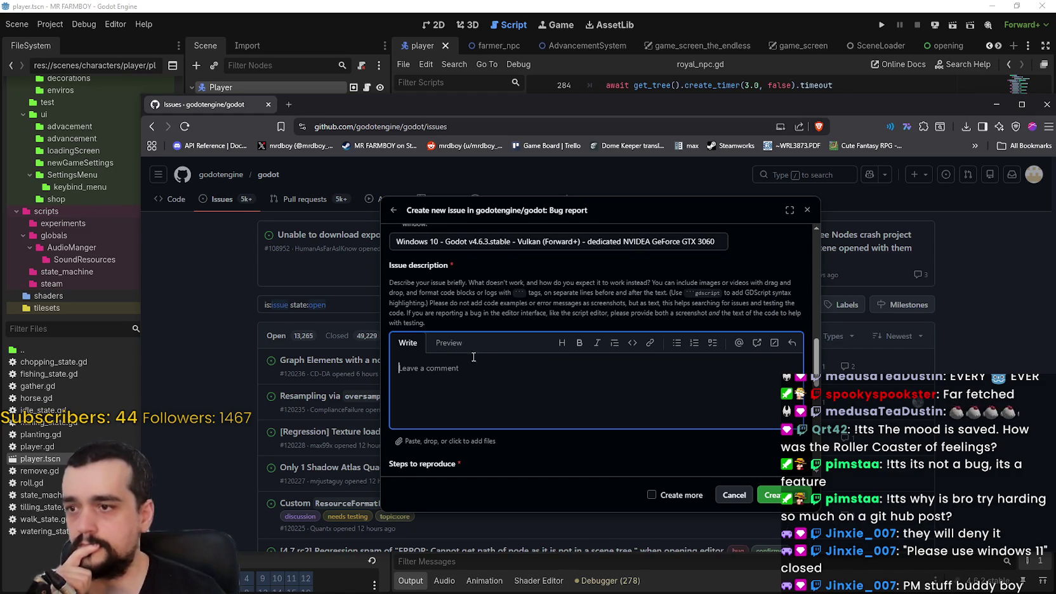
scroll(467, 354, down, 3)
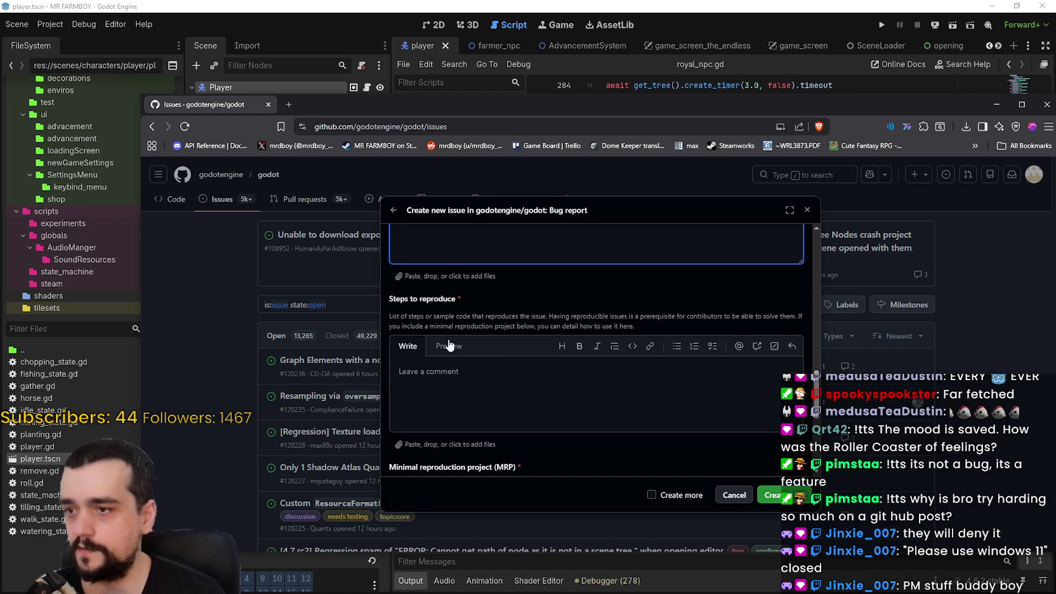
scroll(540, 365, down, 3)
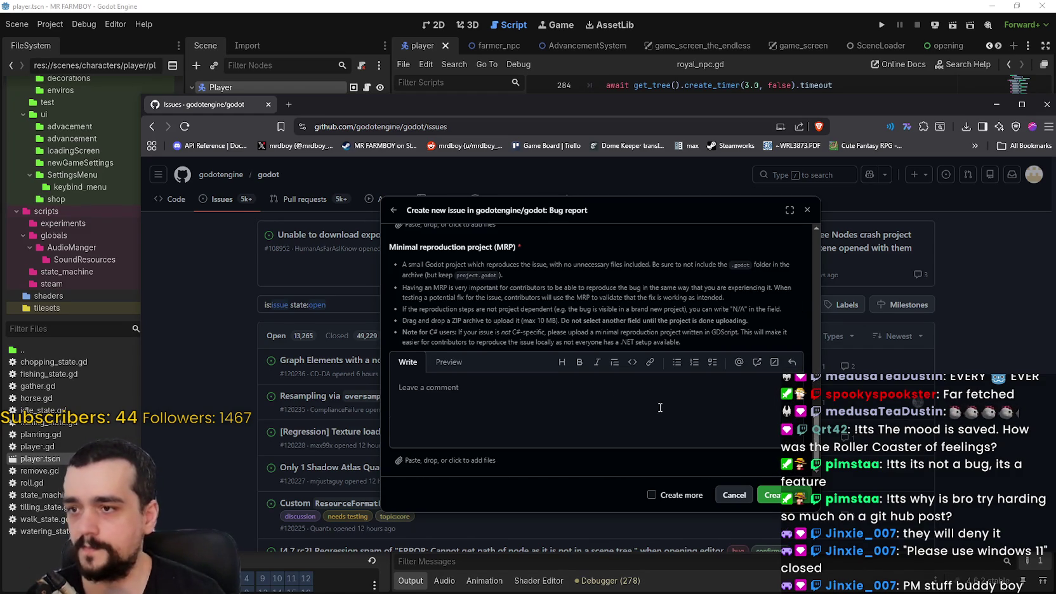
scroll(562, 386, up, 5)
scroll(483, 356, down, 3)
scroll(444, 330, up, 2)
text(When you pause the )
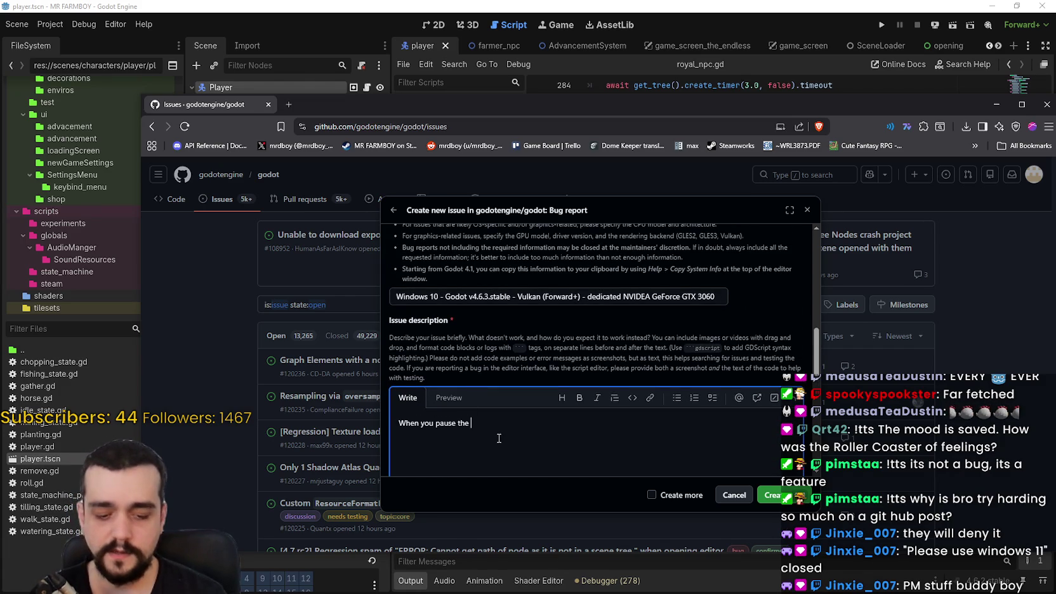
text(scene)
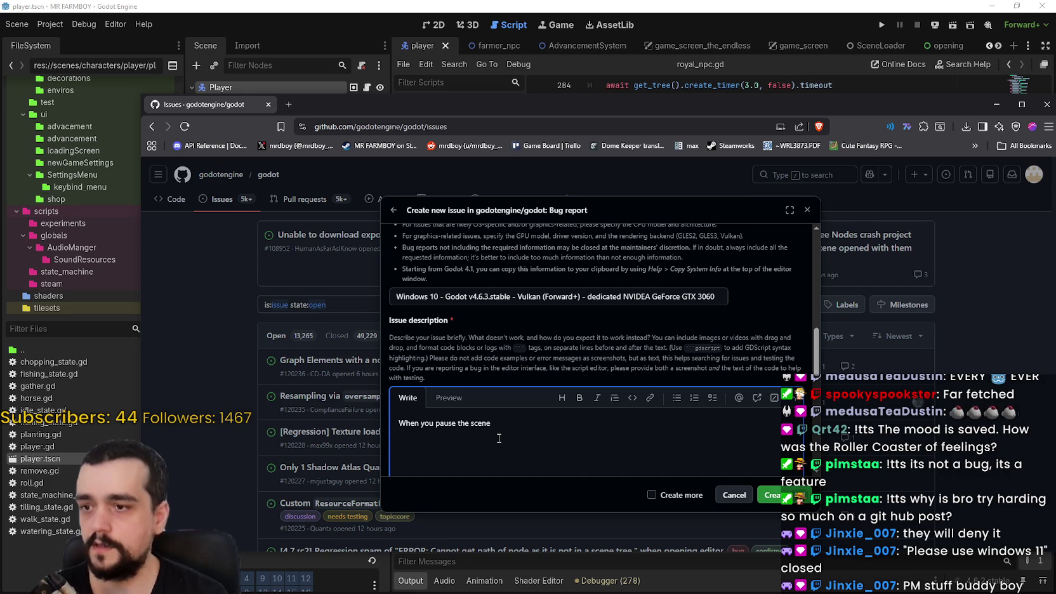
text( tr)
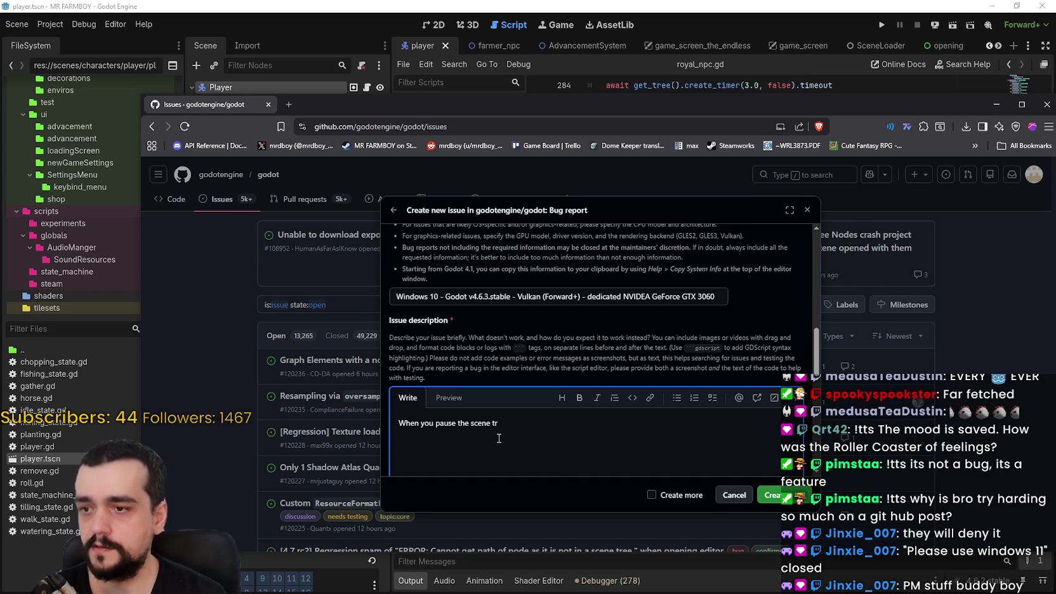
text(eeTree)
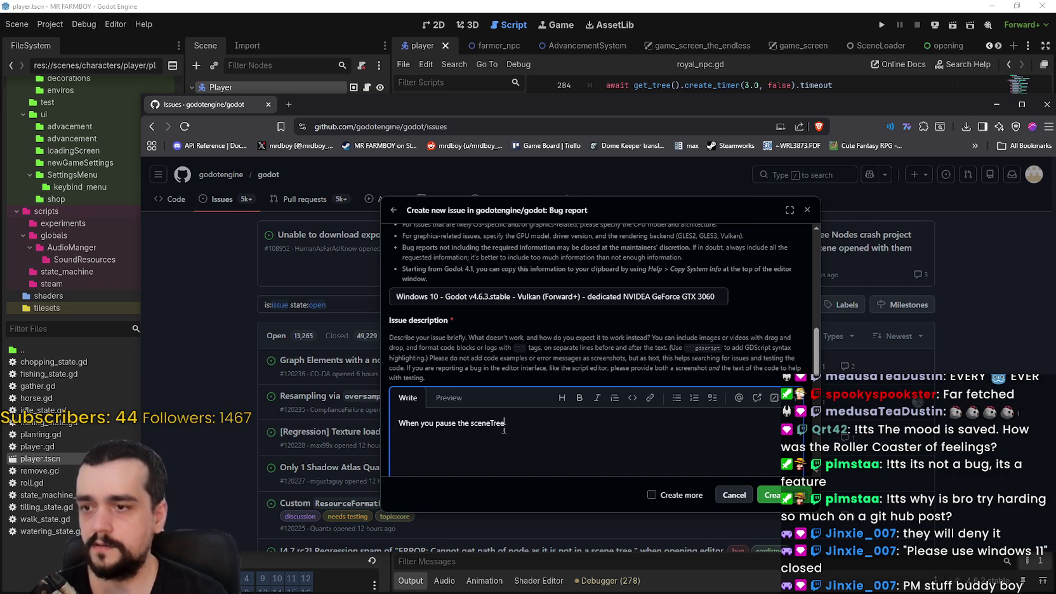
double_click(495, 421)
key(BackSpace)
key(BackSpace)
key(BackSpace)
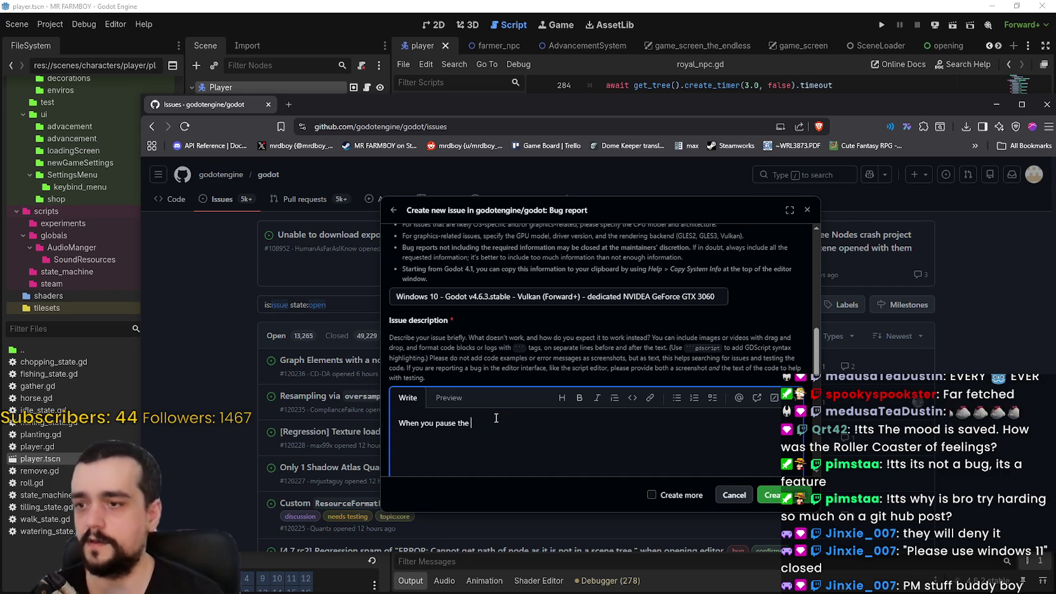
text(the )
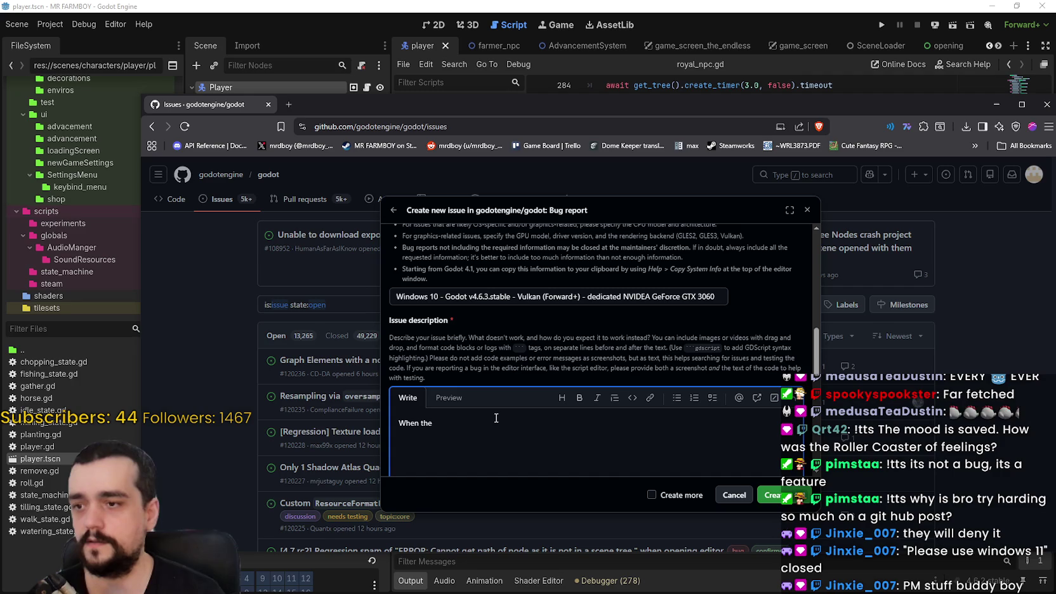
text(SceneTree)
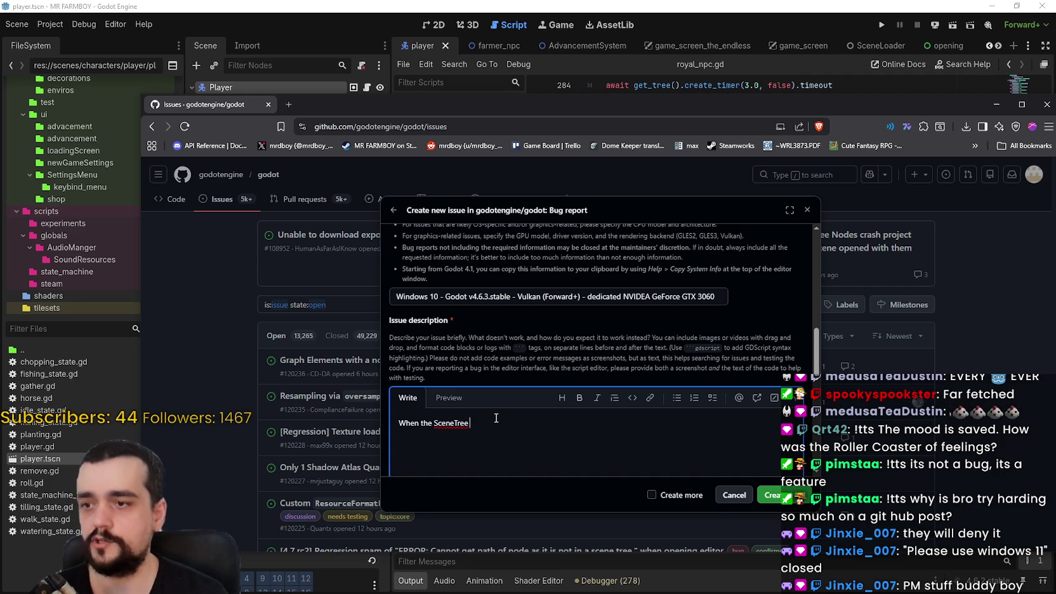
text( gets paused)
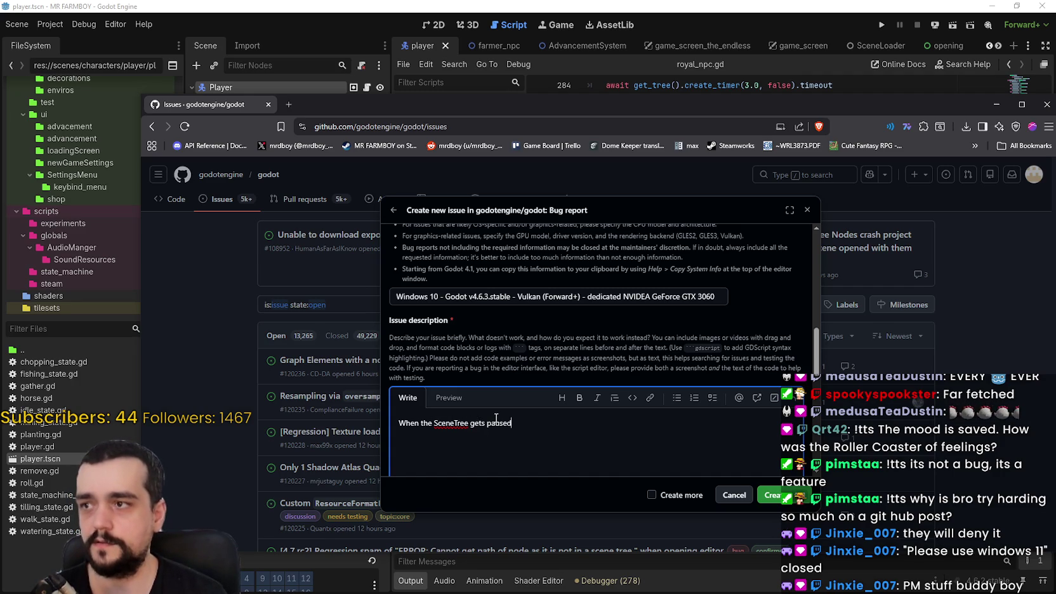
text( and up)
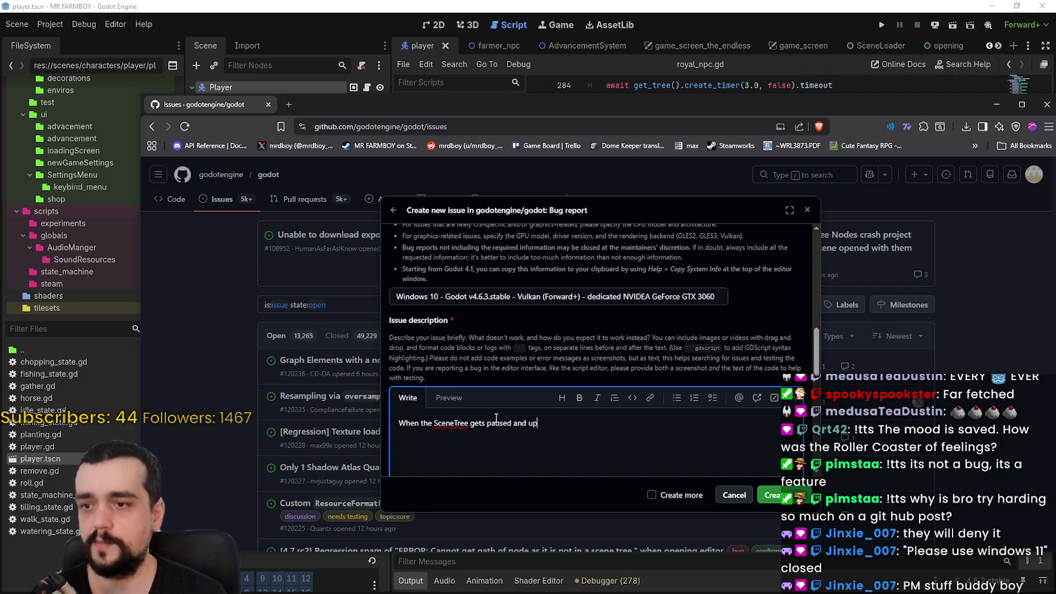
text(aused by)
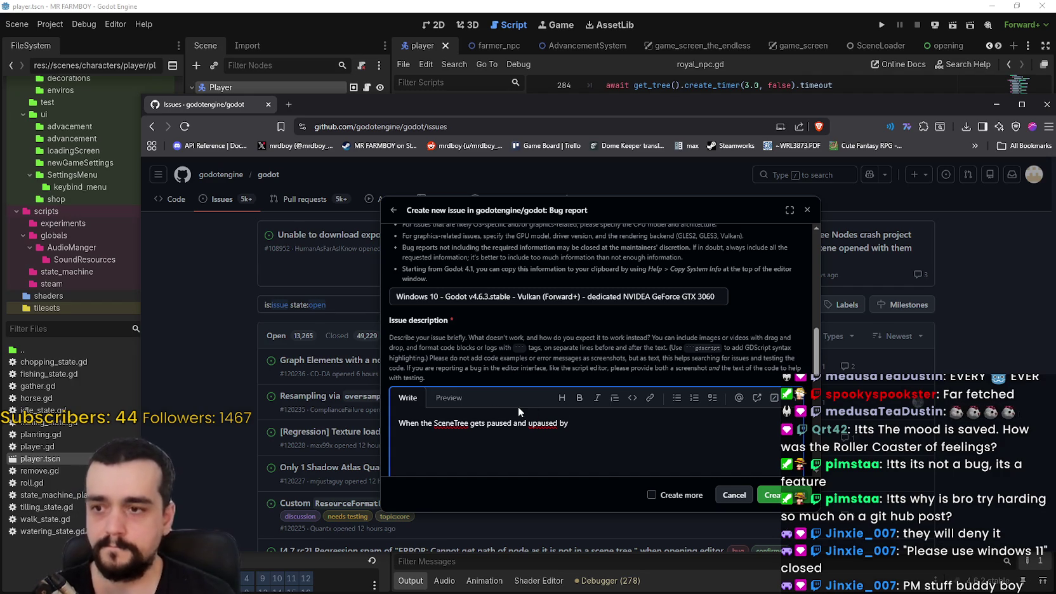
key(BackSpace)
key(BackSpace)
key(BackSpace)
text(, the)
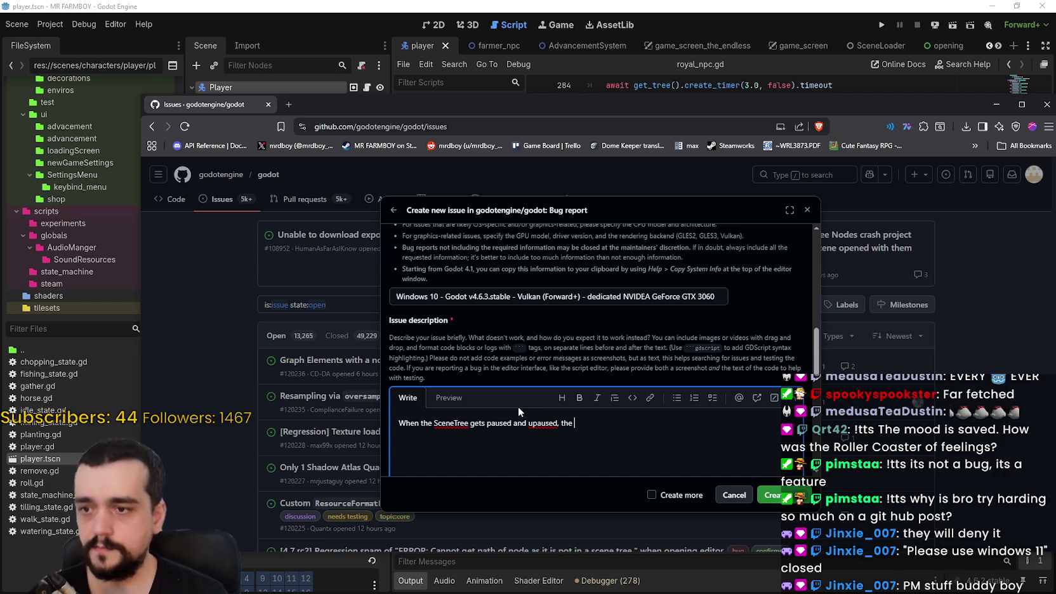
key(BackSpace)
key(BackSpace)
key(BackSpace)
- Finish the sentence: the navigation agents break and cause a massive CPU leak
text(, the naviga)
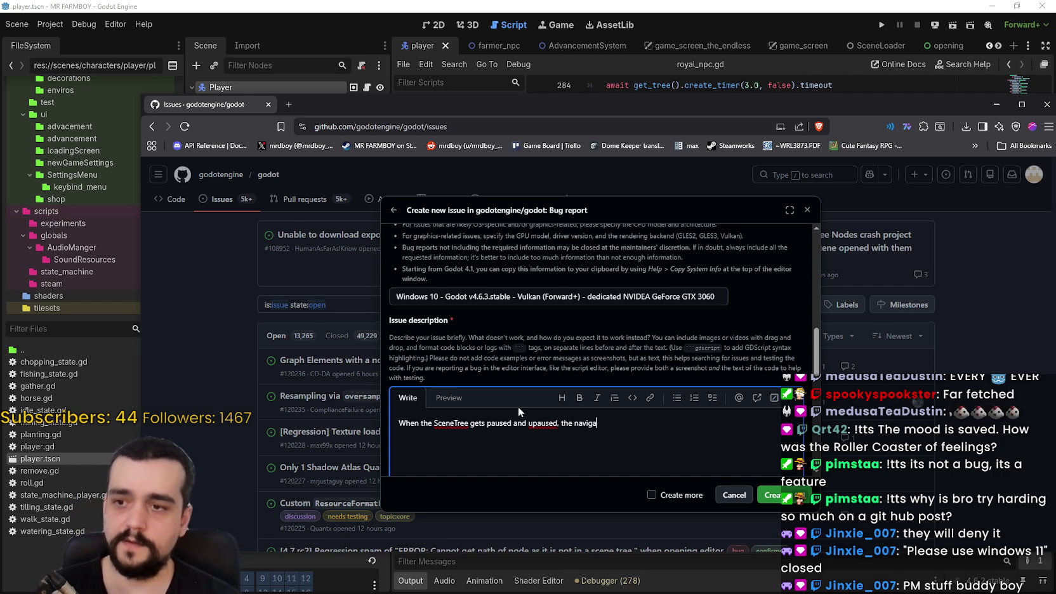
text(tion agents break)
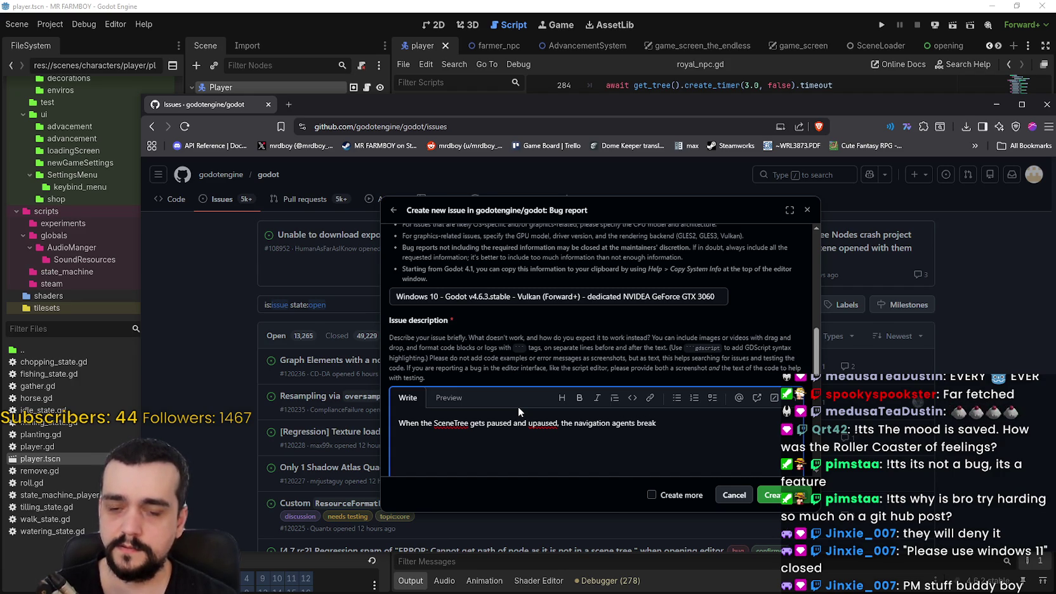
text(,)
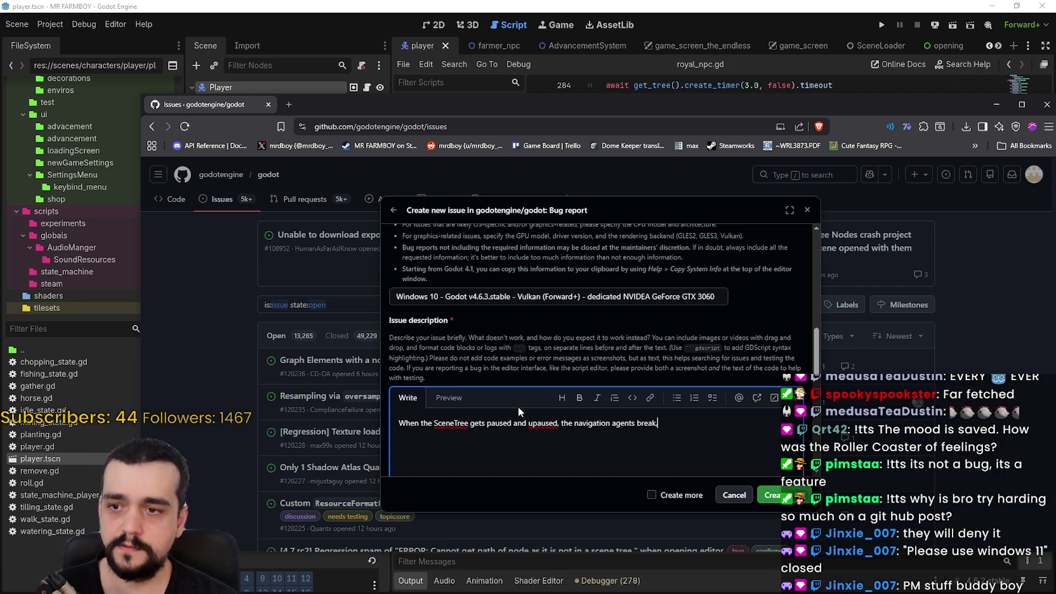
text( my suspec)
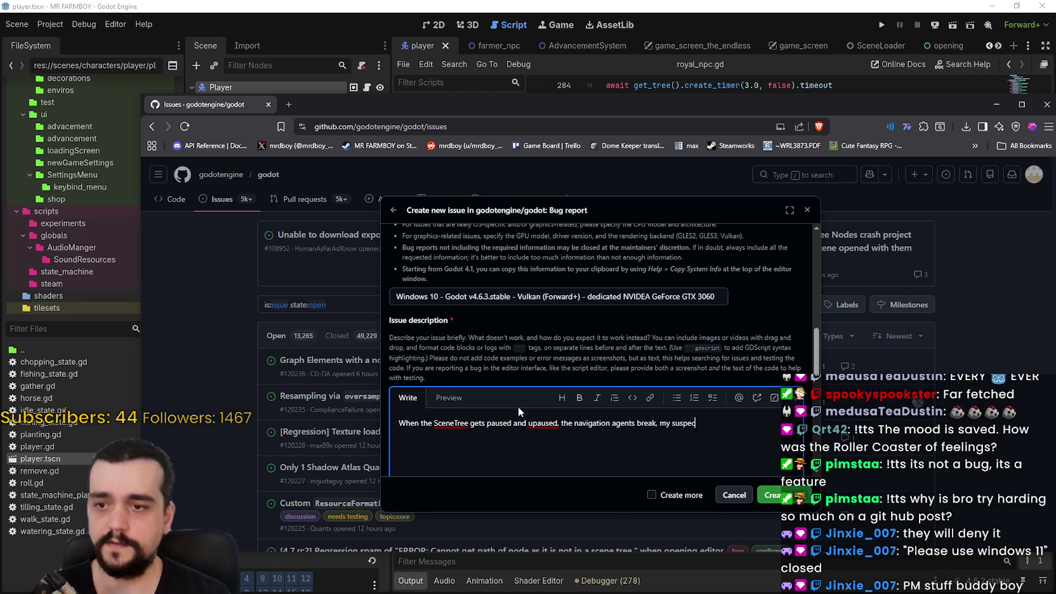
text(itioion)
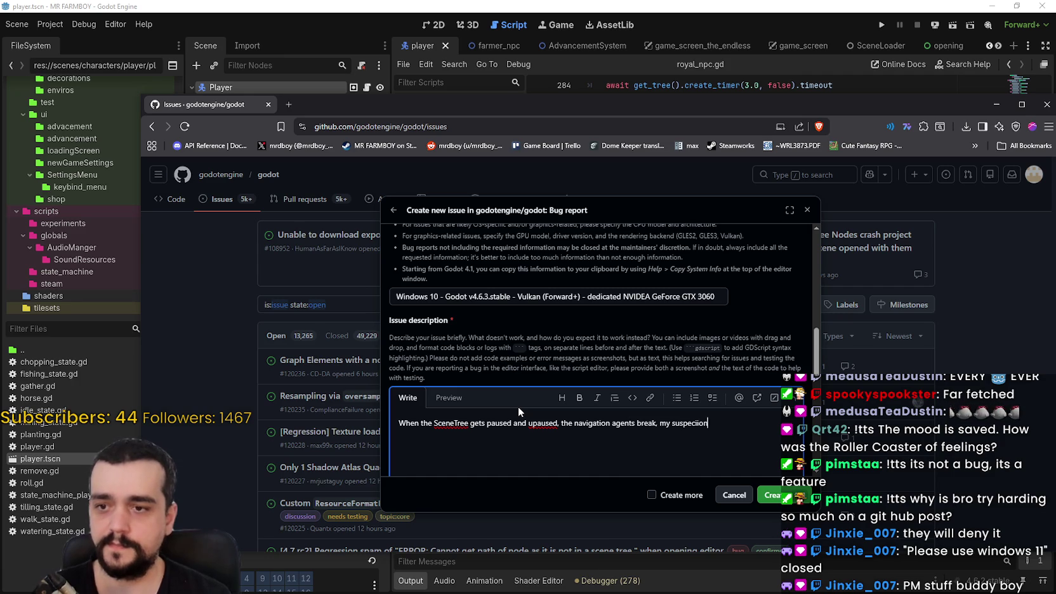
text( it has something to d)
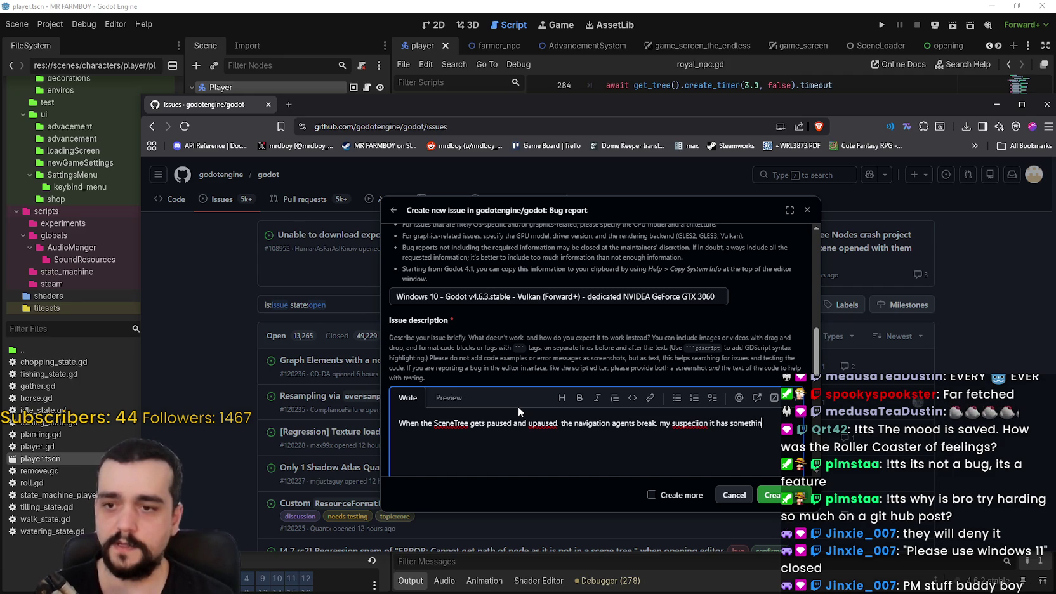
key(BackSpace)
key(BackSpace)
key(BackSpace)
text(ak n)
key(BackSpace)
text(and causes a massiveCPU peak)
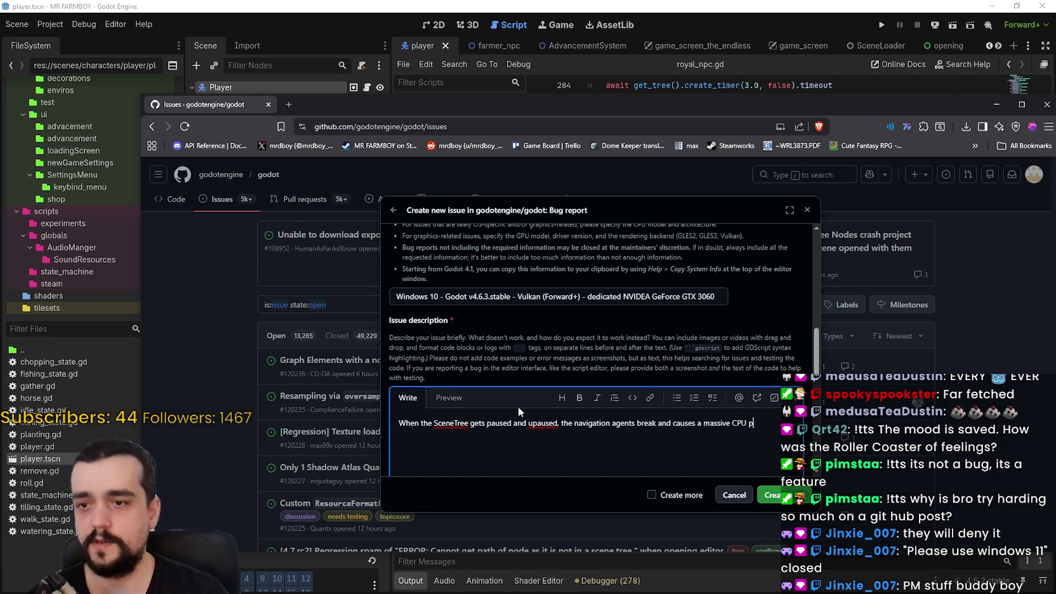
text(leak.)
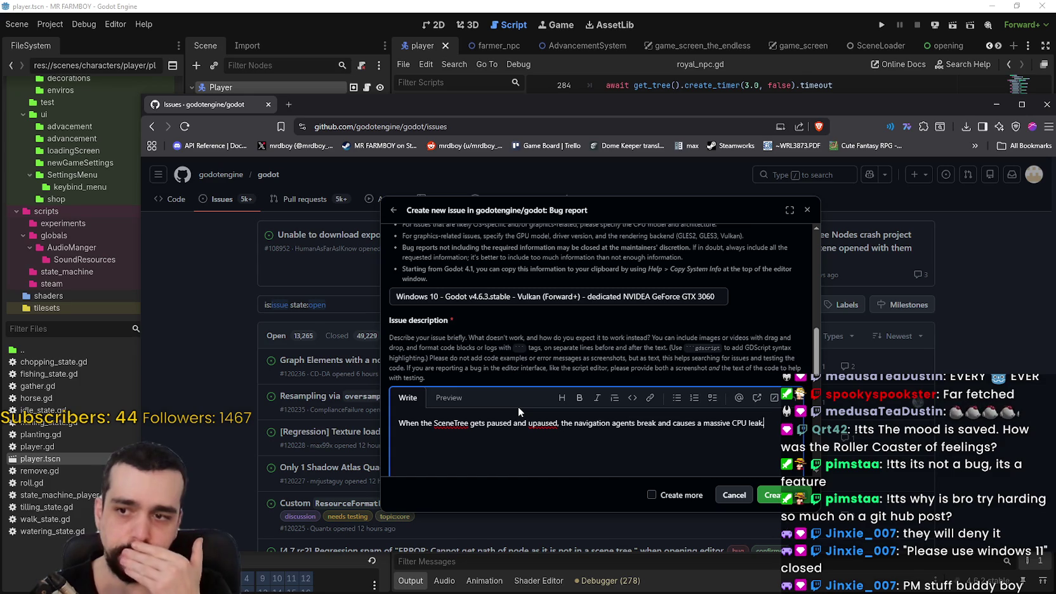
- Correct the typo 'upaused' to 'unpaused' in the description
right_click(542, 423)
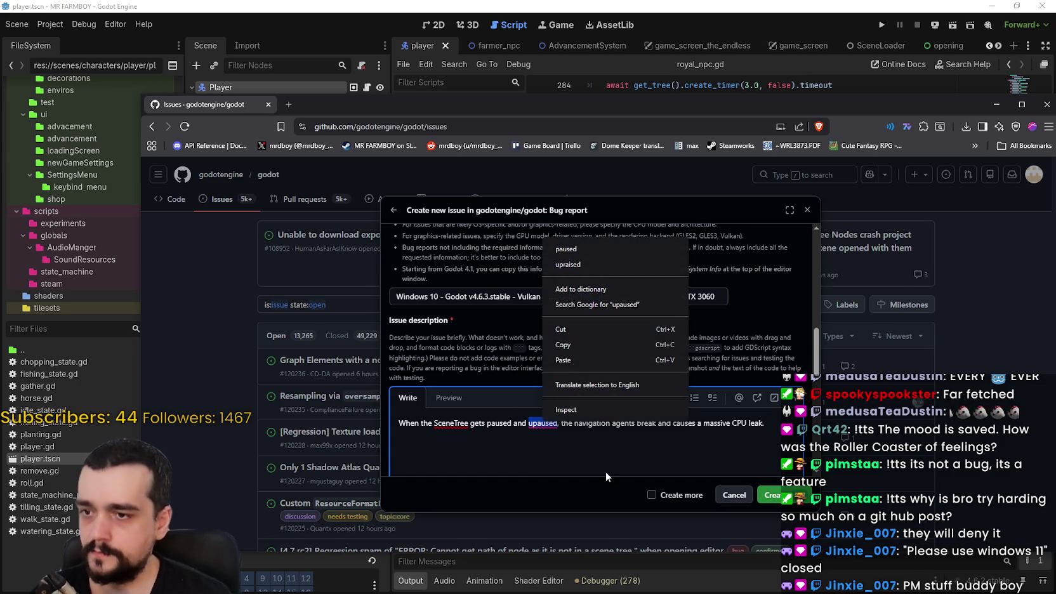
key(Escape)
click(479, 422)
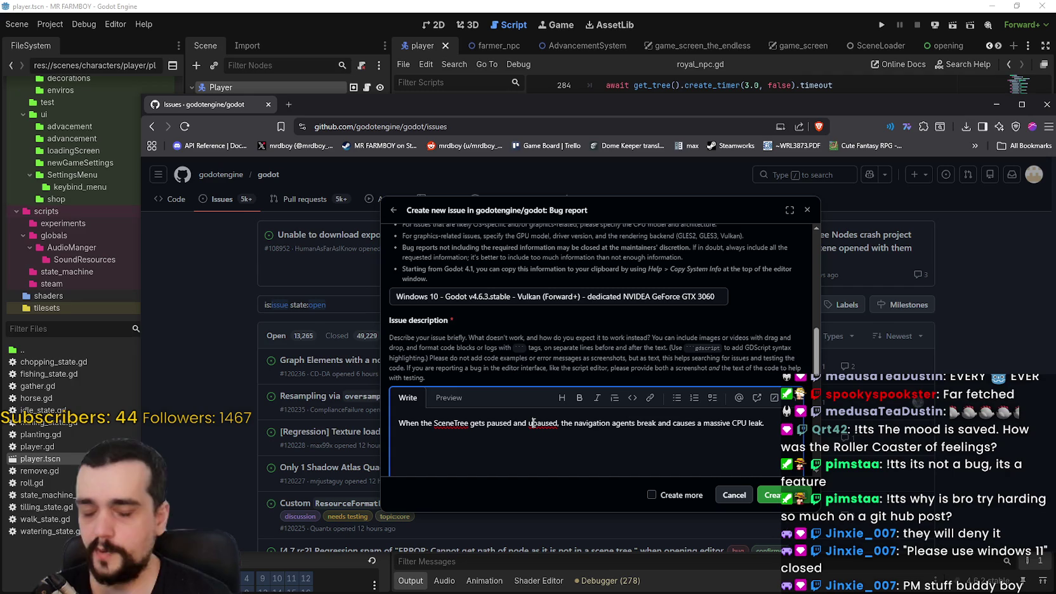
click(533, 423)
text(n)
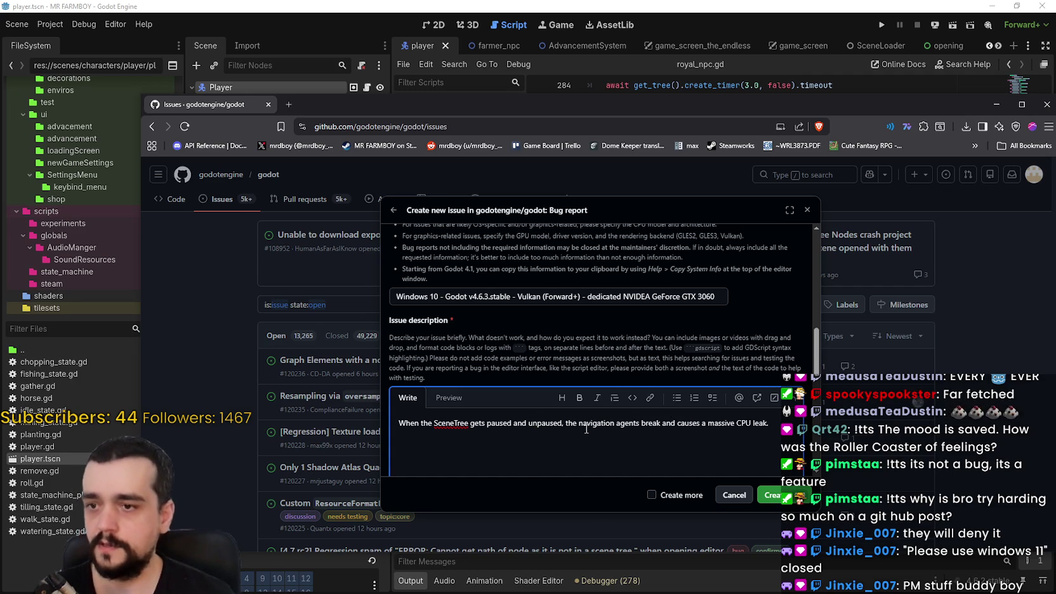
right_click(555, 422)
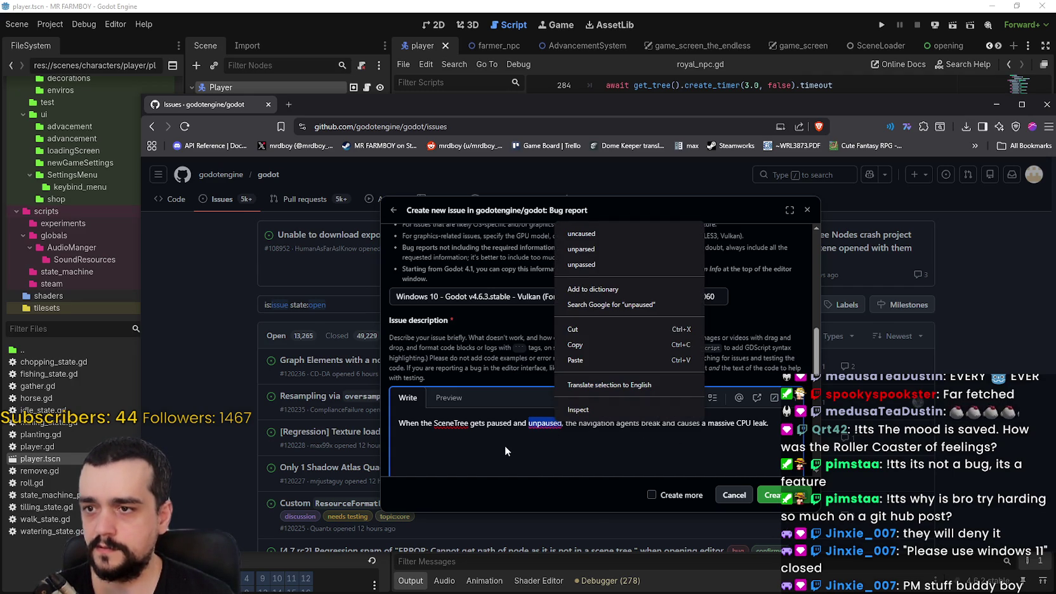
click(505, 445)
click(545, 423)
double_click(544, 423)
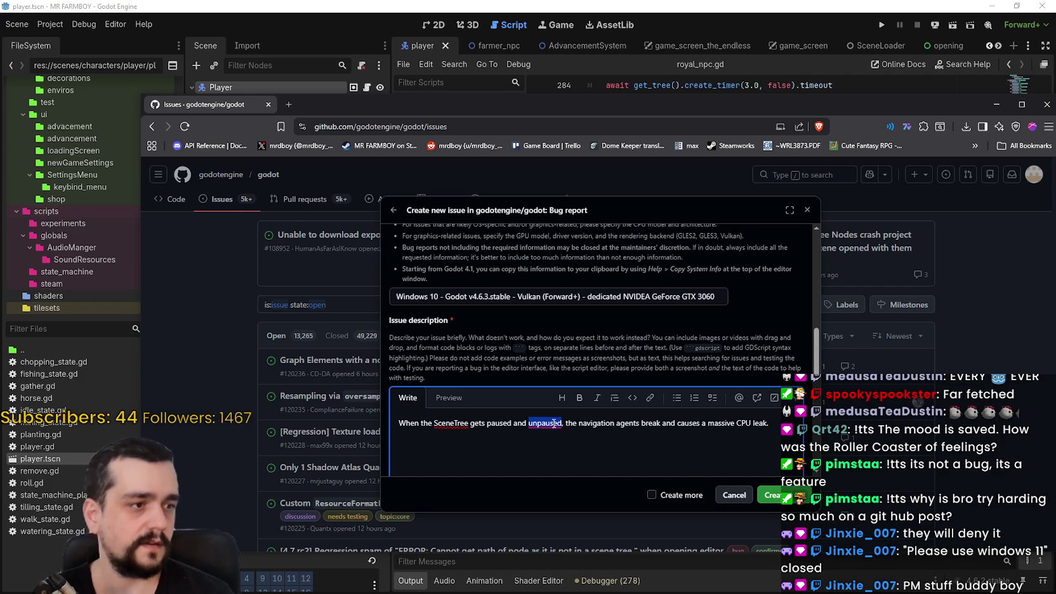
click(703, 423)
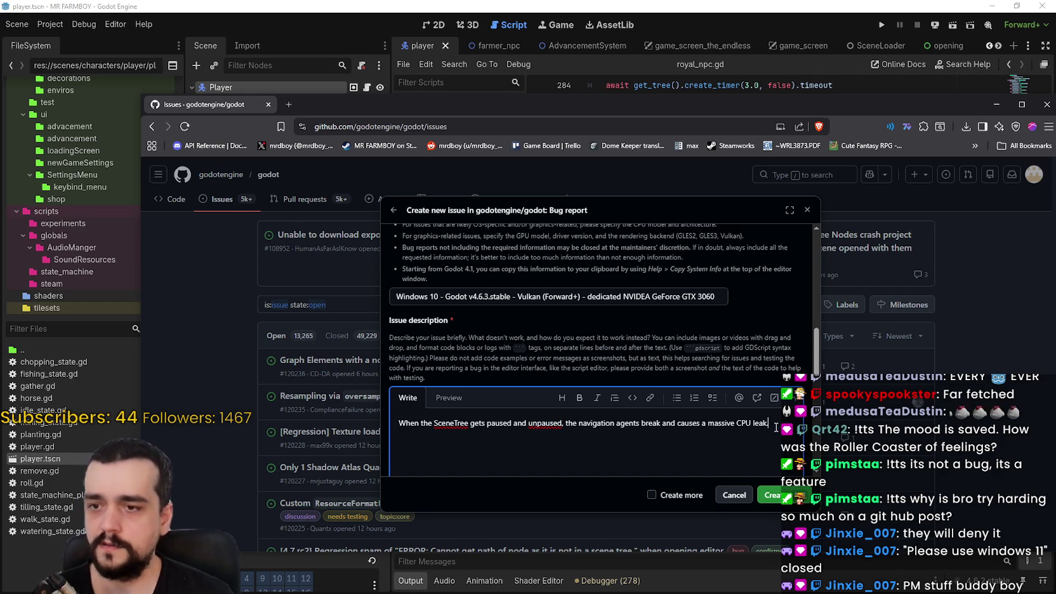
scroll(612, 437, down, 3)
click(482, 416)
scroll(511, 412, up, 2)
- Write that it reproduces with any amount of agents, best seen with more, then start 'Create'
scroll(511, 381, down, 3)
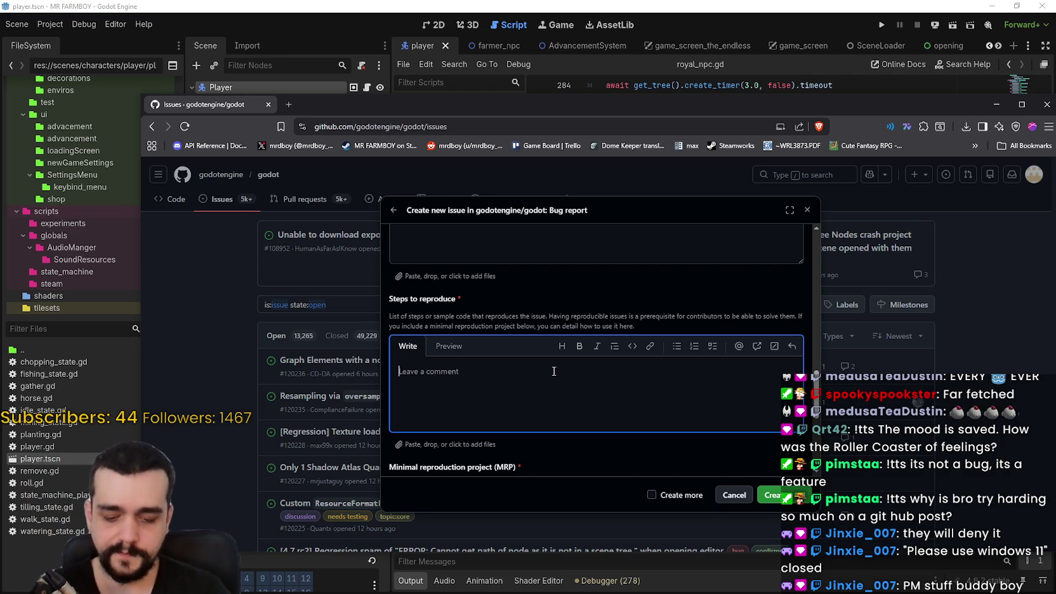
text(You)
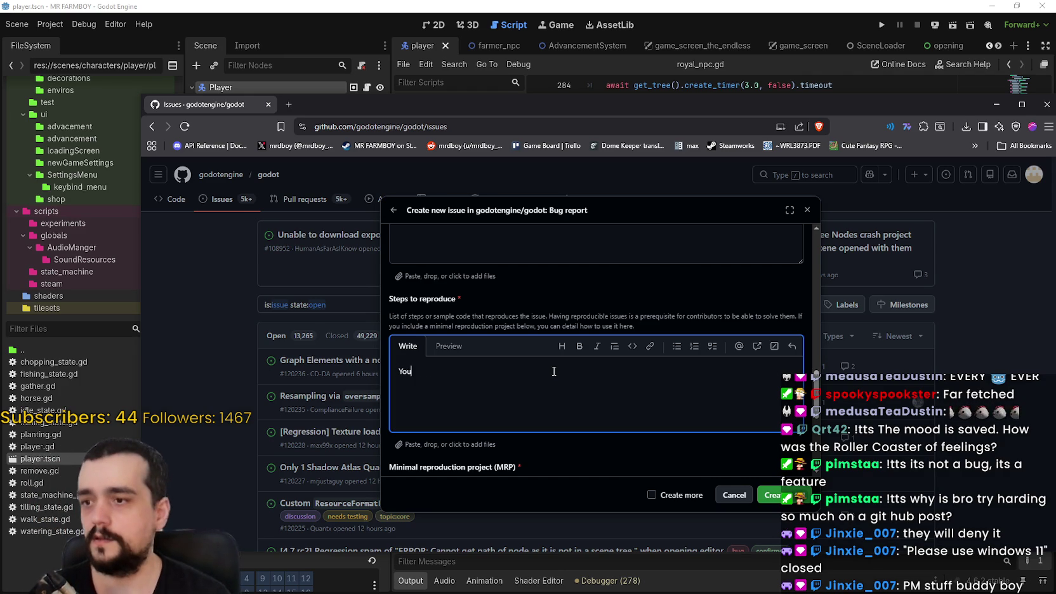
key(BackSpace)
key(BackSpace)
text(I)
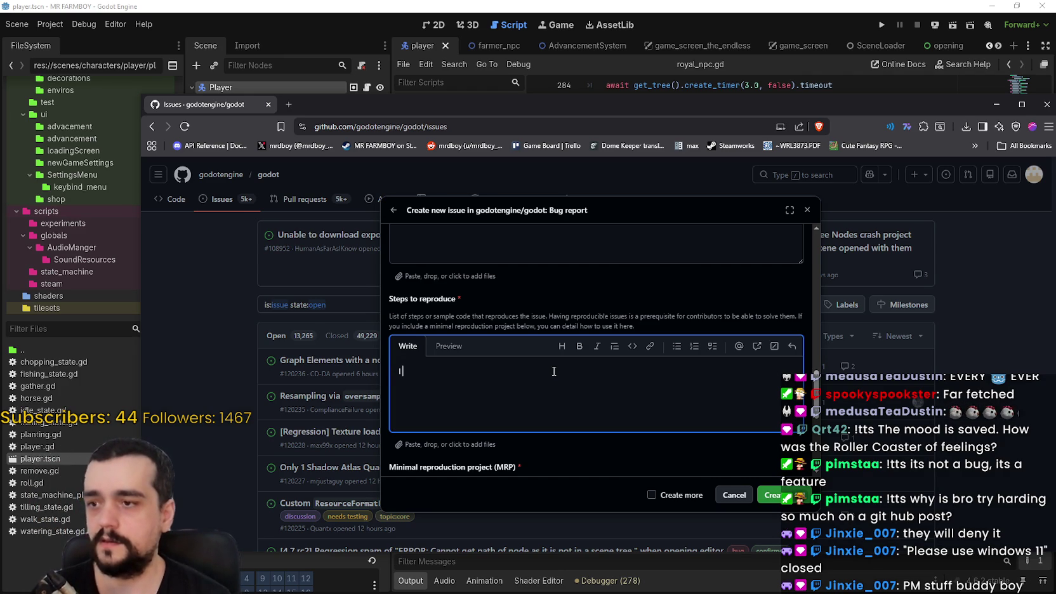
key(BackSpace)
text(Yo)
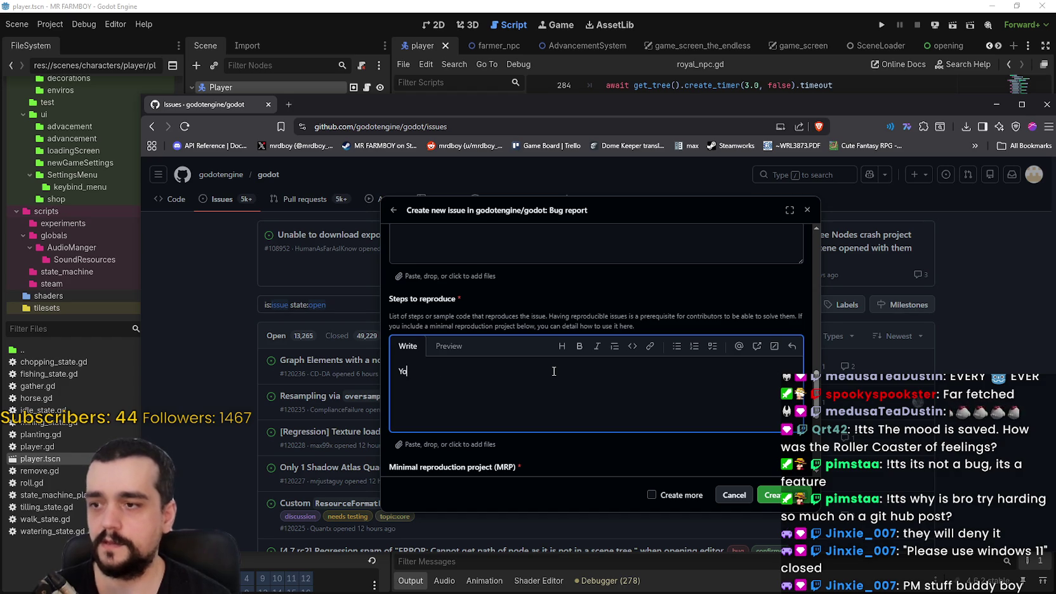
text(u can p)
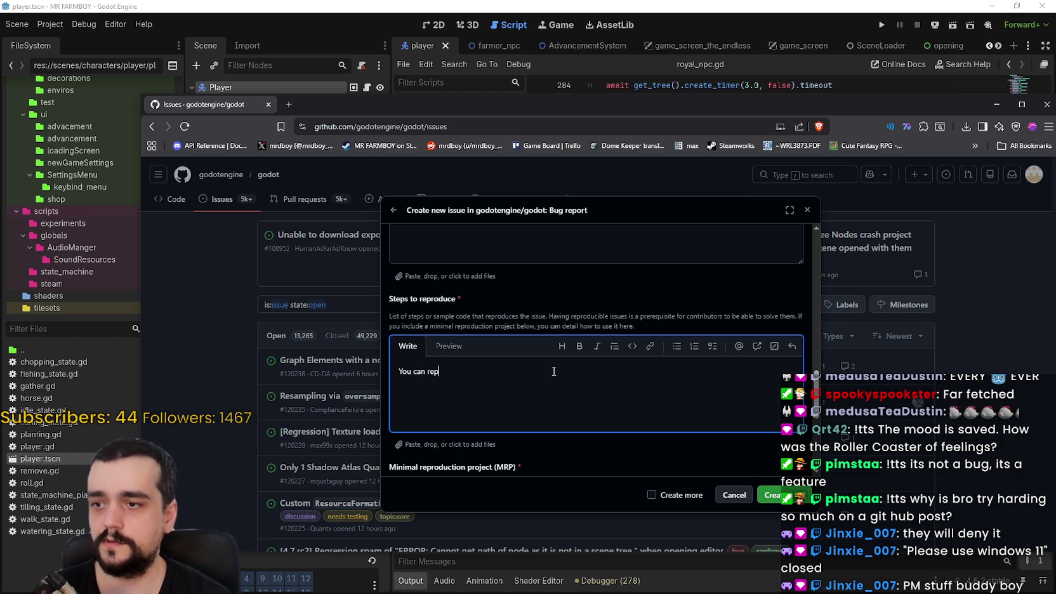
text(duce this with a)
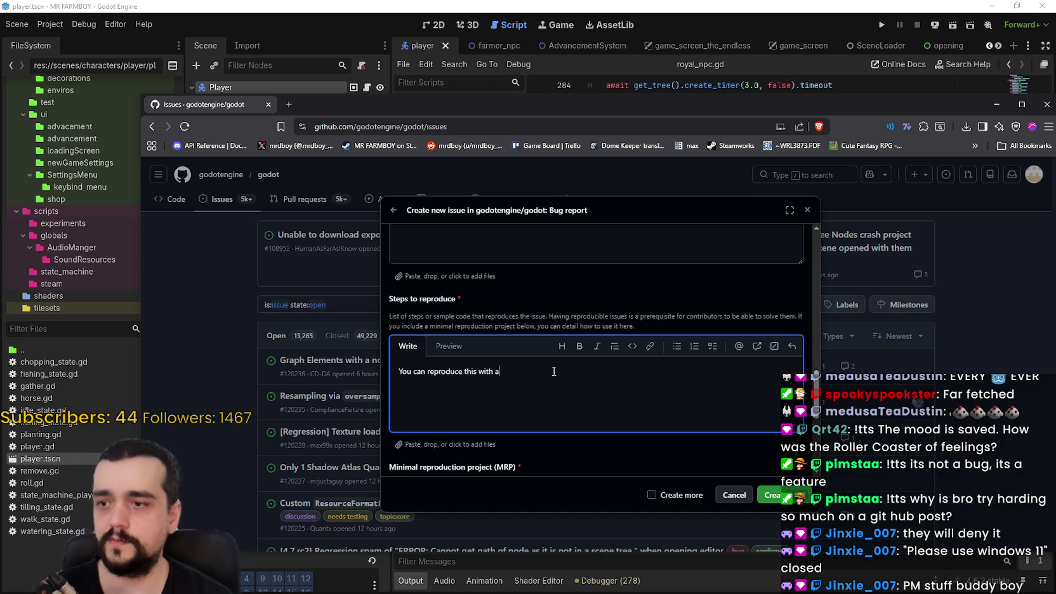
text(ny amount of scene)
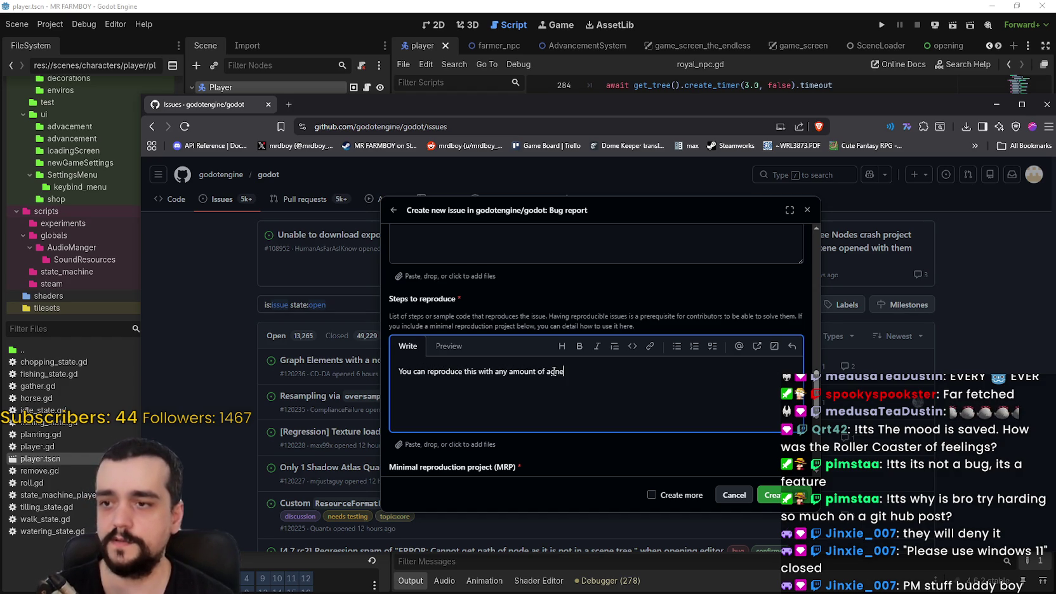
text(ents bu)
text(y)
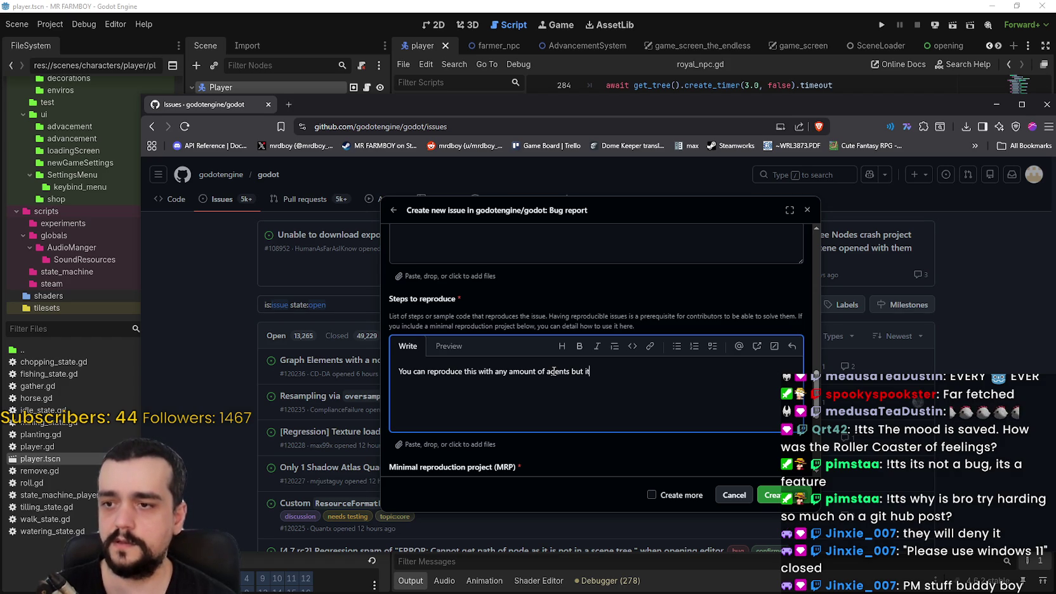
text(ou can real)
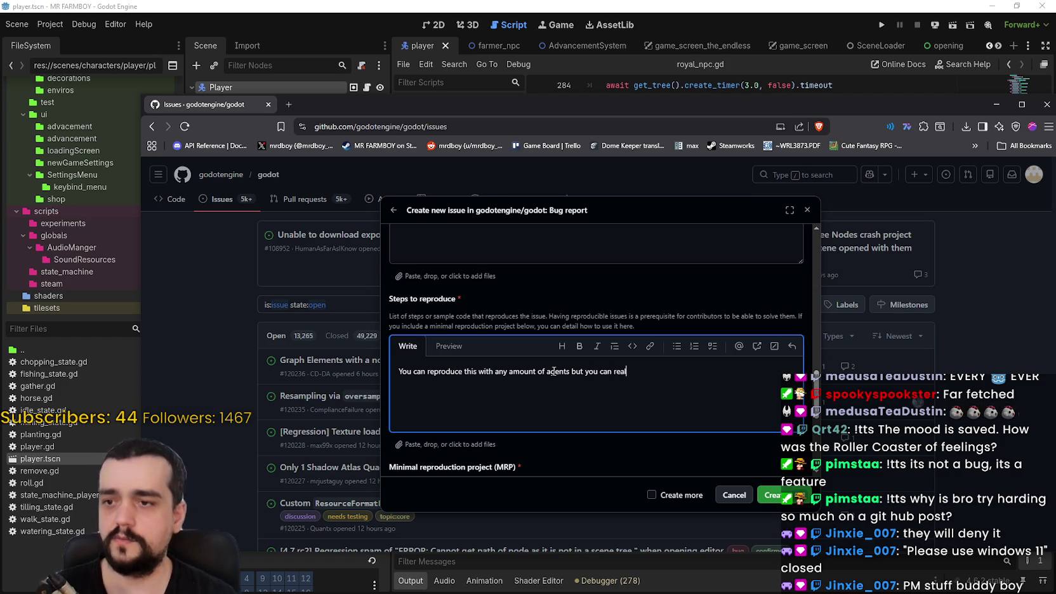
text(ly see it in action with)
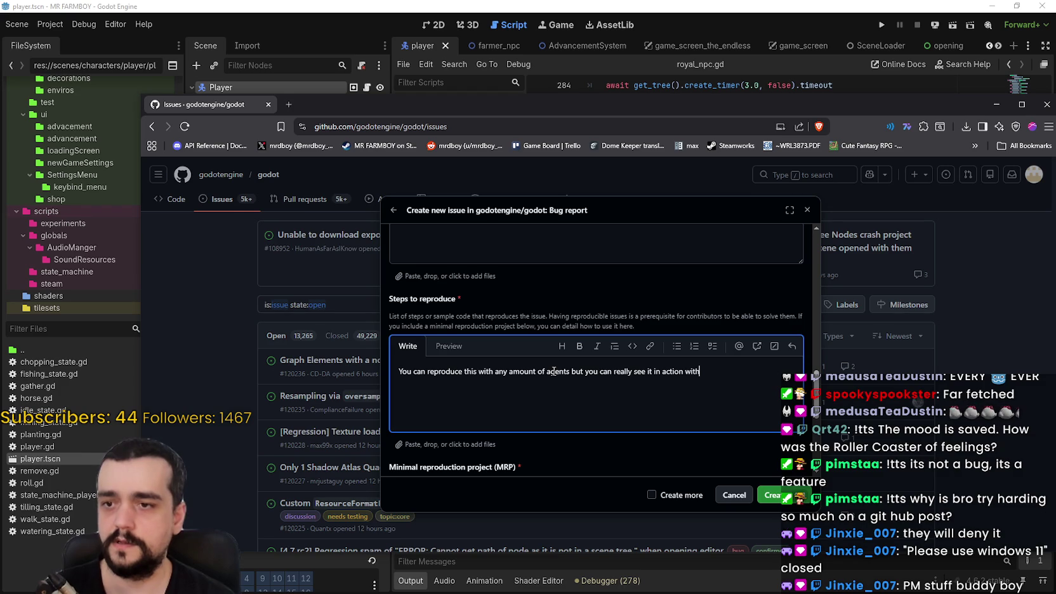
text(a higher amount.)
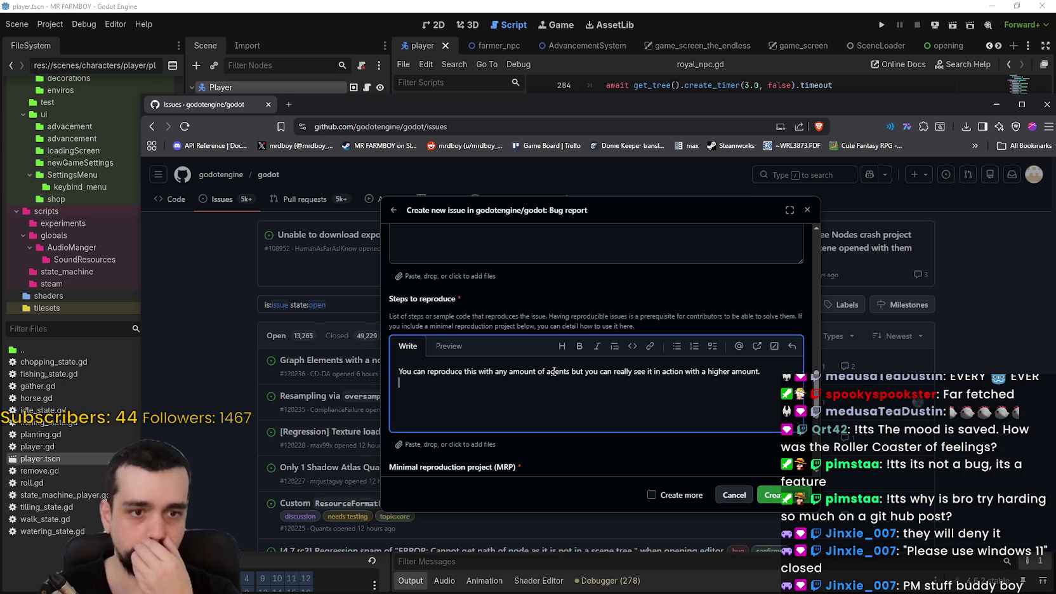
text(Create)
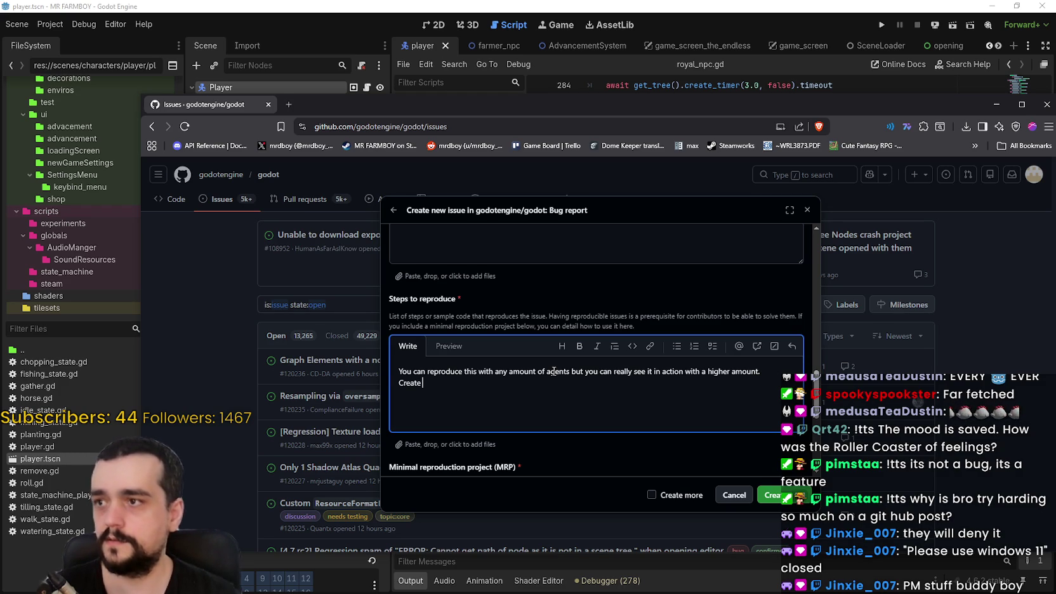
- Show Godot's main.tscn in the 2D view with its NavigationRegion2D and Agent nodes
mouse_move(203, 104)
mouse_down()
mouse_move(904, 147)
mouse_move(712, 138)
mouse_up()
click(991, 5)
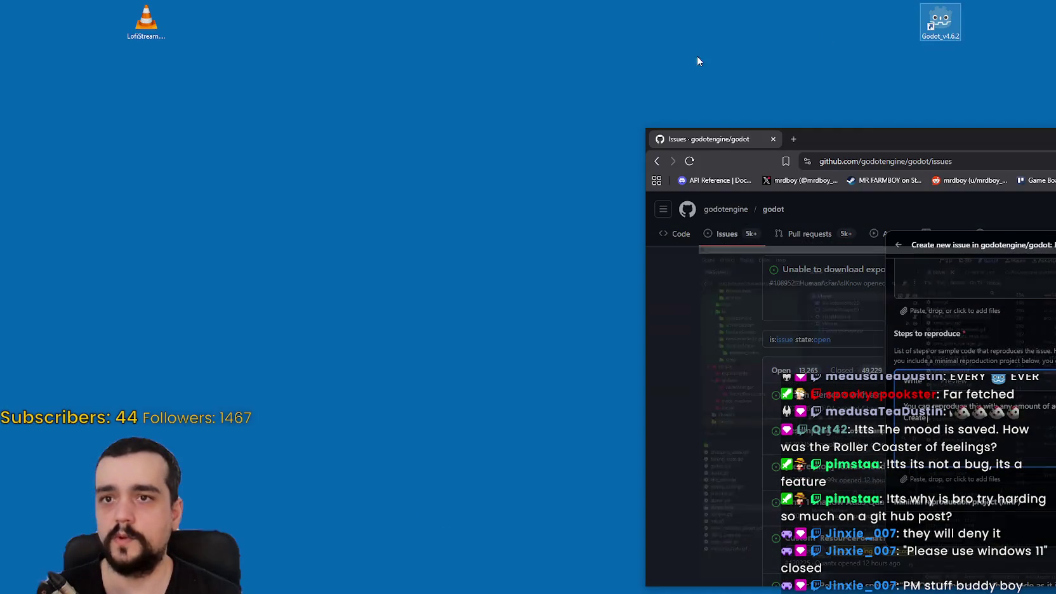
key(alt+Tab)
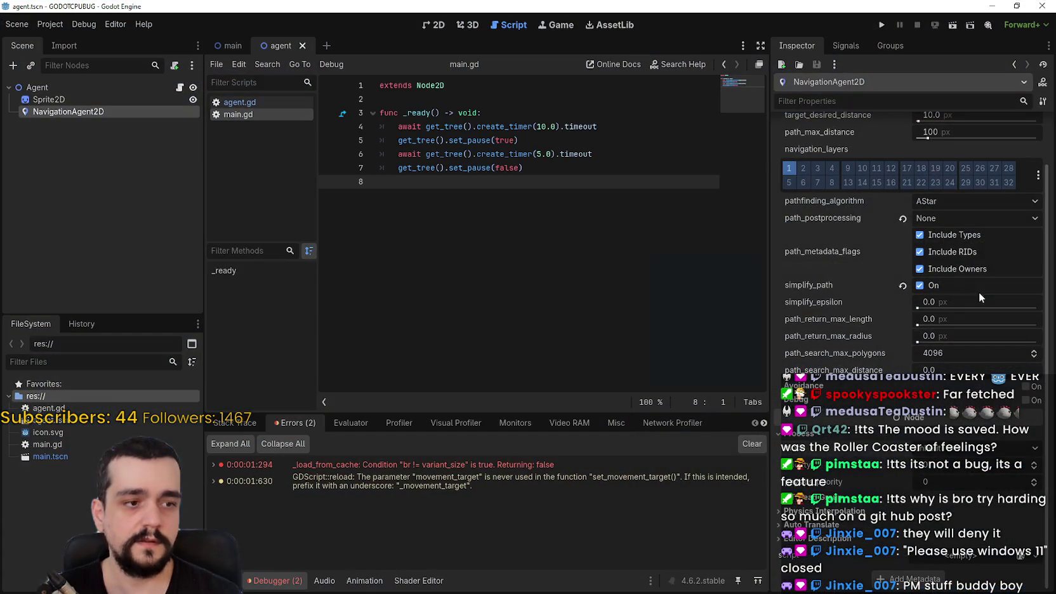
key(alt+Tab)
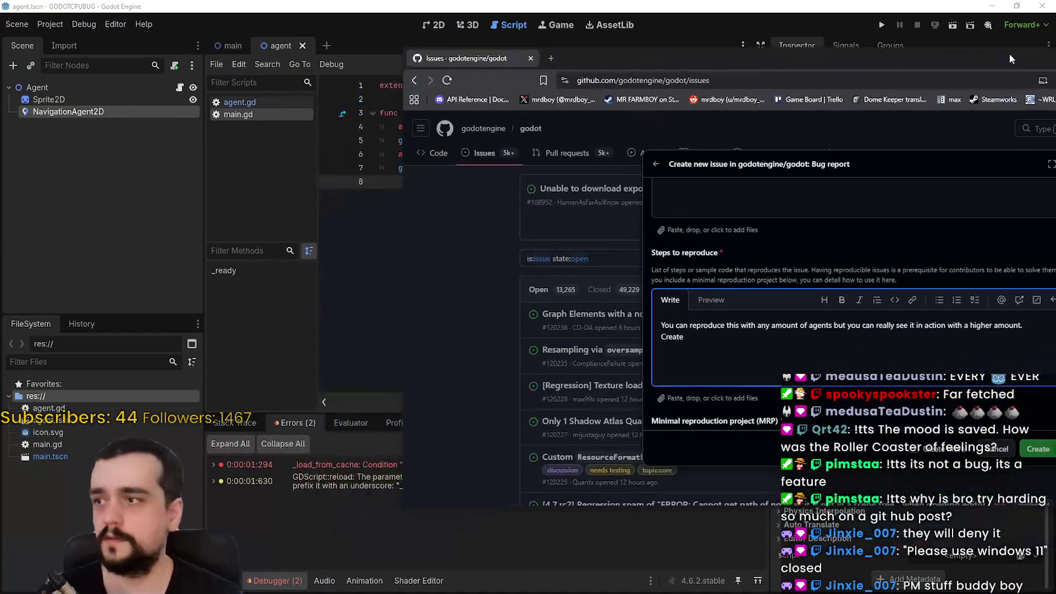
key(alt+Tab)
click(215, 45)
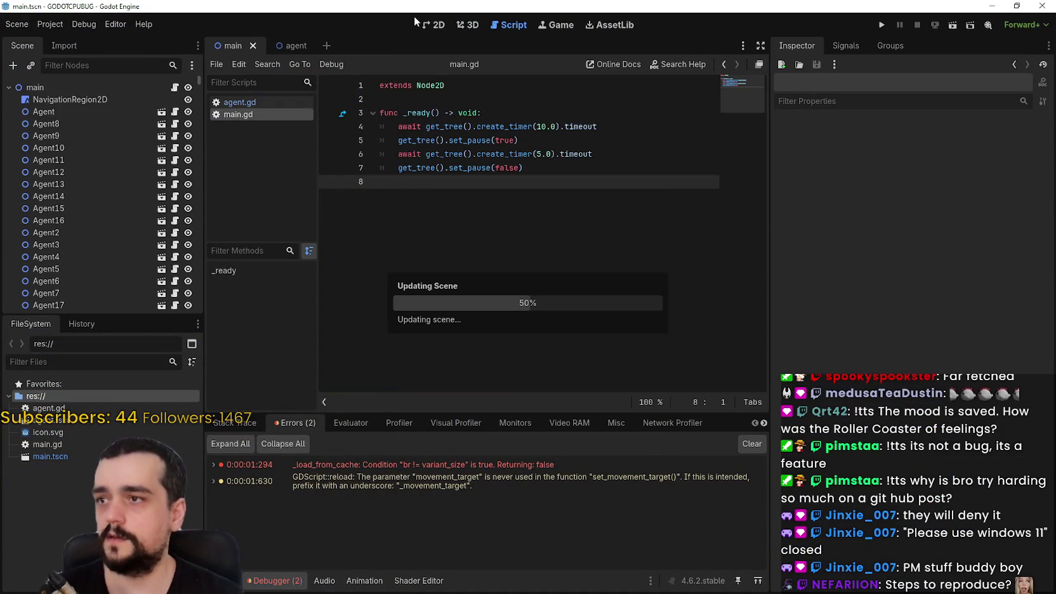
click(436, 27)
scroll(436, 185, down, 6)
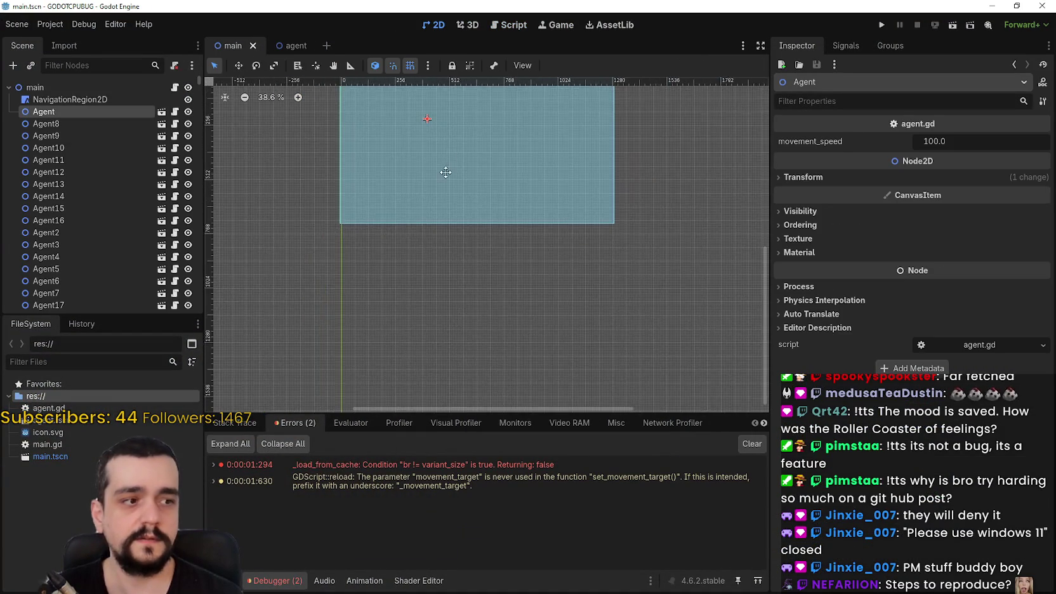
scroll(462, 243, up, 4)
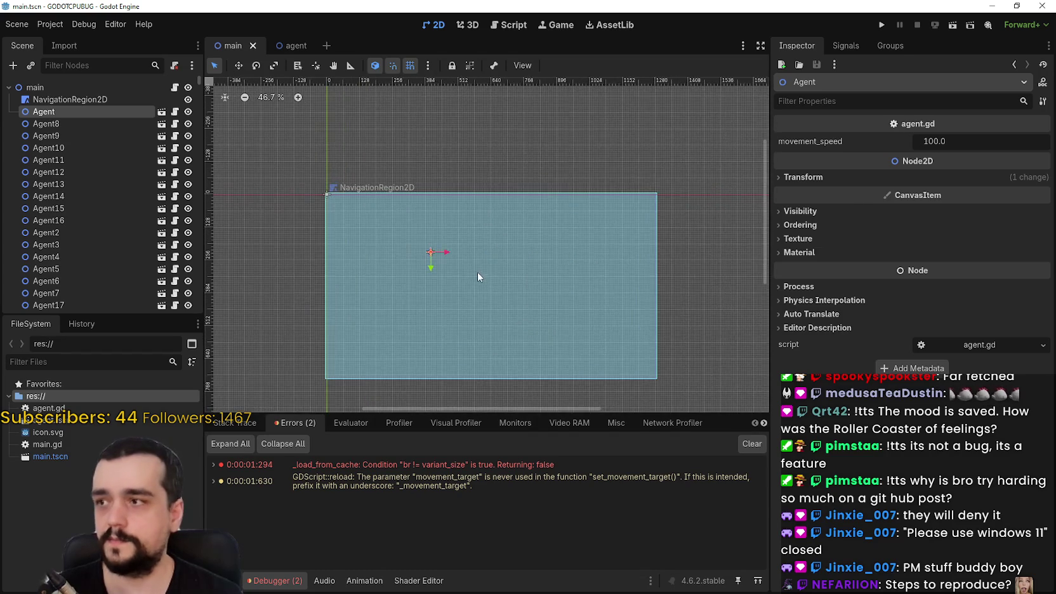
key(alt+Tab)
- Write 'Create an Empty Node2D Scene. Add a Navigation Region2D to it.' as a step
text(an Empty 2D)
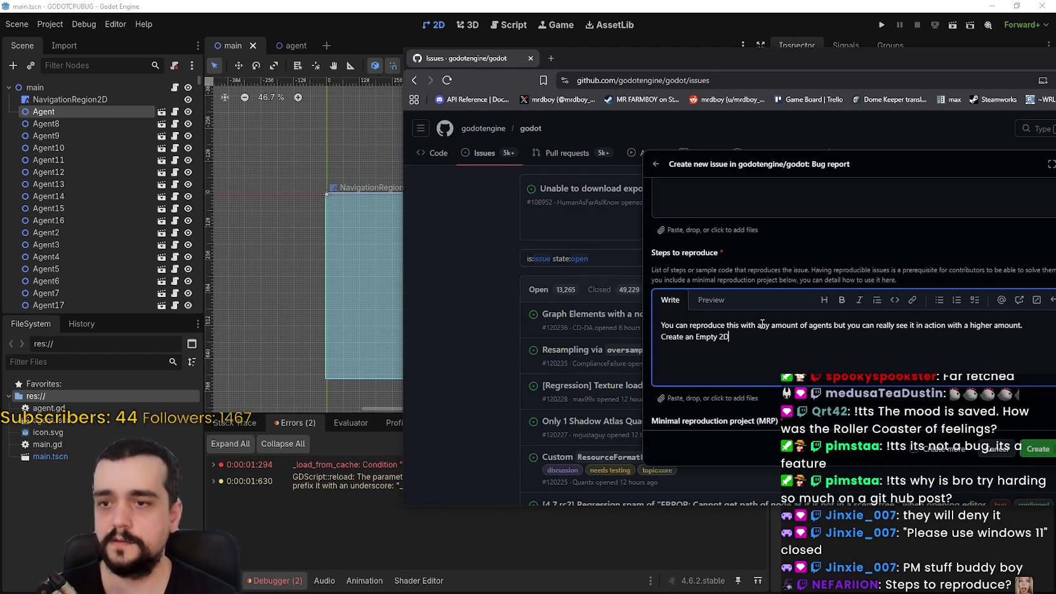
key(BackSpace)
key(BackSpace)
text(Node2D Scene.)
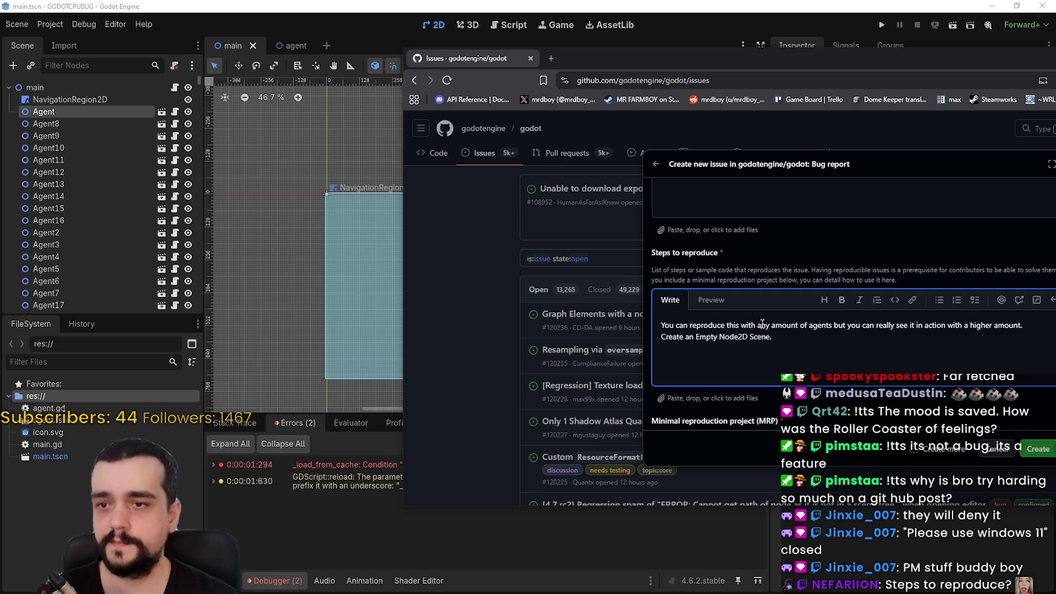
text( Add a Navigation Region)
key(BackSpace)
key(BackSpace)
key(BackSpace)
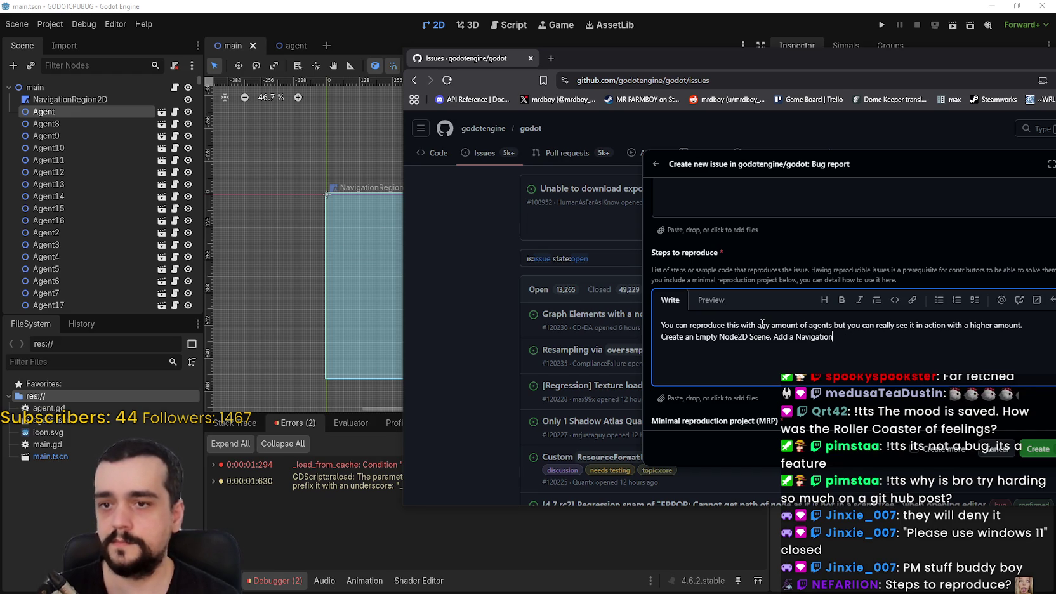
text(Region2D,)
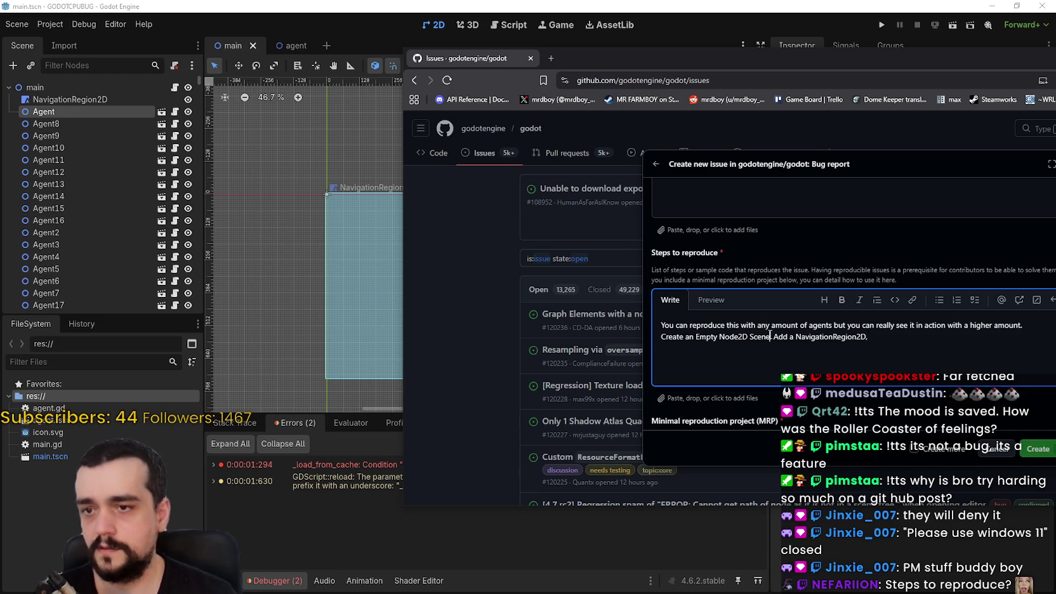
click(771, 336)
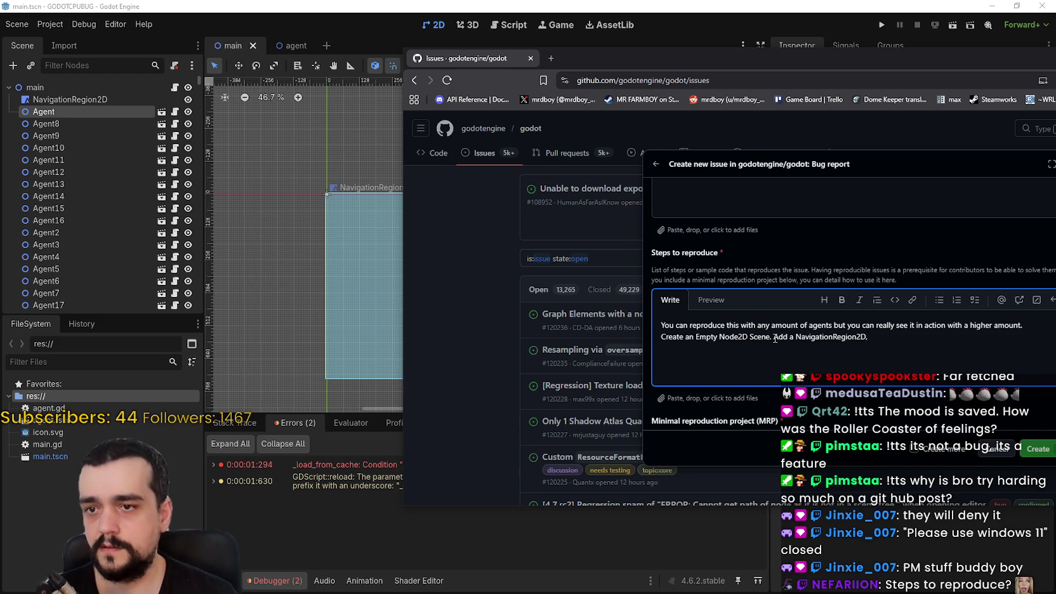
key(BackSpace)
key(BackSpace)
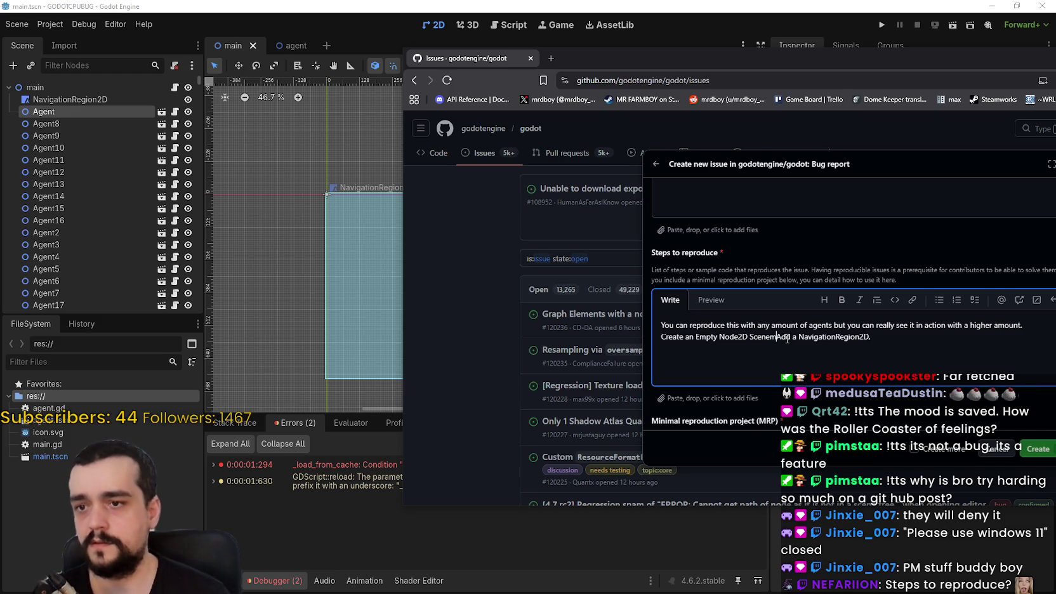
text(.)
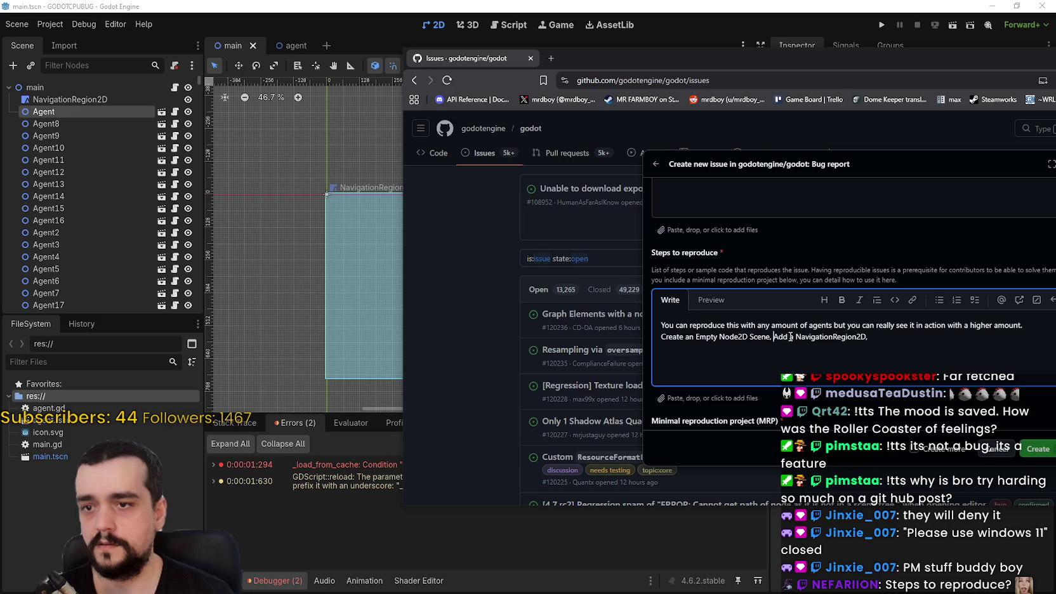
click(882, 328)
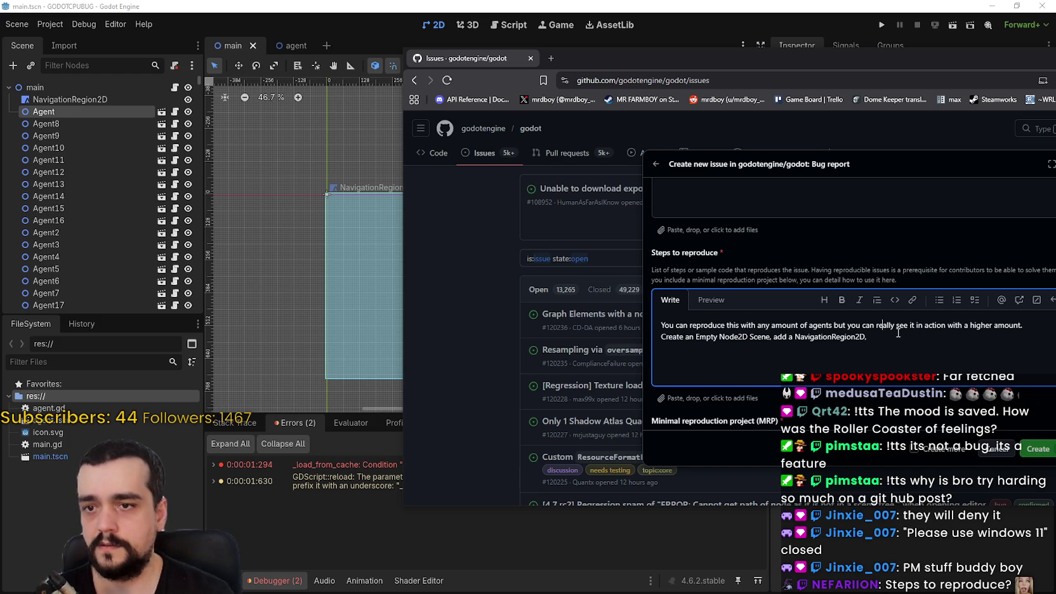
text(to it.)
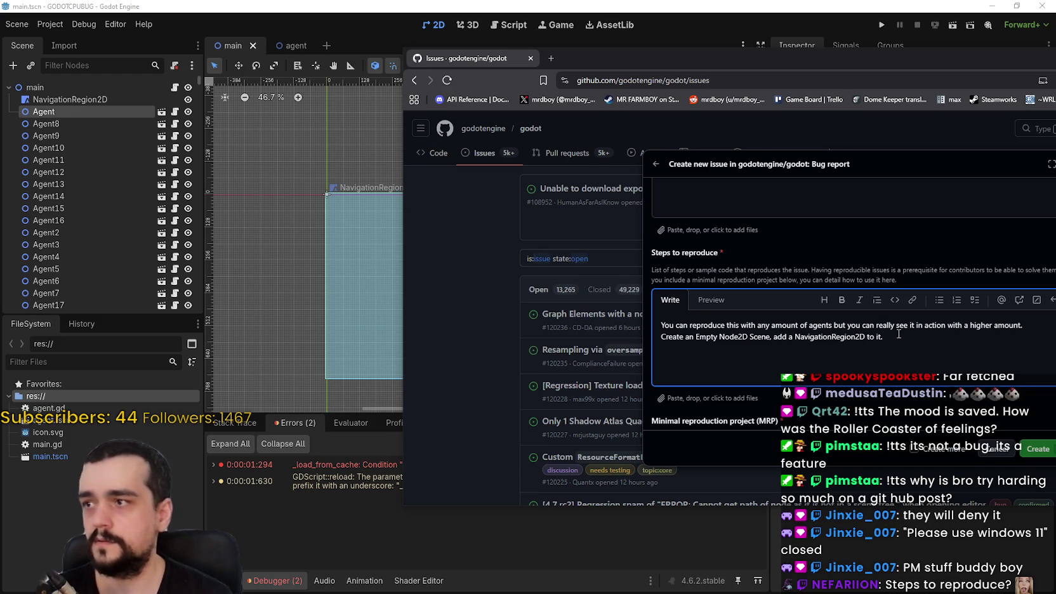
- Add a step attaching a script to Main, label the scene '(Main)', and begin 'Create a ready function in'
key(Return)
text(Create )
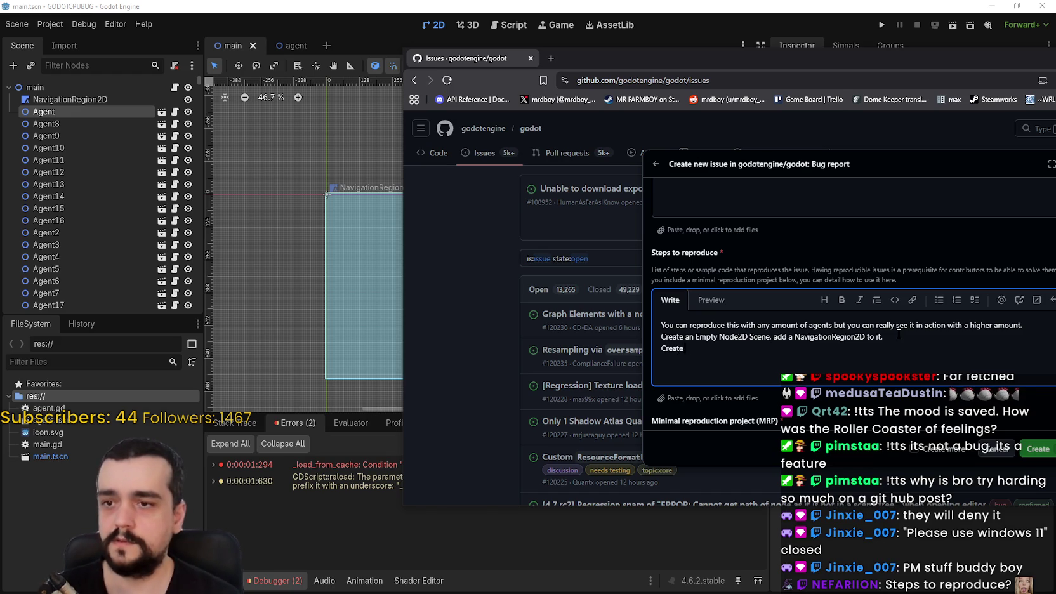
text(a scri)
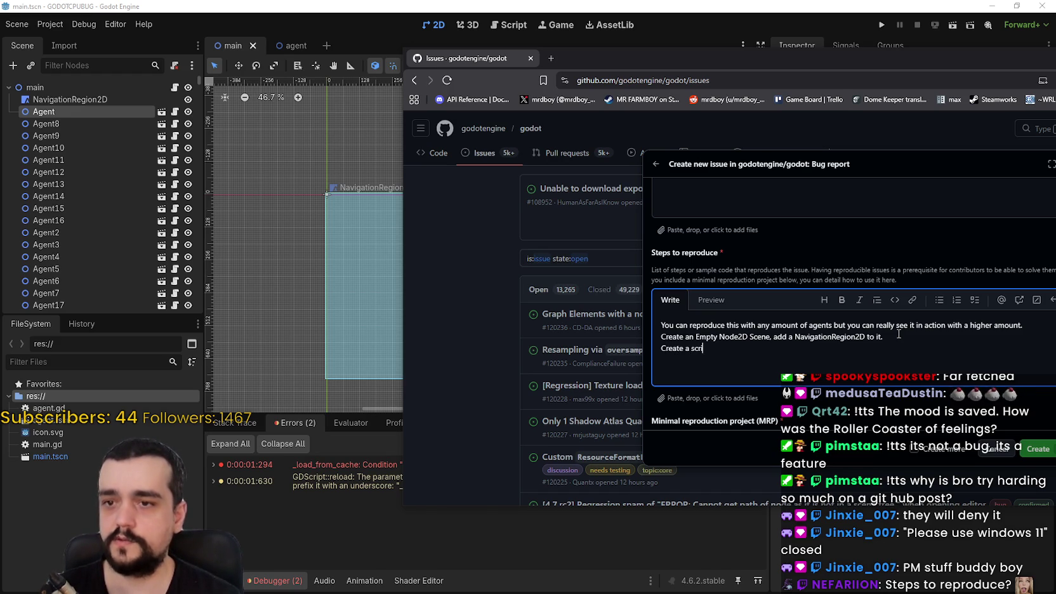
text(pt and attach it to the)
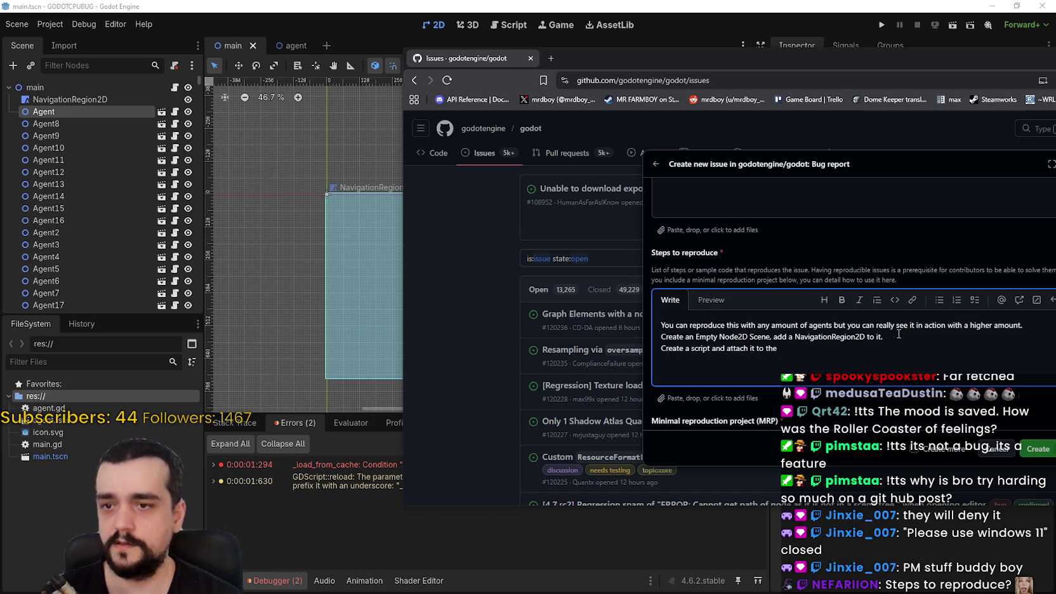
click(729, 336)
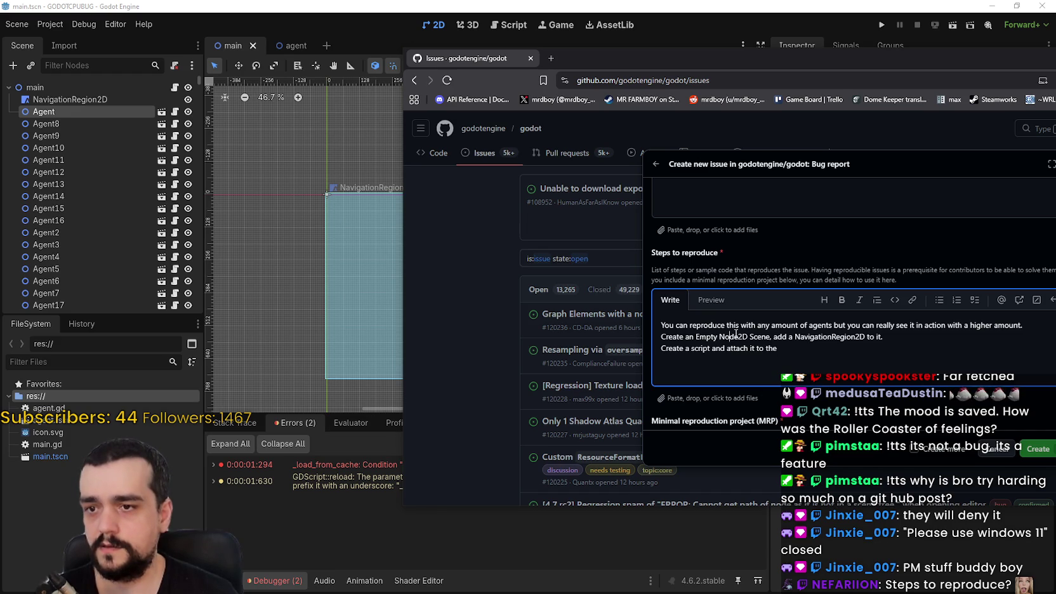
double_click(709, 338)
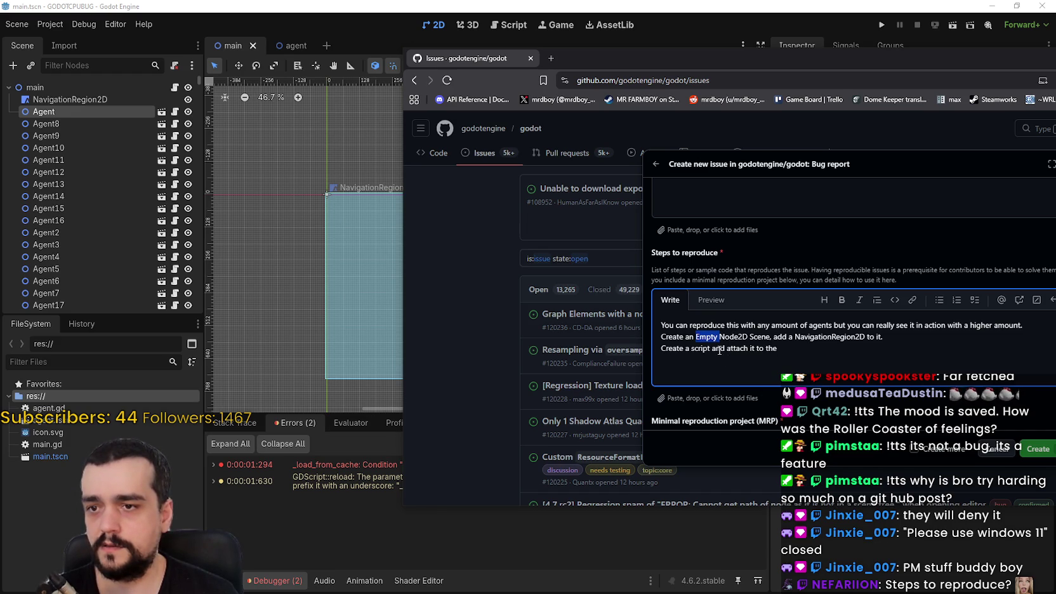
click(771, 337)
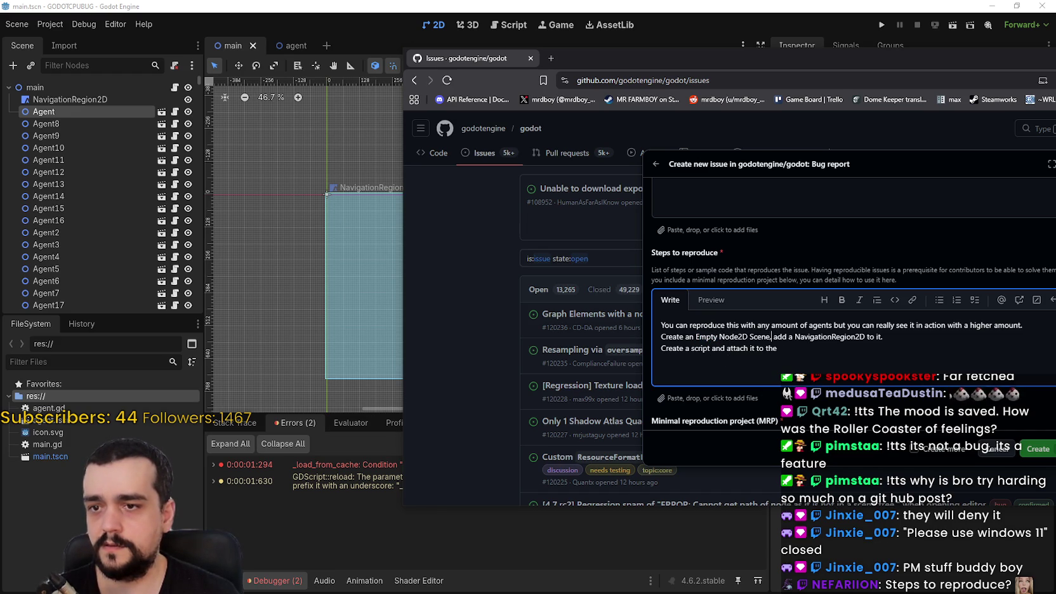
text(,)
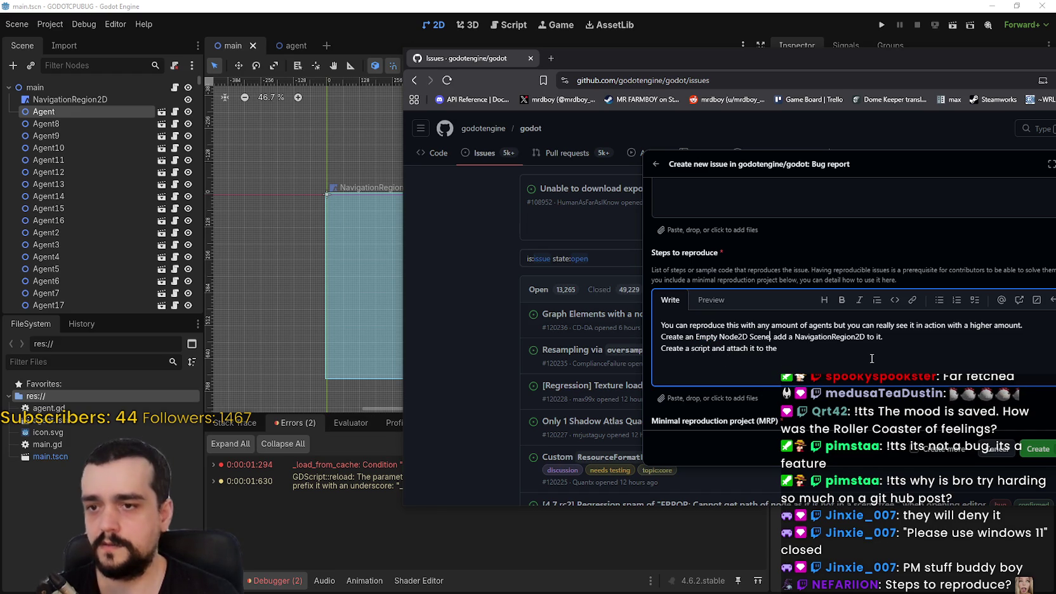
text((Main))
click(819, 363)
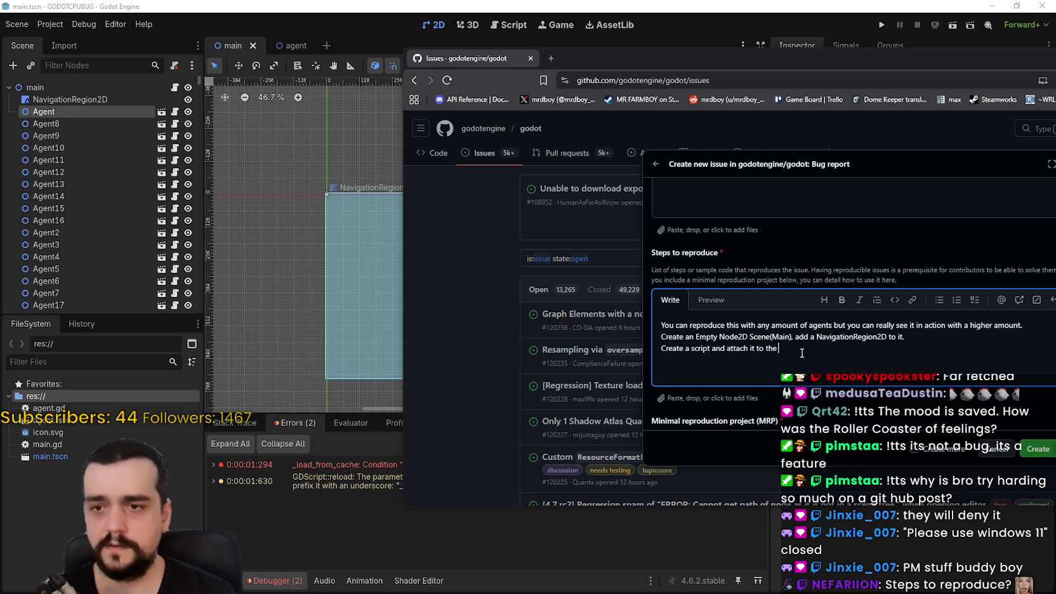
text(Main.)
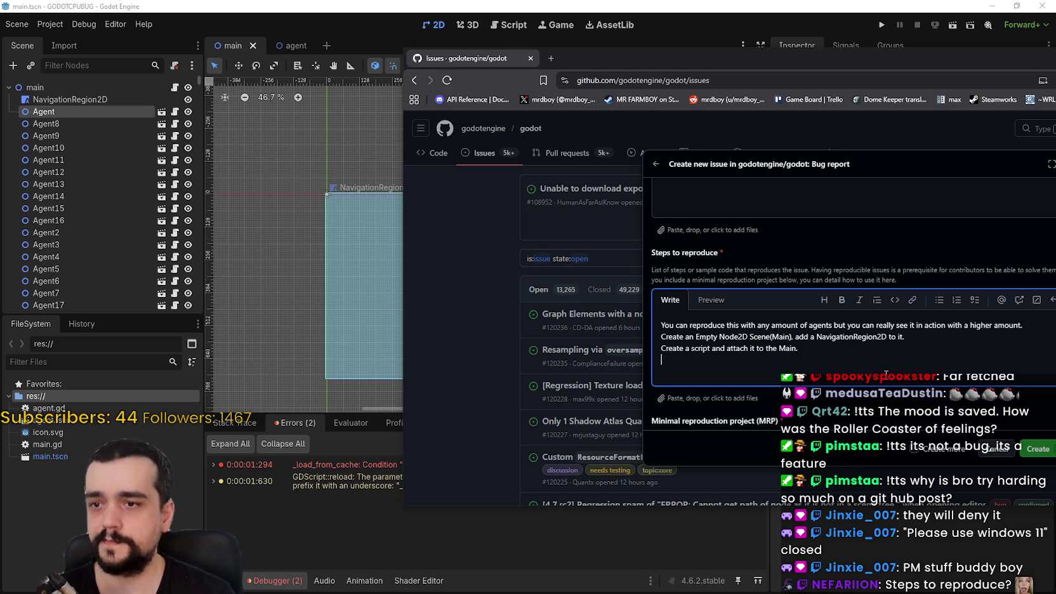
click(174, 87)
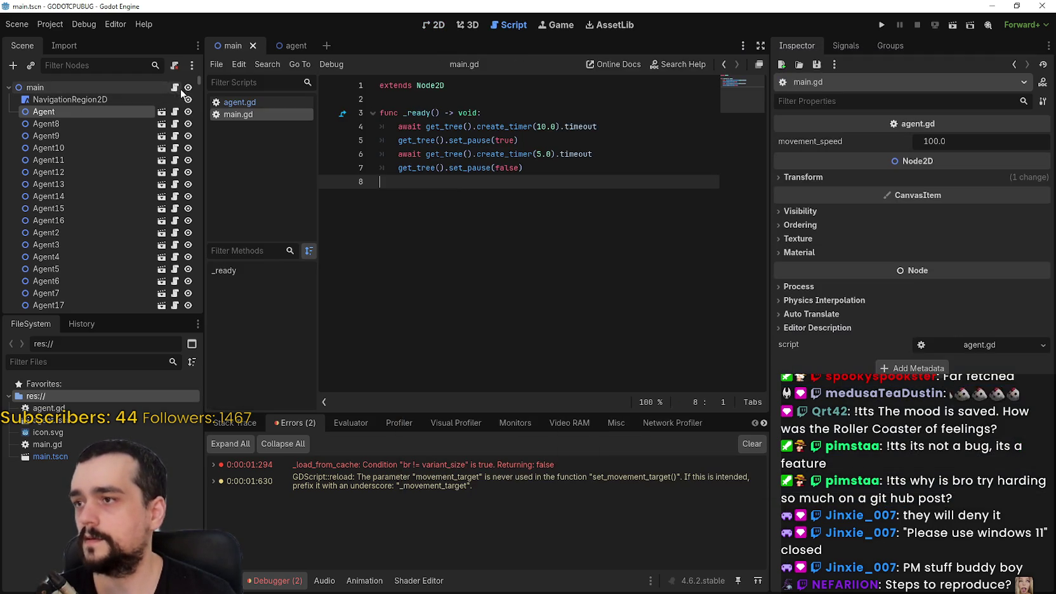
key(alt+Tab)
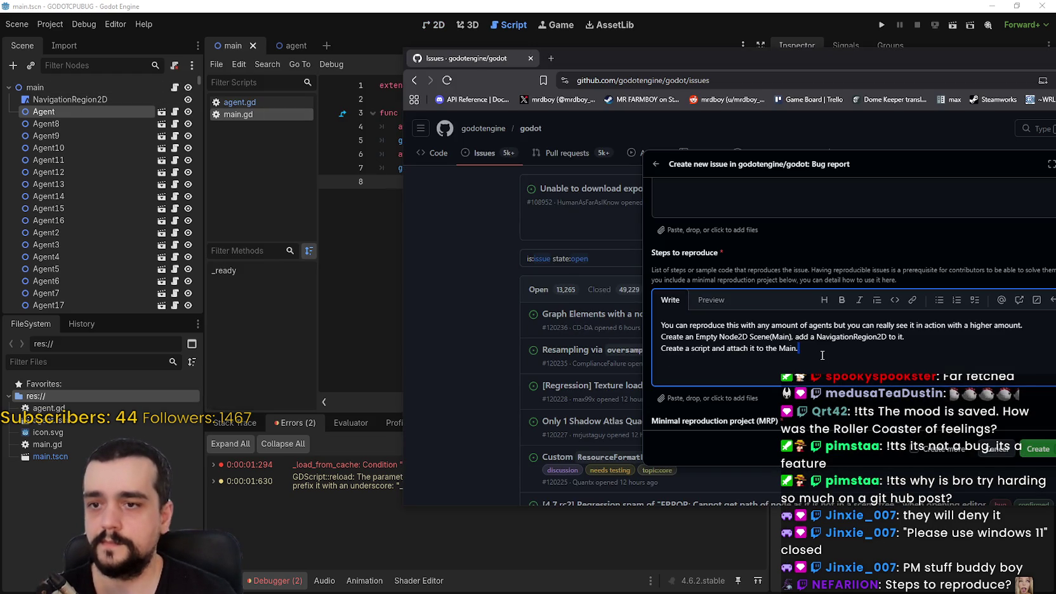
text(Create a )
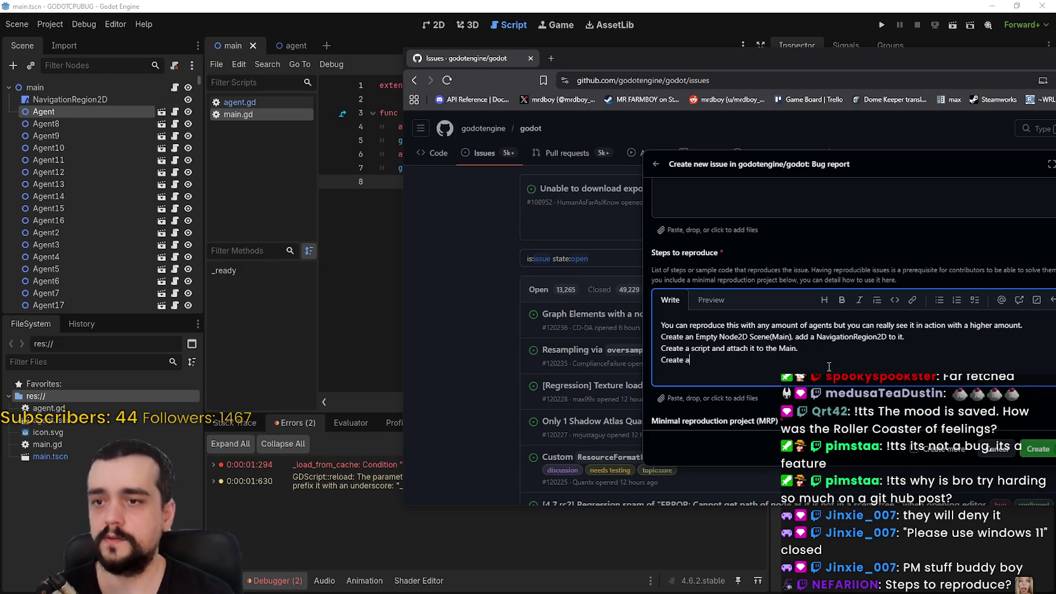
text(ready functio)
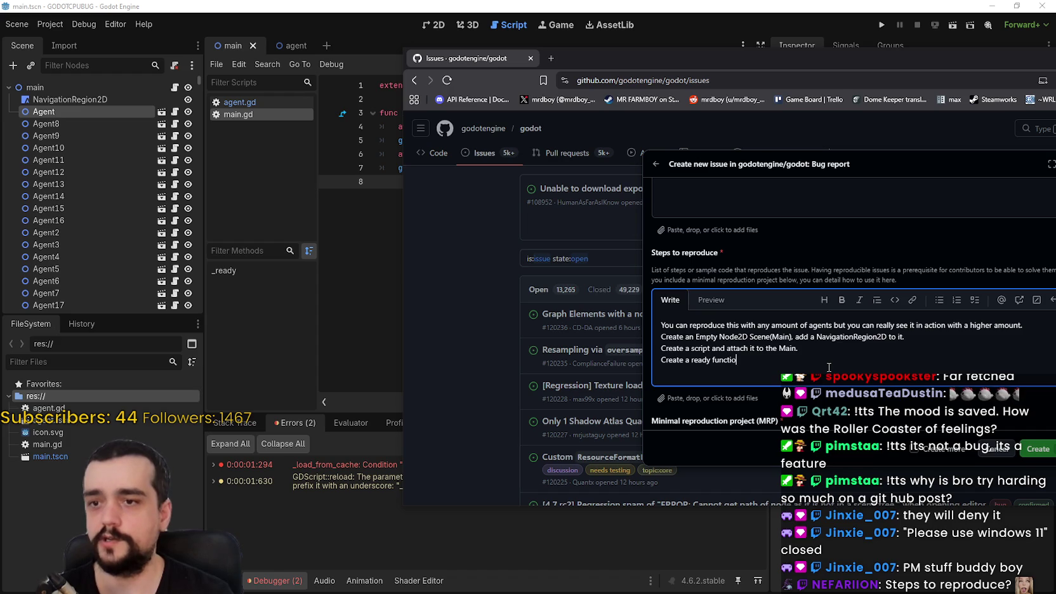
text(n in)
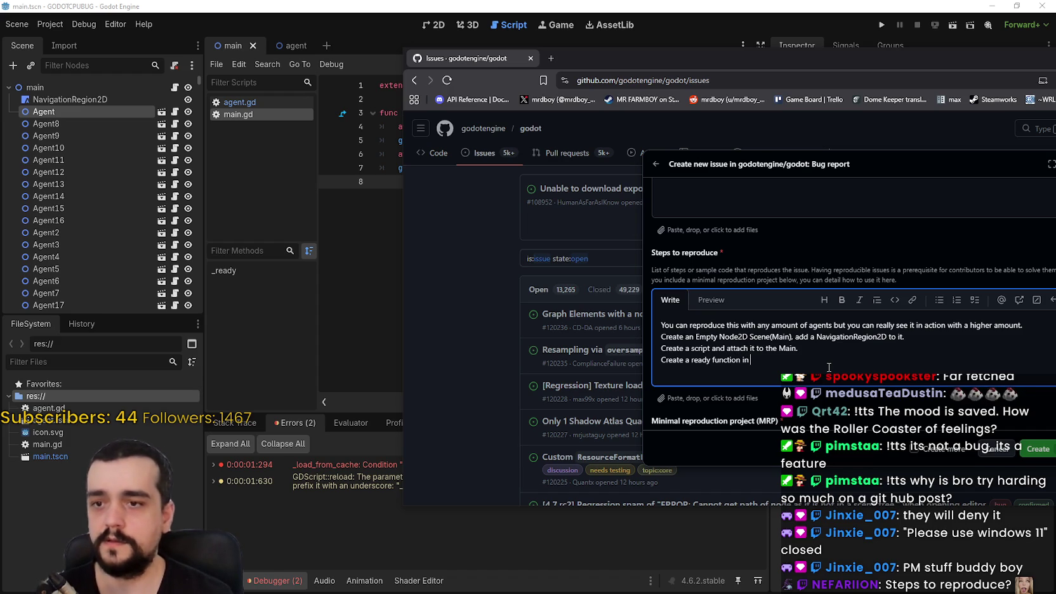
- Reword the third step to continue 'create a ready function, create' after Main
mouse_move(583, 52)
mouse_down()
mouse_move(734, 47)
mouse_move(606, 92)
mouse_up()
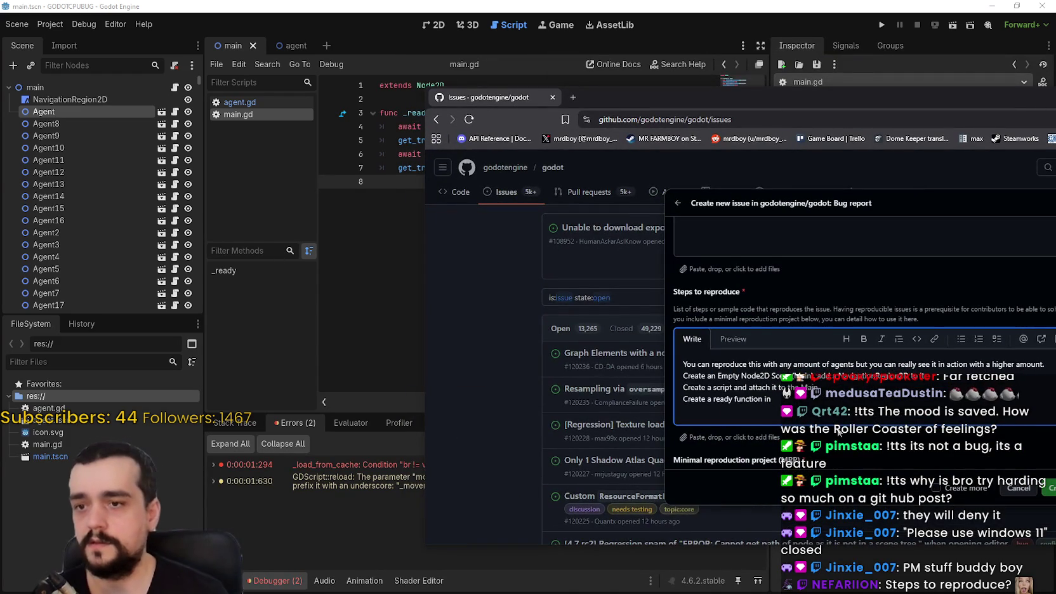
key(BackSpace)
key(BackSpace)
key(BackSpace)
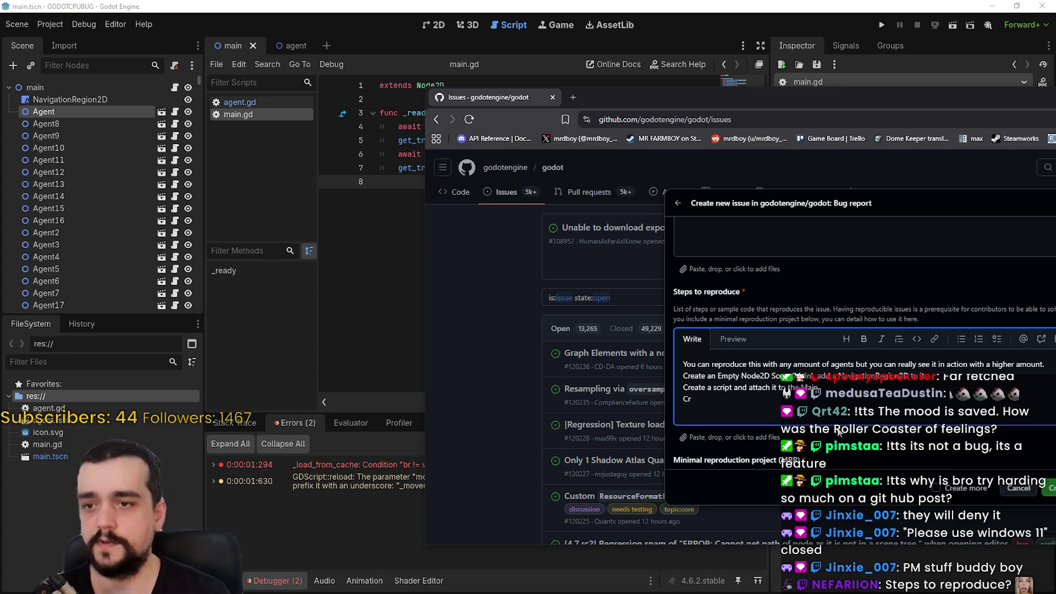
text(reate a )
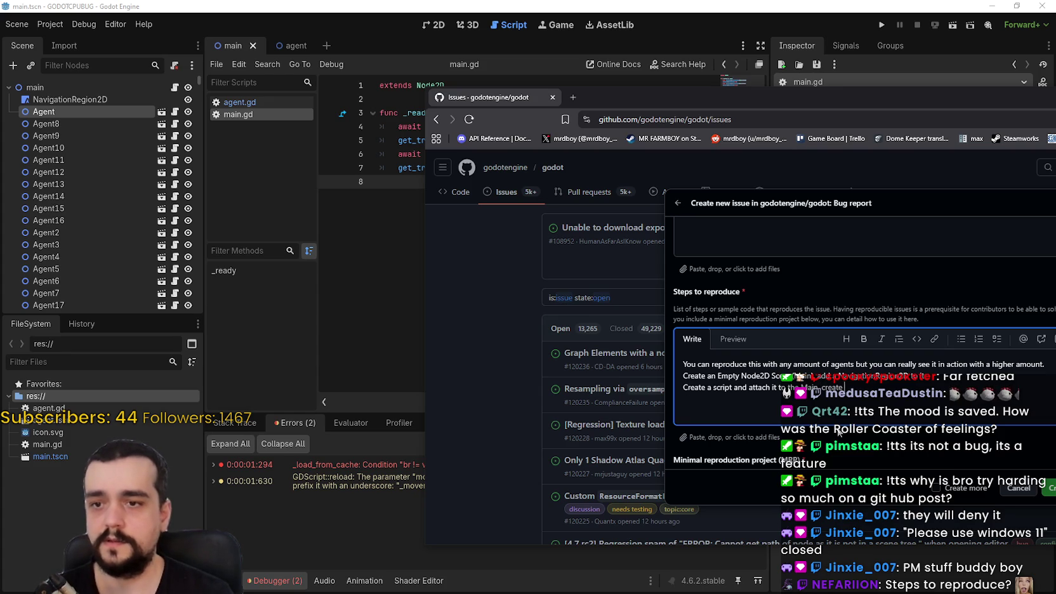
text(ready fu)
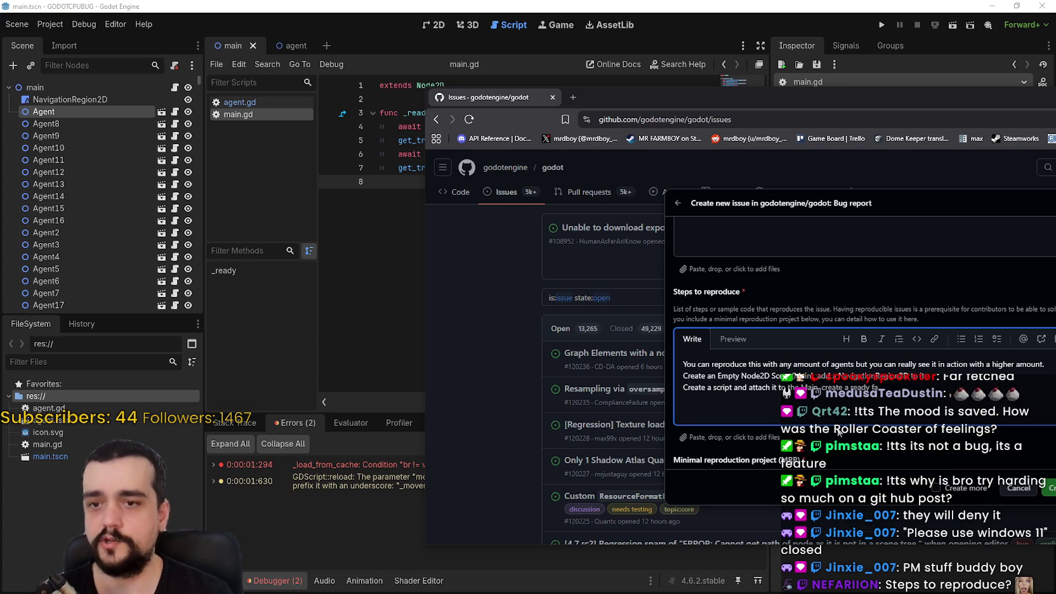
key(BackSpace)
key(BackSpace)
key(BackSpace)
text(function)
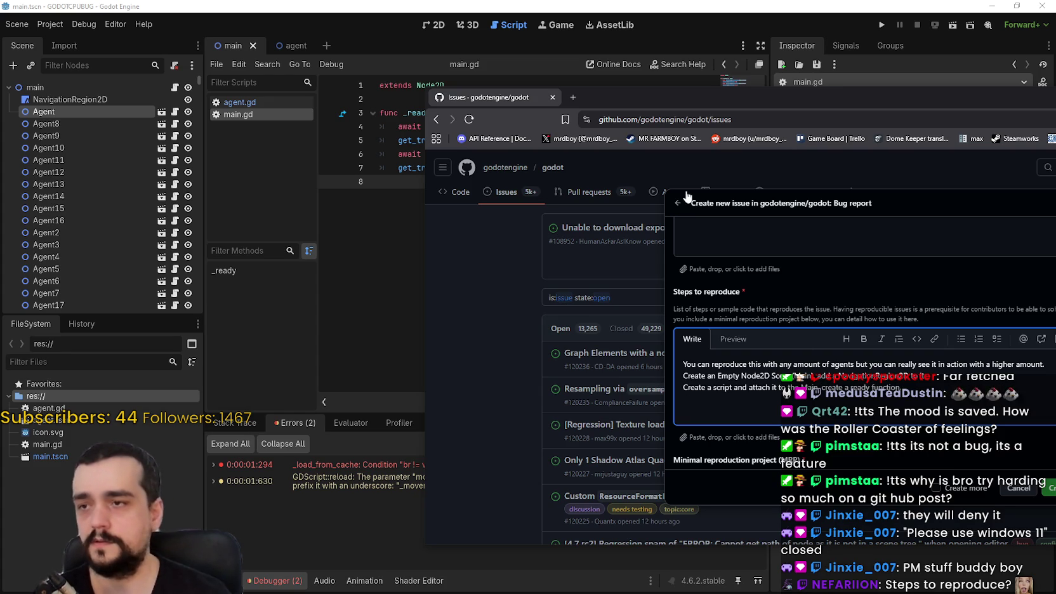
mouse_move(703, 96)
mouse_down()
mouse_move(674, 200)
mouse_move(568, 144)
mouse_move(604, 229)
mouse_move(576, 163)
mouse_move(548, 200)
mouse_up()
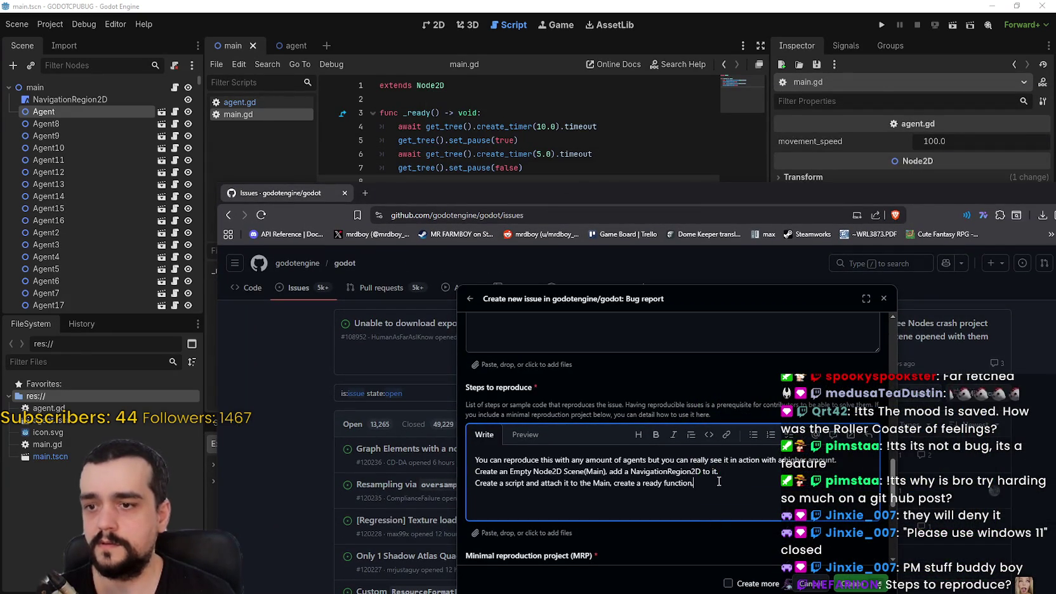
key(BackSpace)
text(, add)
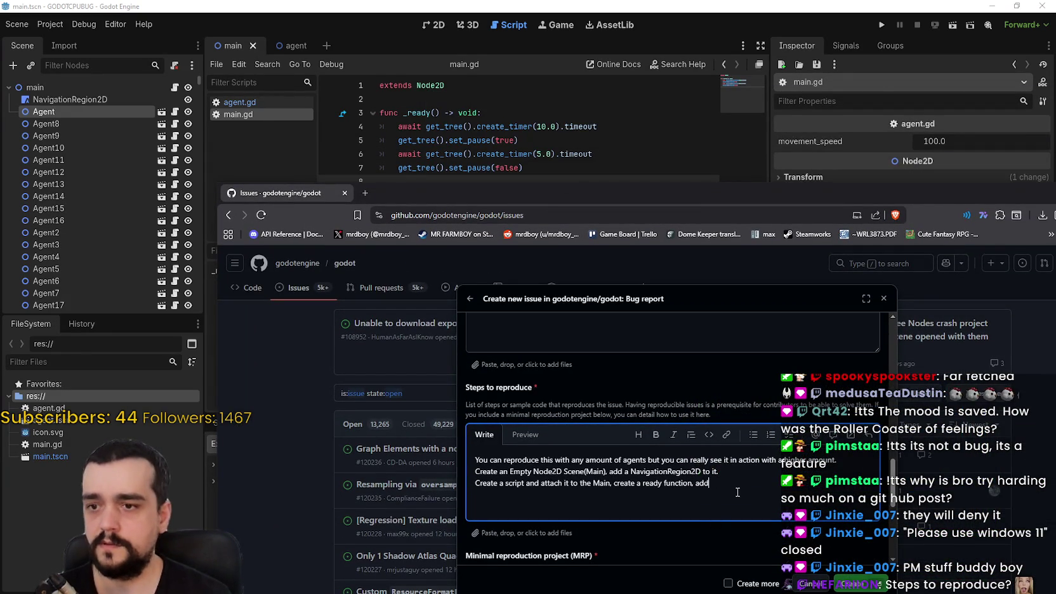
text( a)
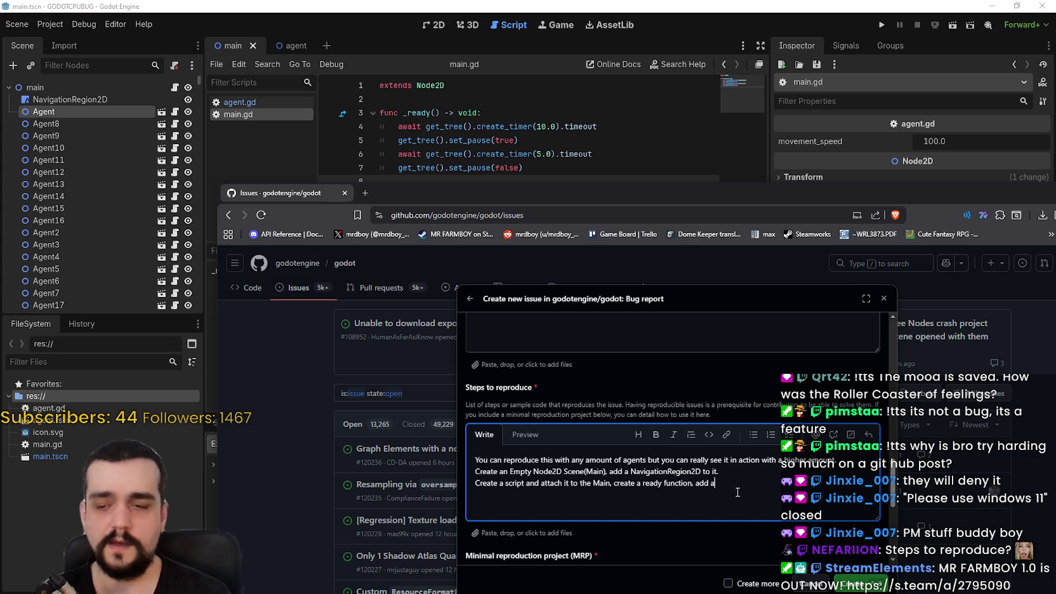
key(BackSpace)
key(BackSpace)
key(BackSpace)
text(reatea)
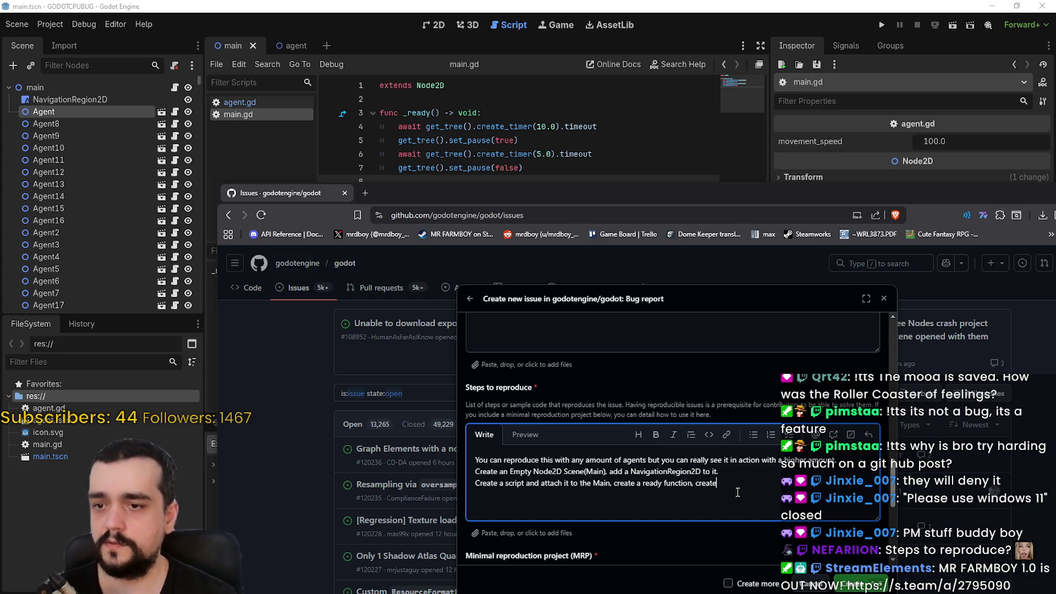
drag(597, 126, 397, 126)
key(ctrl+c)
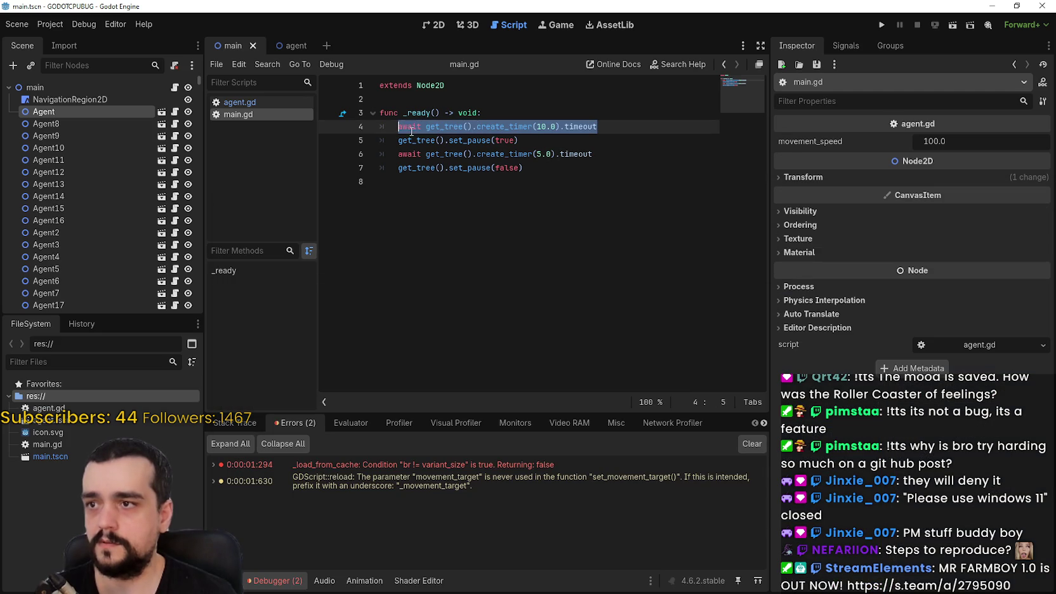
- Paste the await timer line from main.gd into the third step as backtick code
key(alt+Tab)
key(ctrl+v)
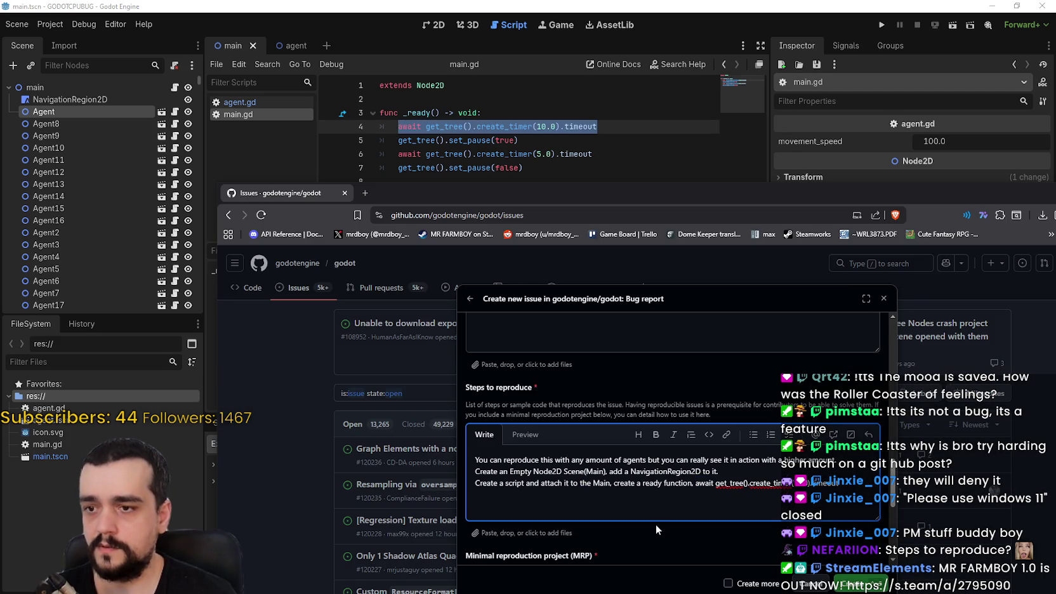
click(695, 483)
text(`)
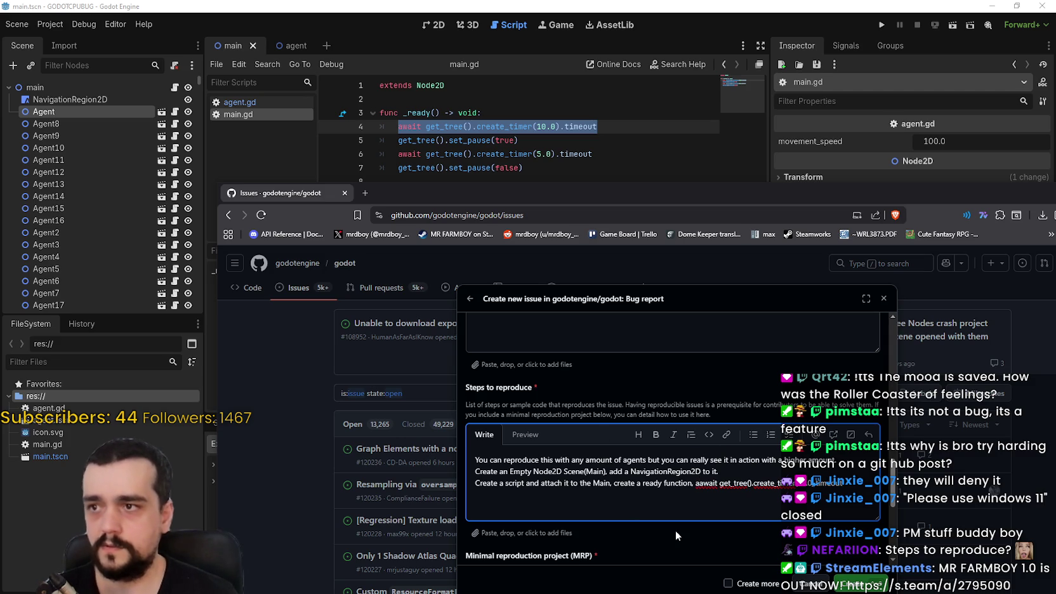
double_click(637, 484)
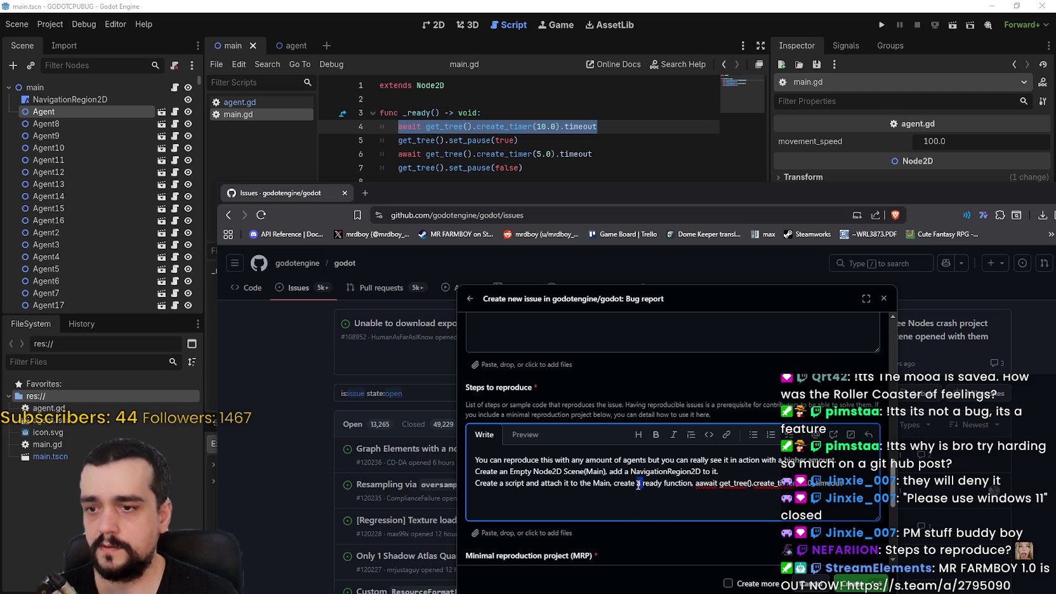
key(BackSpace)
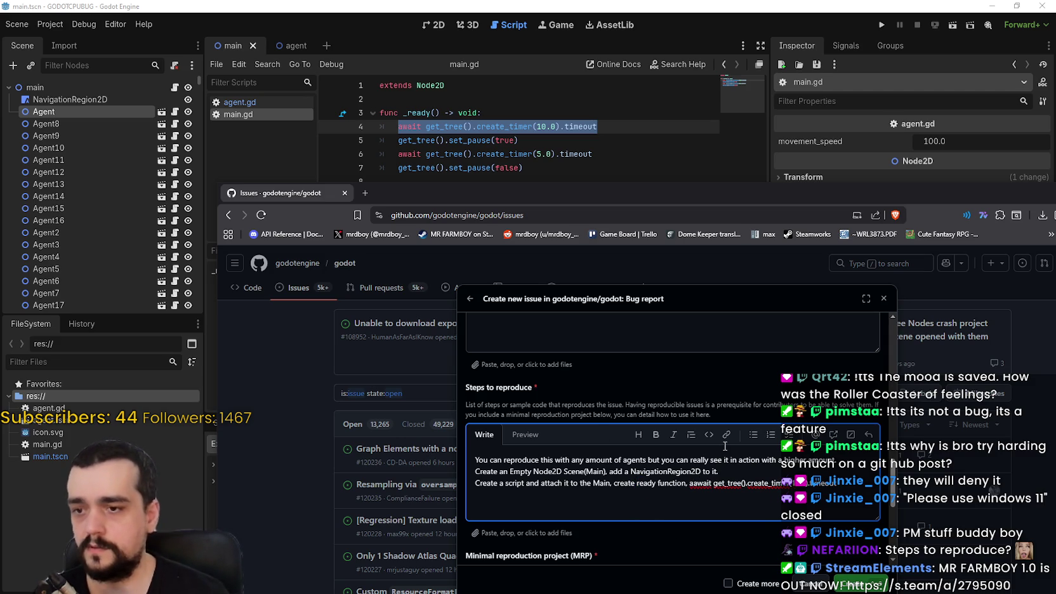
text(a)
drag(690, 484, 699, 484)
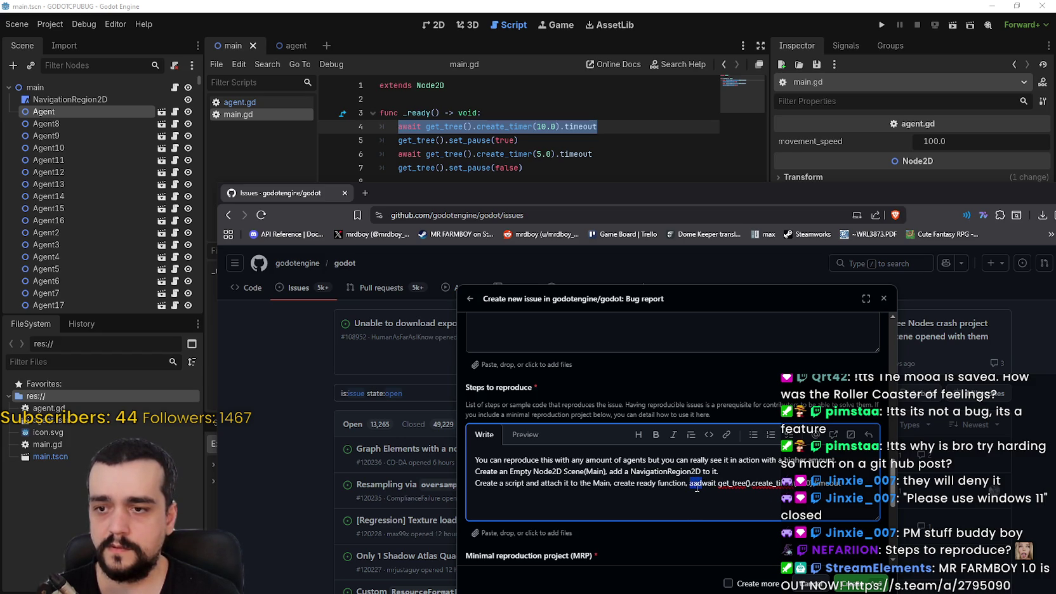
text(dd await)
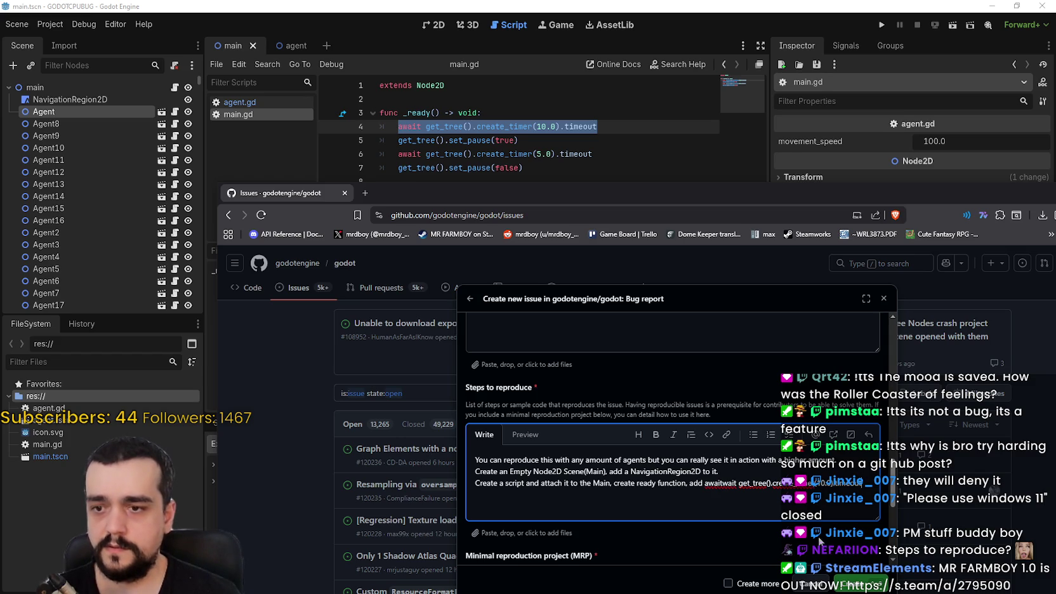
- Remove the pasted code so the step ends 'create ready function within it add'
key(ctrl+shift+Left)
key(ctrl+shift+Left)
key(ctrl+shift+Left)
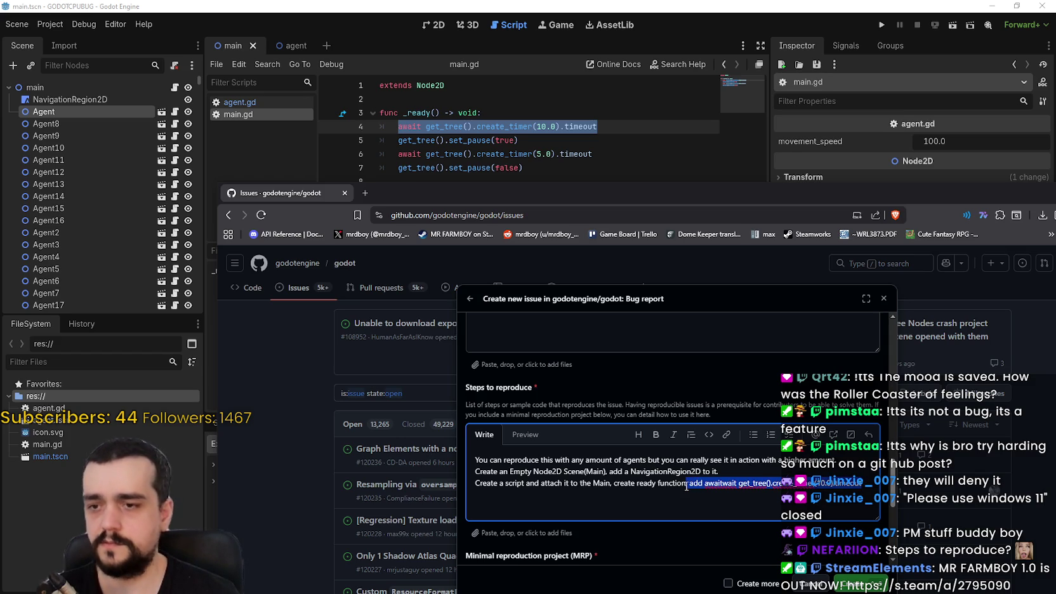
key(BackSpace)
text(.)
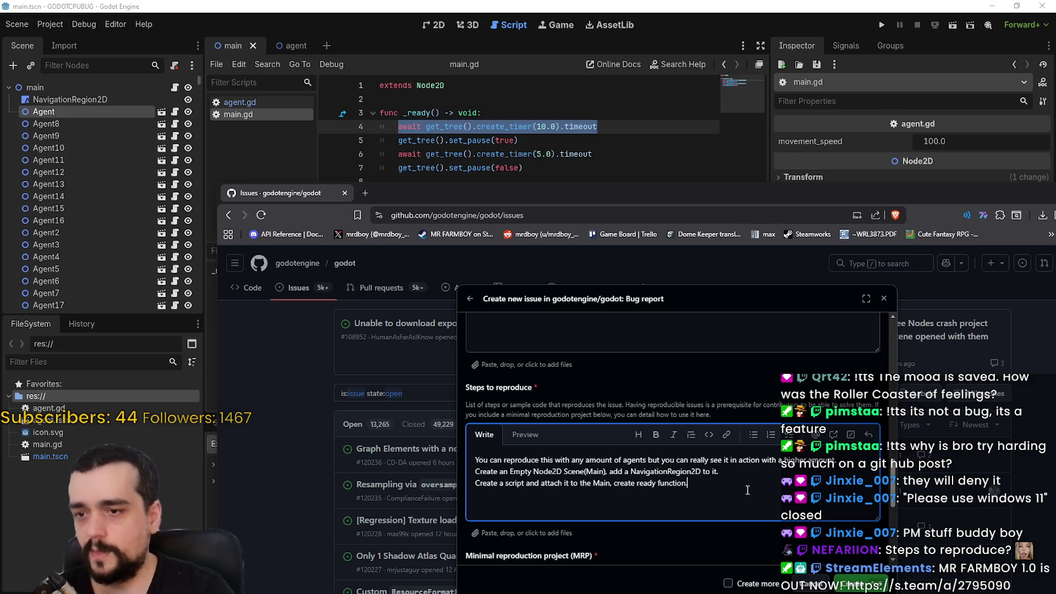
key(BackSpace)
text( within it add)
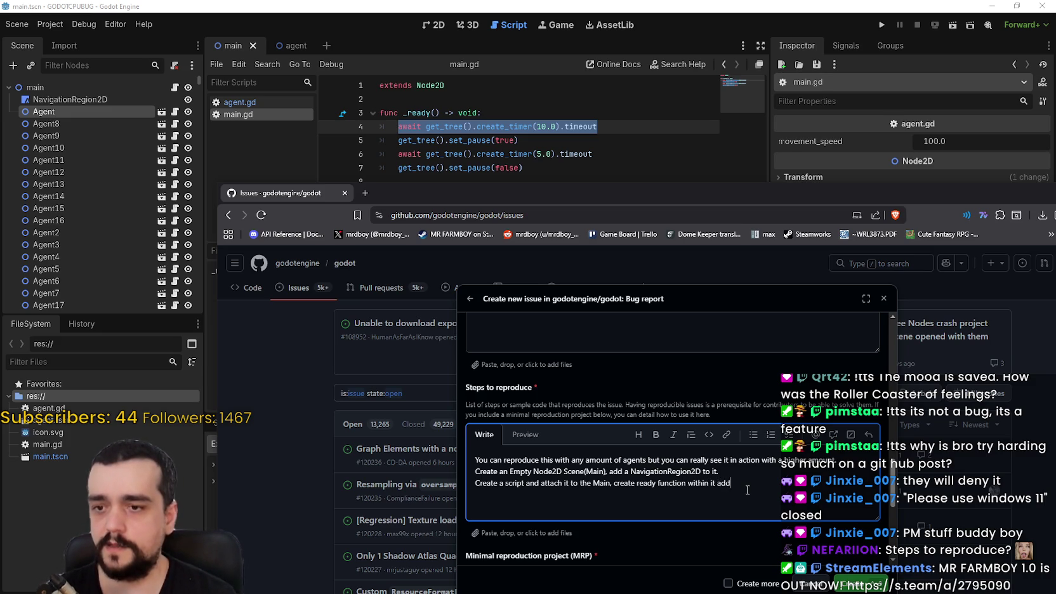
key(ctrl+v)
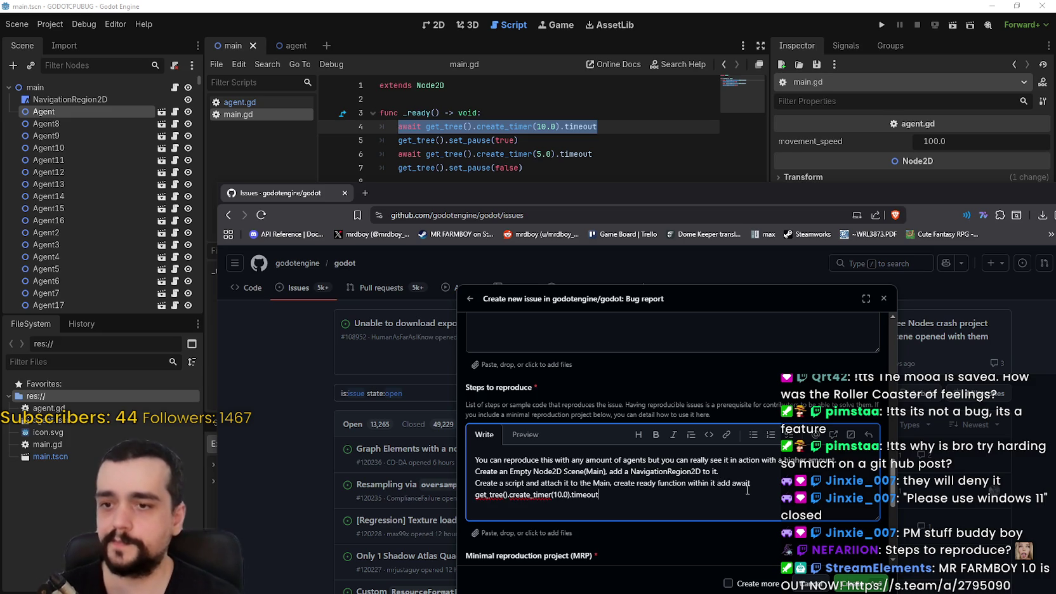
key(ctrl+z)
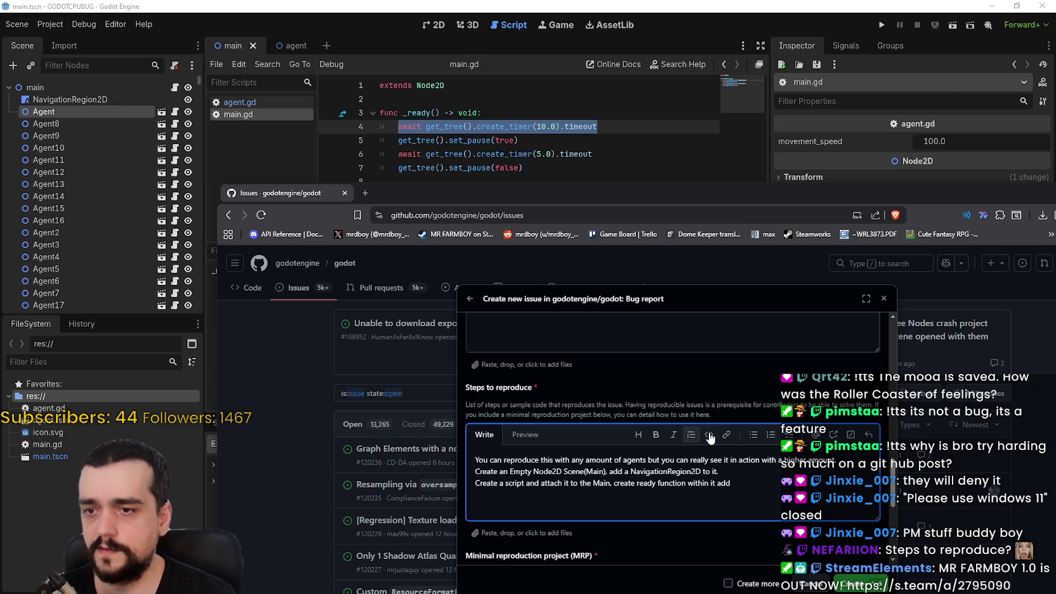
- Paste the timer line again, delete it, and trim line 3 to 'create ready function wi'
mouse_move(524, 201)
mouse_down()
mouse_move(490, 96)
mouse_move(469, 90)
mouse_up()
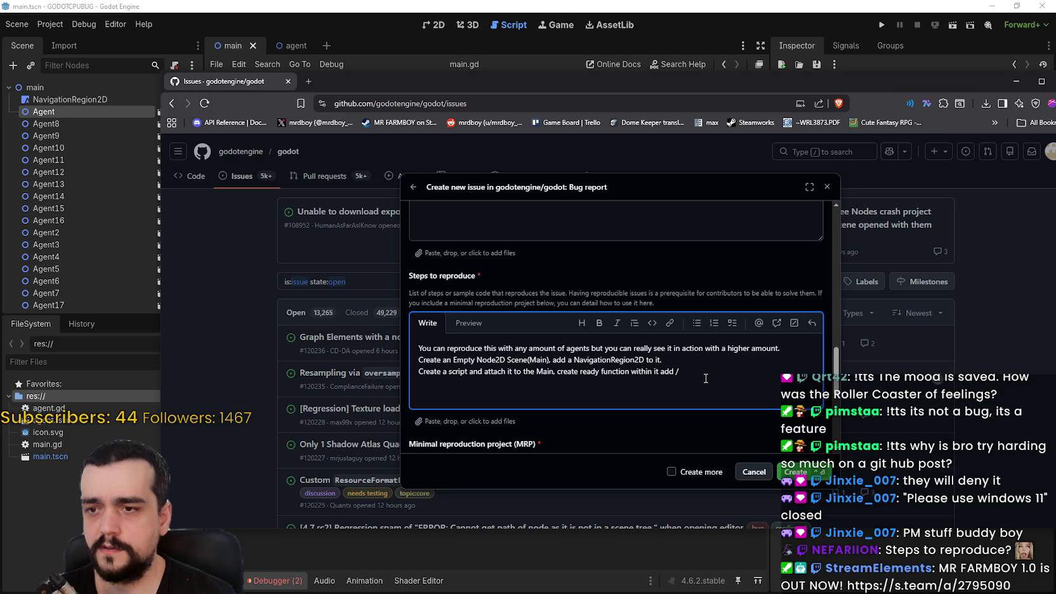
key(ctrl+v)
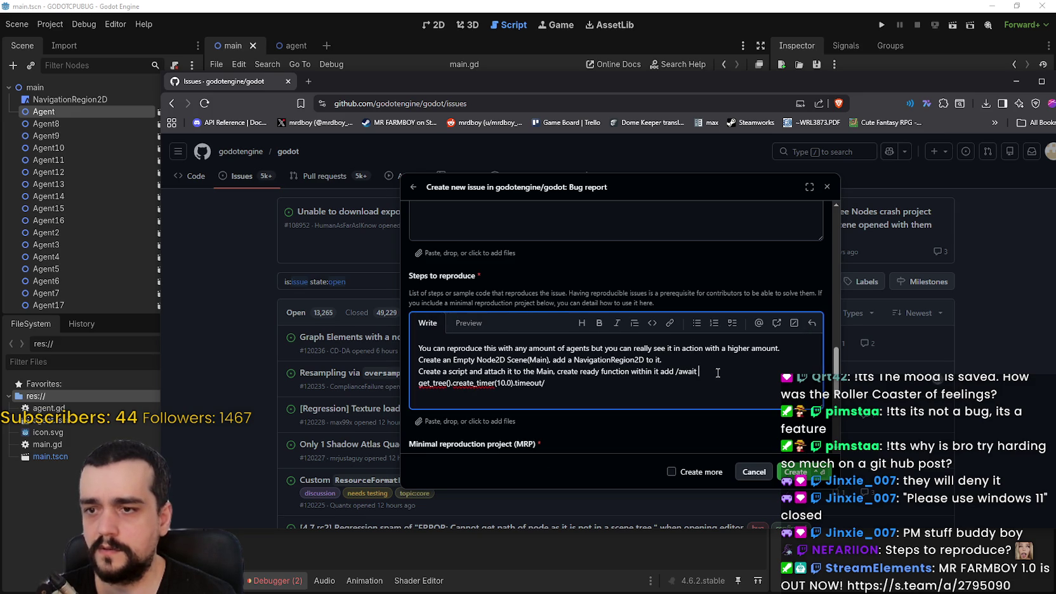
drag(615, 387, 682, 372)
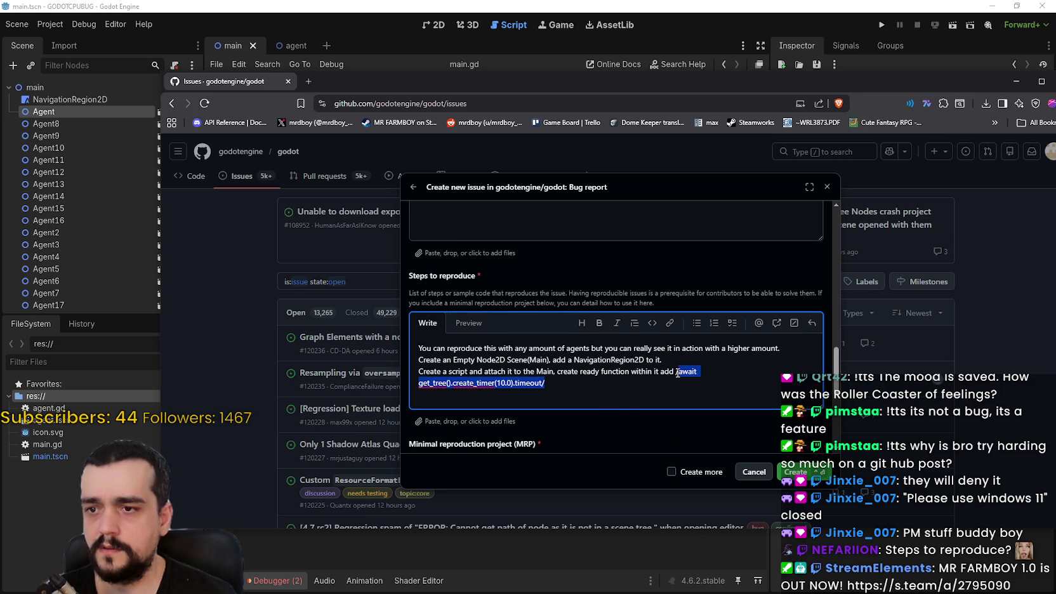
key(BackSpace)
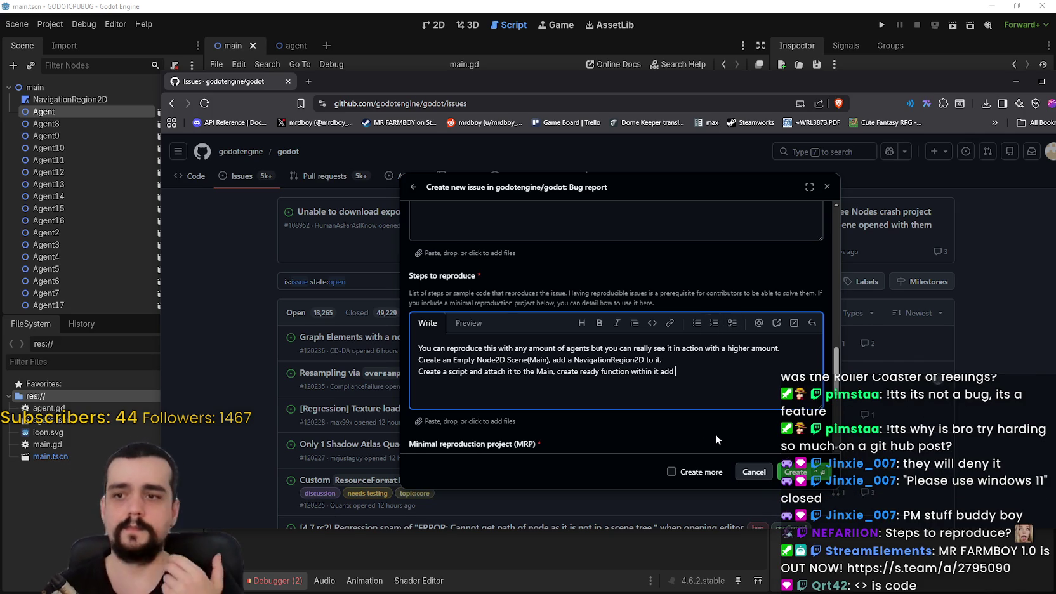
key(BackSpace)
key(BackSpace)
key(BackSpace)
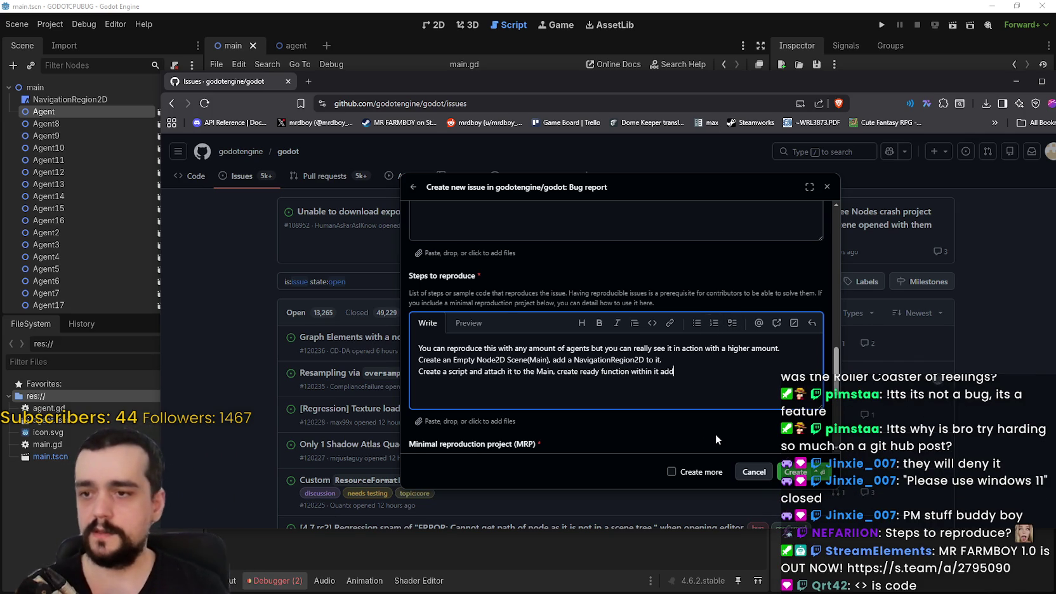
key(BackSpace)
key(BackSpace)
key(BackSpace)
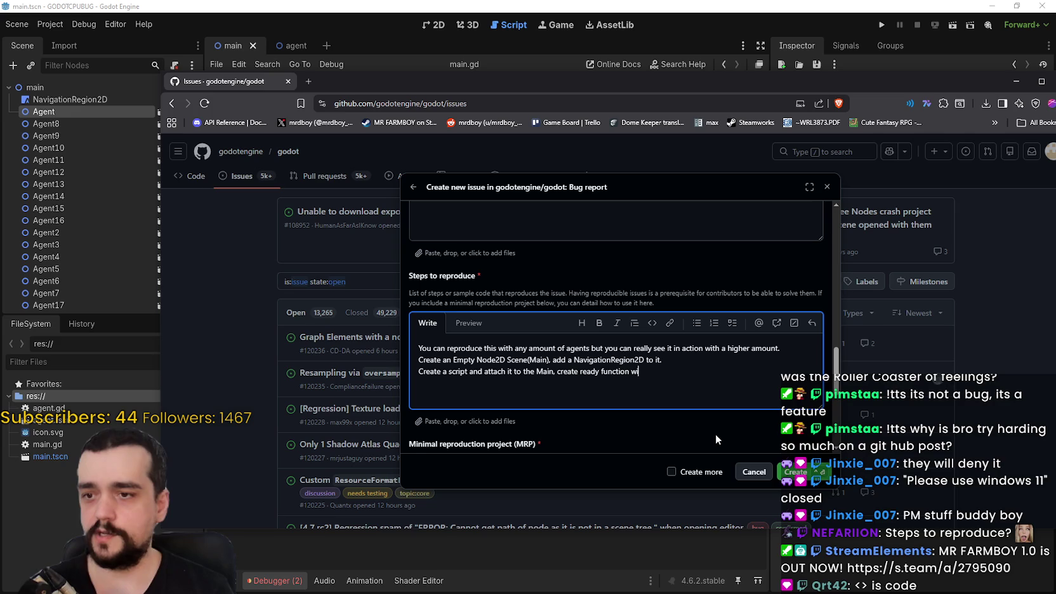